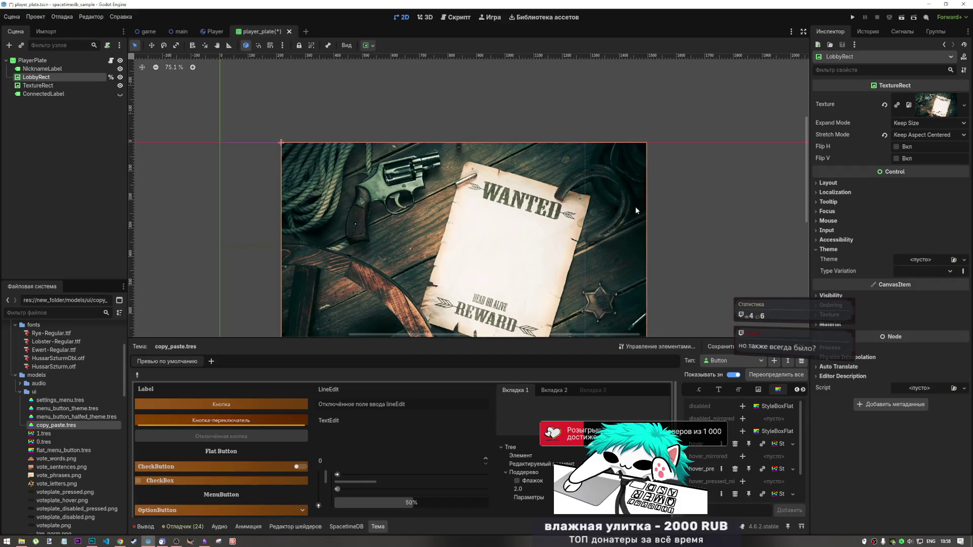
# Zoom around the player_plate canvas, then switch to the game scene tab.
pyautogui.scroll(5, 634, 206)
pyautogui.scroll(-8, 615, 211)
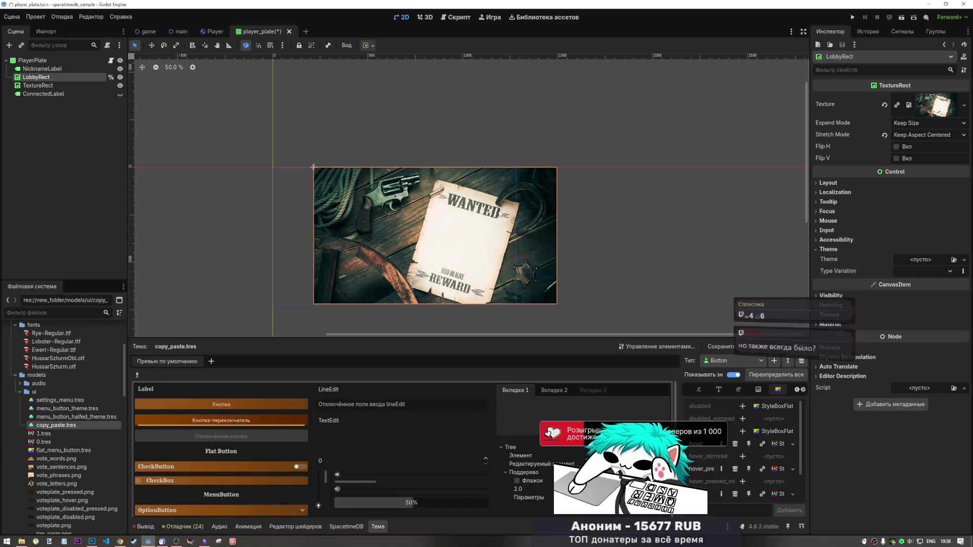
pyautogui.scroll(4, 499, 213)
pyautogui.scroll(-4, 498, 213)
pyautogui.scroll(6, 498, 213)
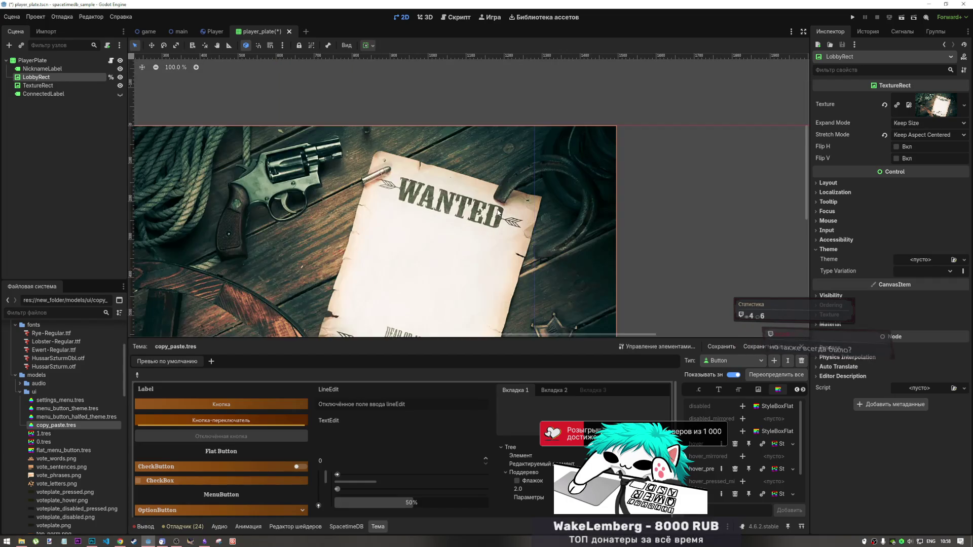
pyautogui.scroll(2, 497, 213)
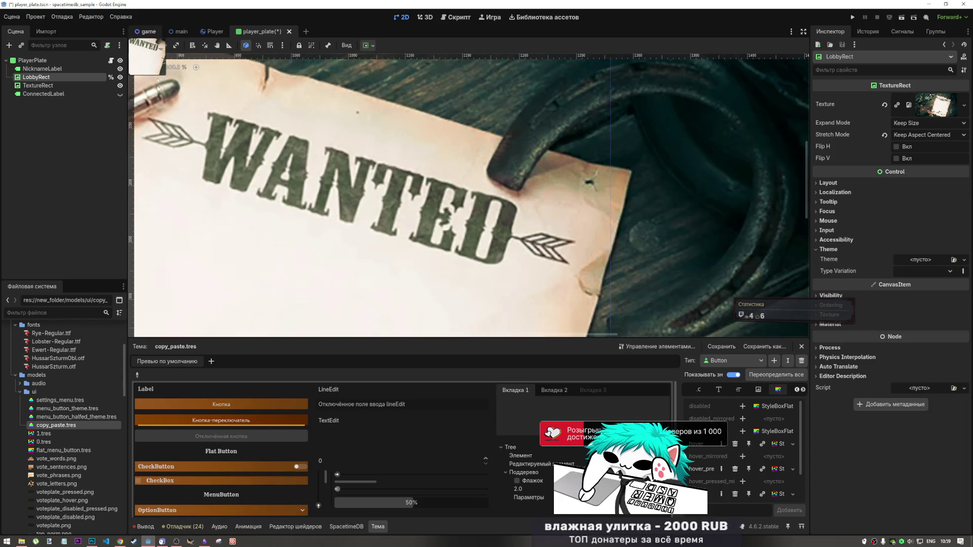
pyautogui.click(147, 31)
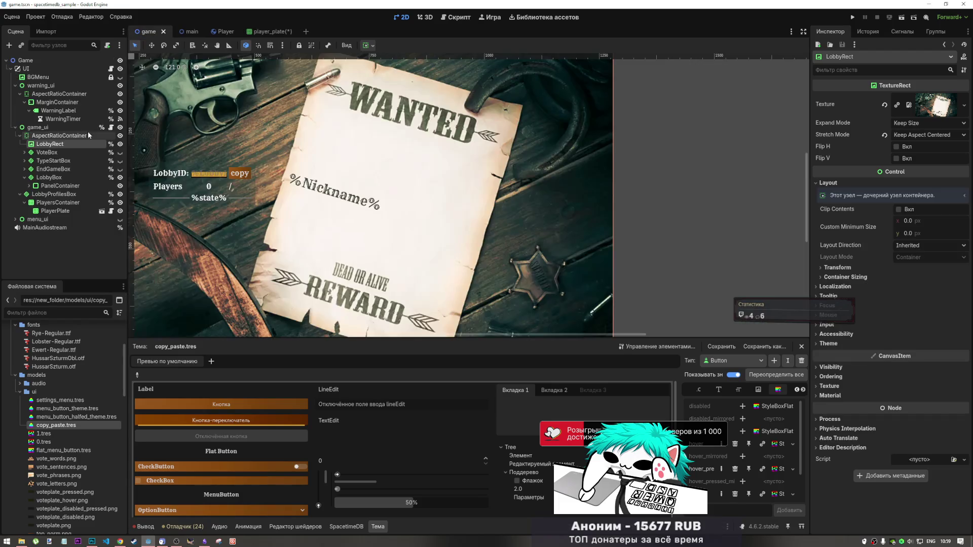
# Expand PanelContainer in the Scene dock and compare its GridContainer child with LobbyBox.
pyautogui.click(53, 186)
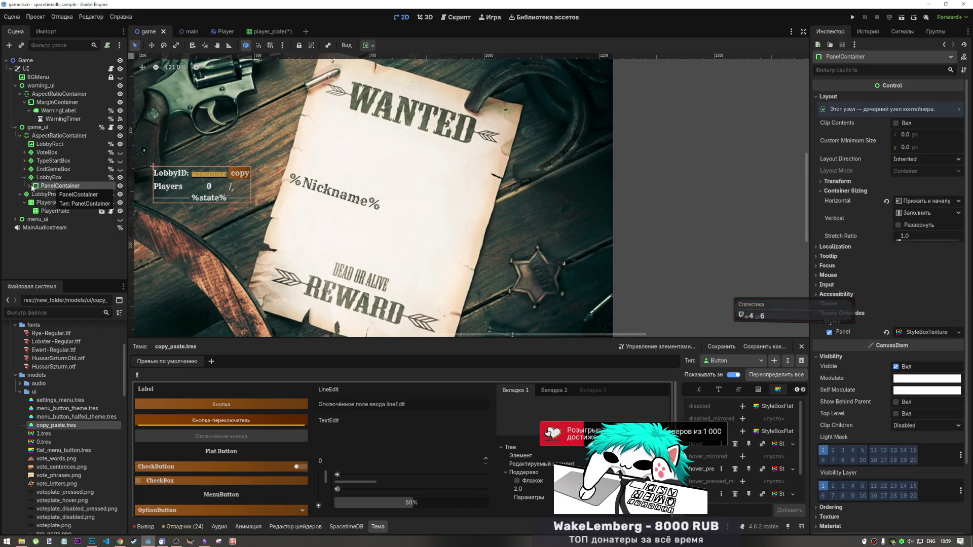
pyautogui.click(29, 186)
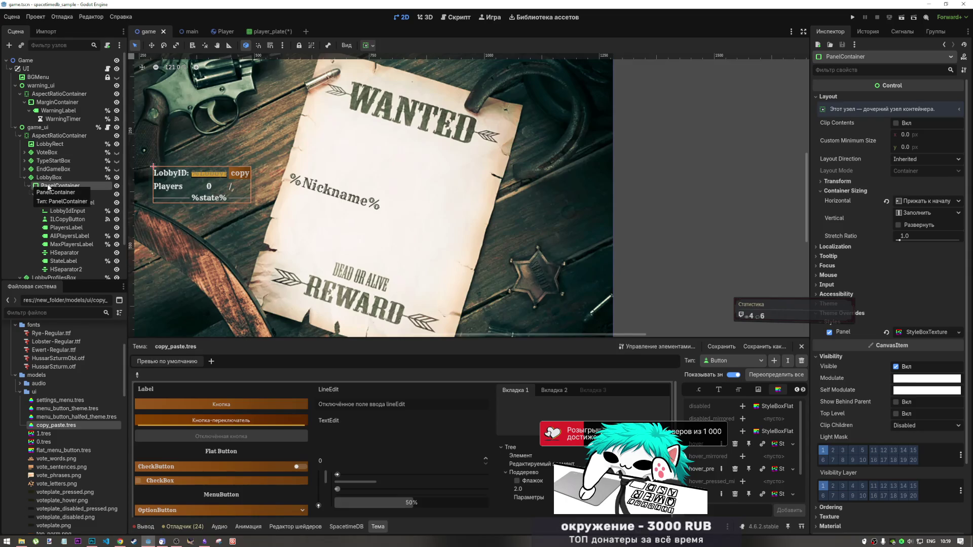
pyautogui.click(54, 195)
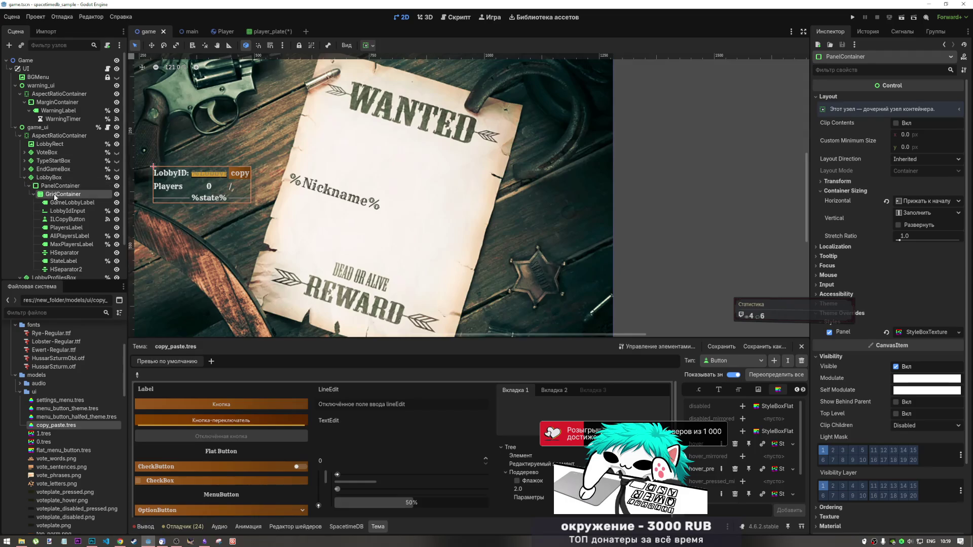
pyautogui.click(46, 186)
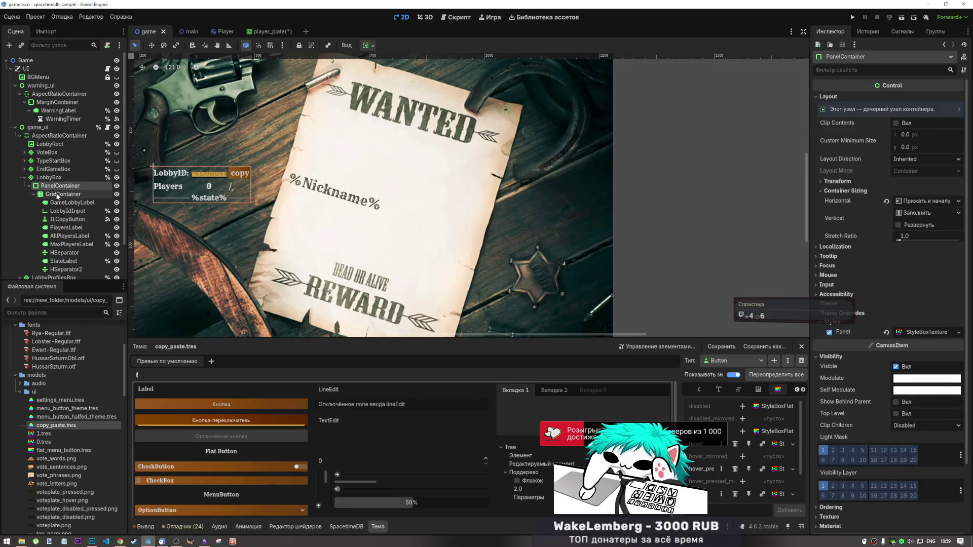
pyautogui.click(55, 194)
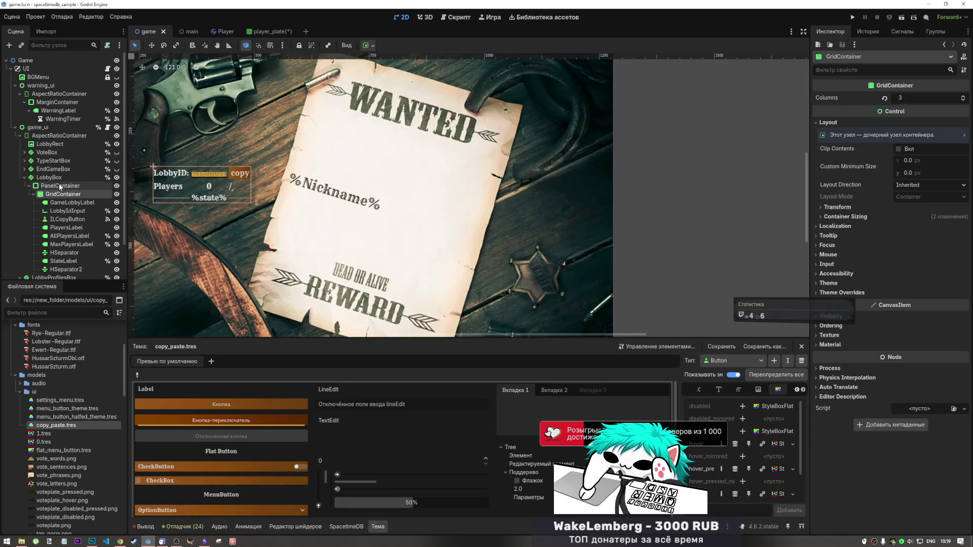
pyautogui.click(58, 187)
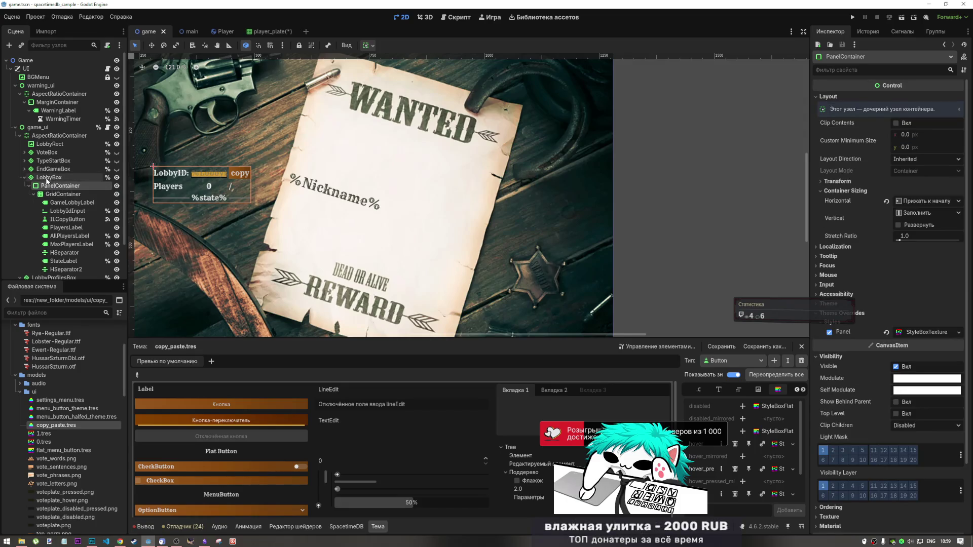
pyautogui.click(47, 178)
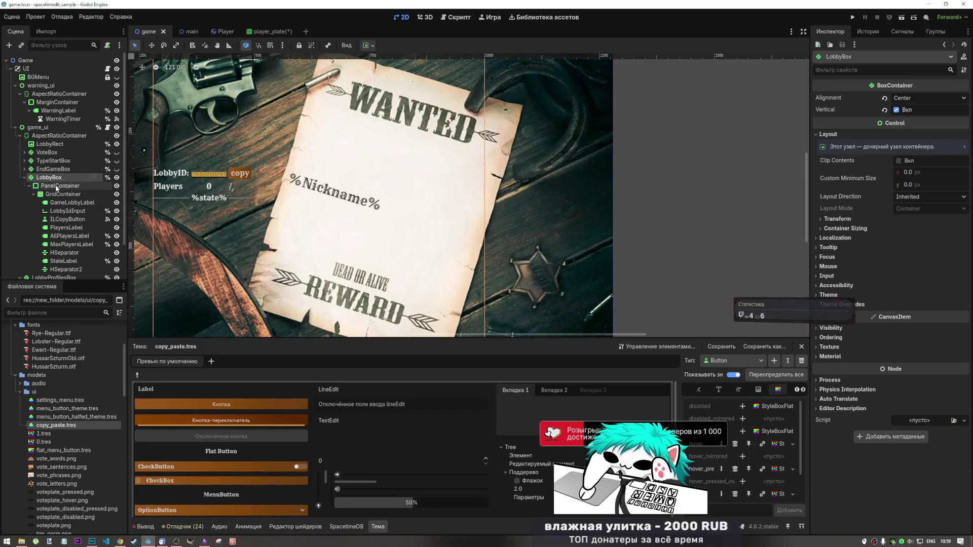
pyautogui.click(56, 186)
# Reselect LobbyBox, PanelContainer and GridContainer to check their outlines on the canvas.
pyautogui.scroll(-3, 311, 211)
pyautogui.scroll(-1, 312, 211)
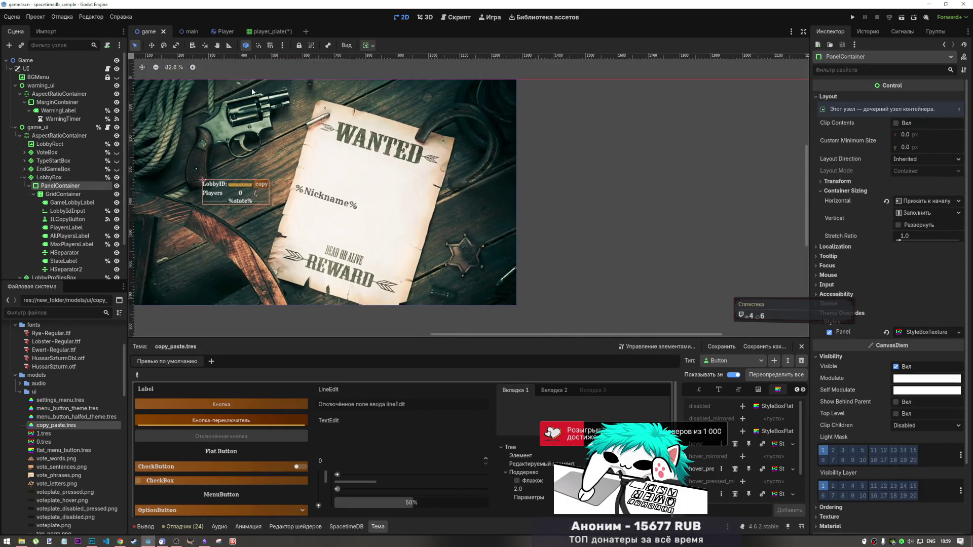
pyautogui.click(47, 177)
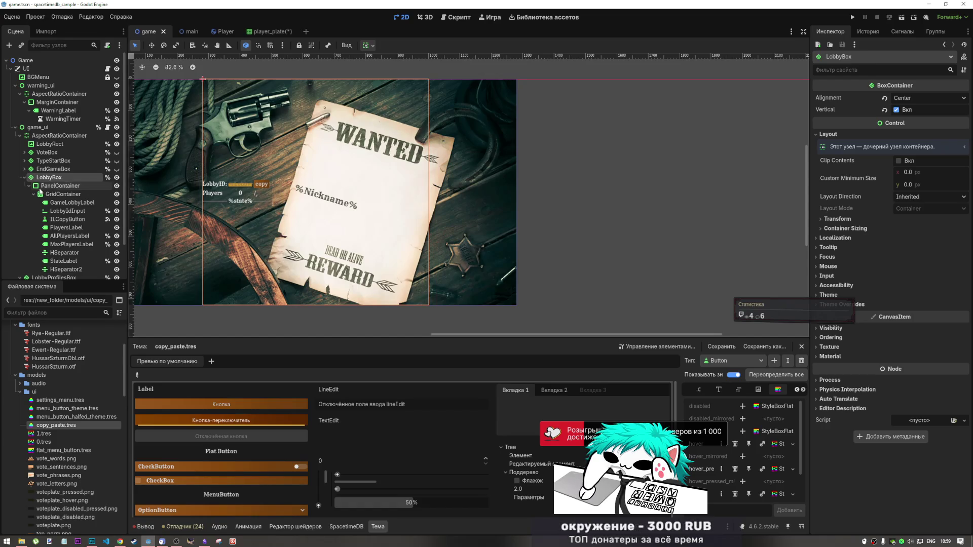
pyautogui.click(56, 186)
pyautogui.click(51, 177)
pyautogui.click(60, 186)
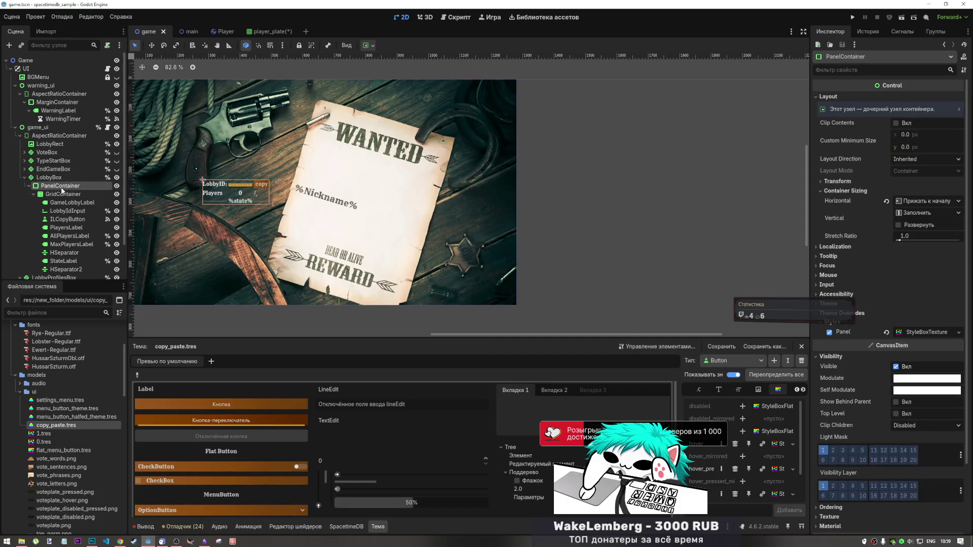
pyautogui.press('Up')
pyautogui.click(60, 186)
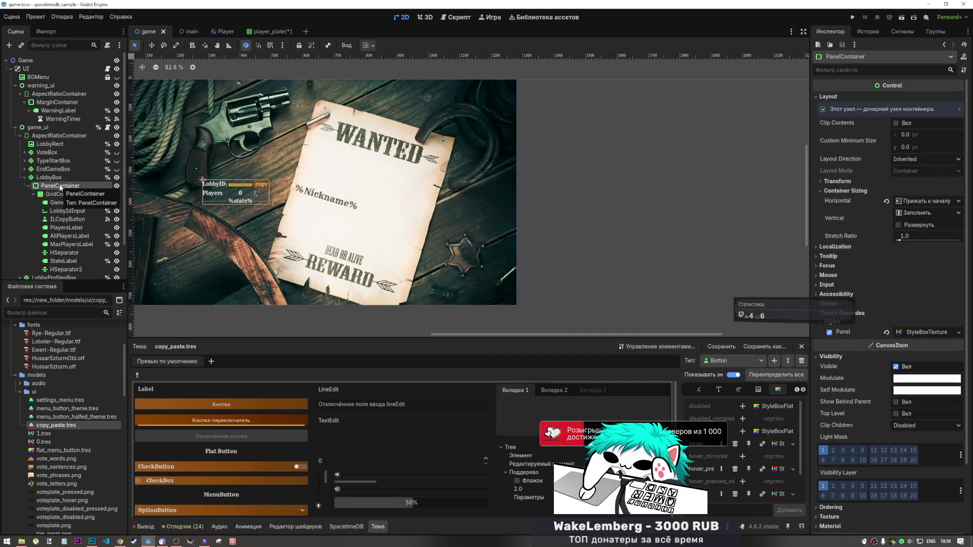
pyautogui.press('Down')
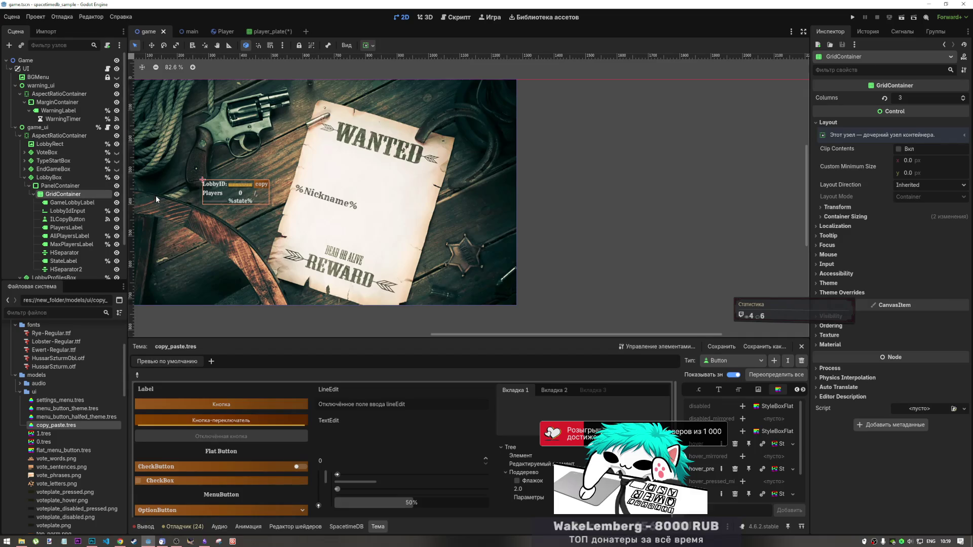
pyautogui.click(83, 186)
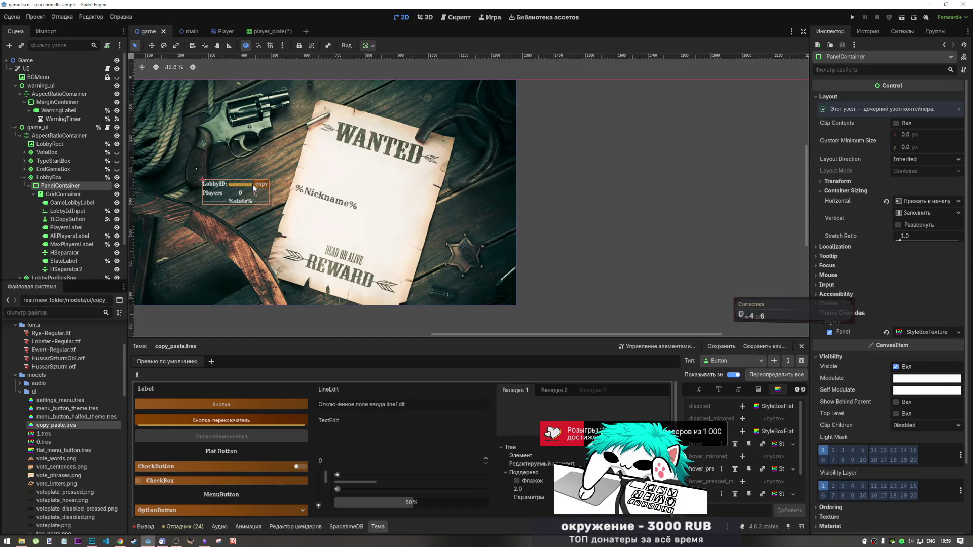
# Drag GridContainer out of PanelContainer so it sits directly under LobbyBox.
pyautogui.scroll(3, 238, 172)
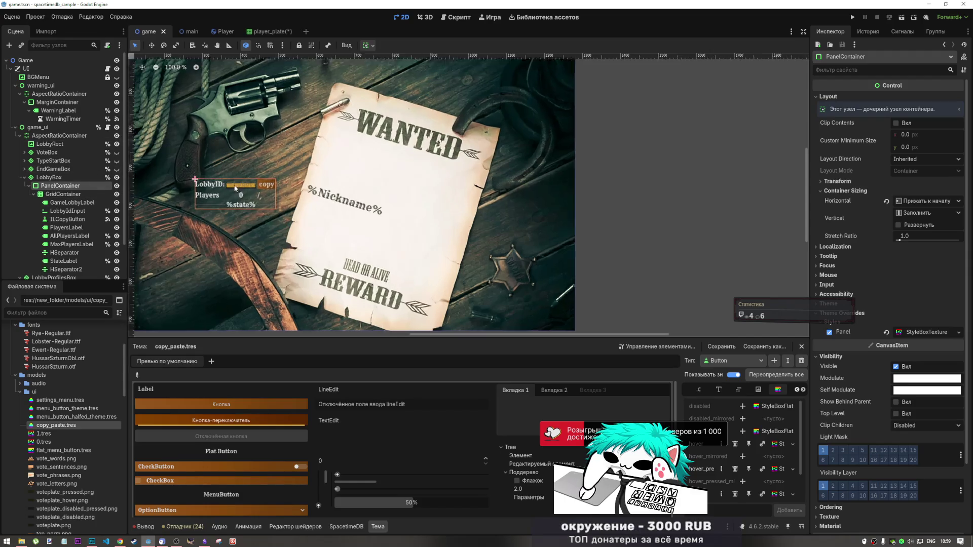
pyautogui.scroll(-5, 258, 180)
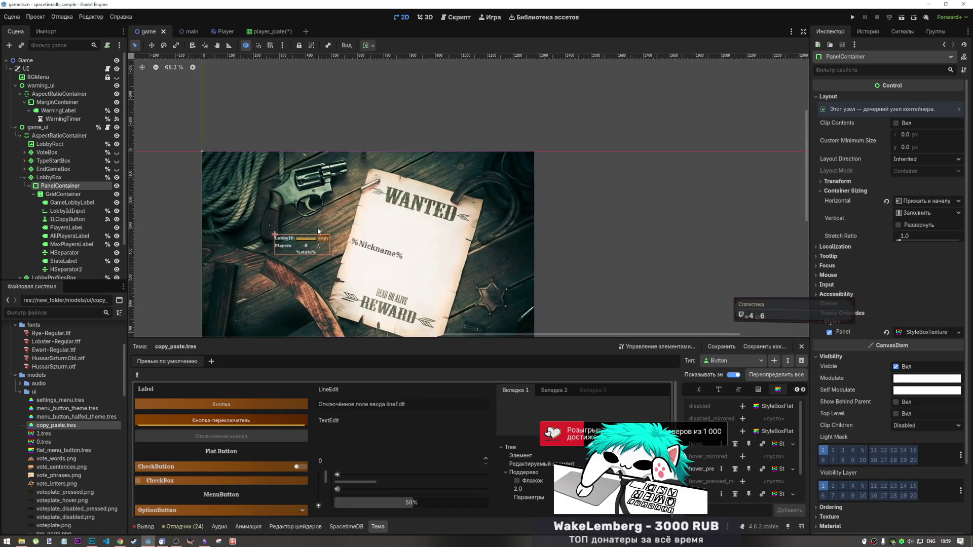
pyautogui.scroll(3, 316, 250)
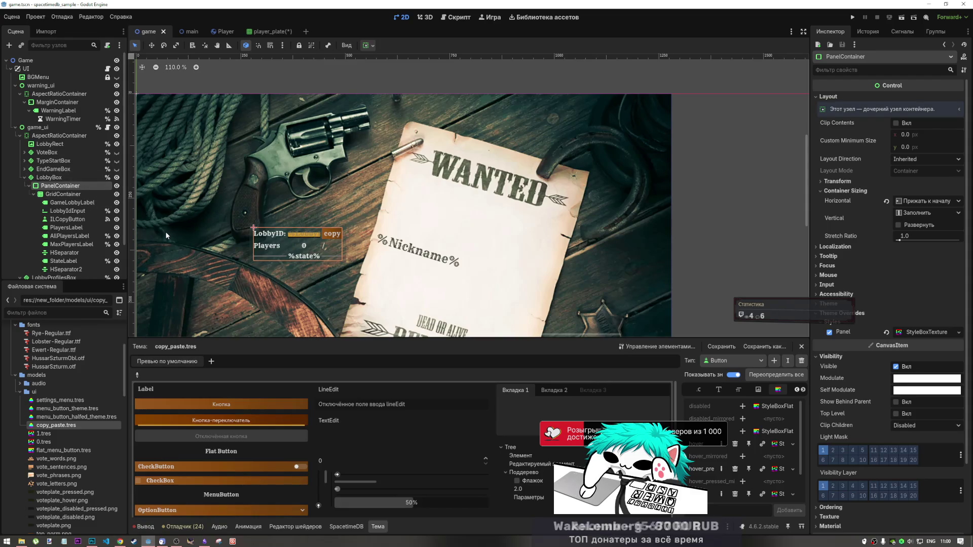
pyautogui.click(50, 178)
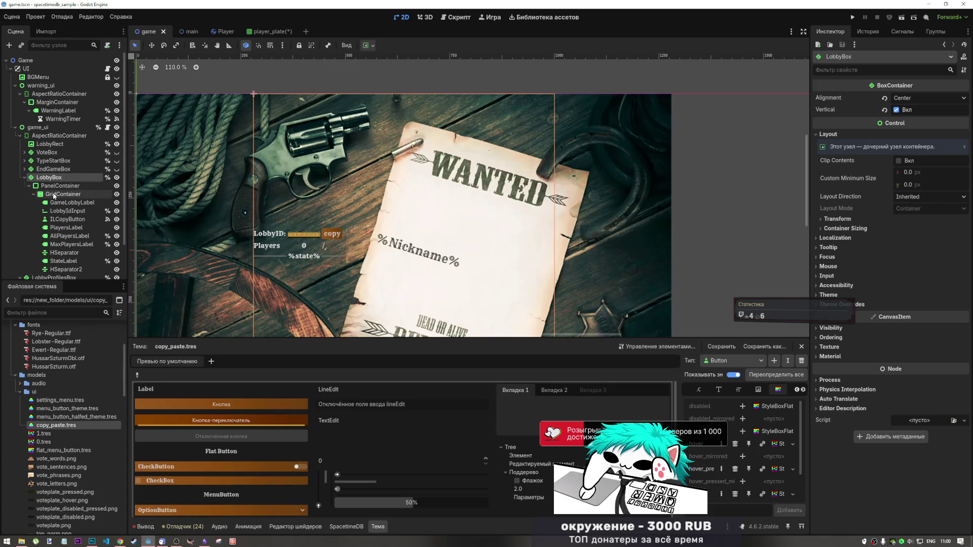
pyautogui.click(56, 195)
pyautogui.click(58, 186)
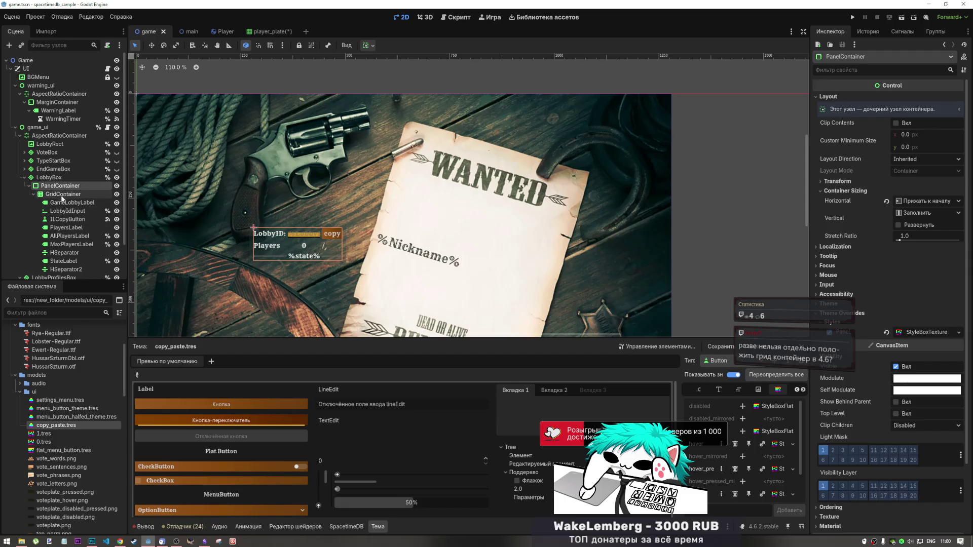
pyautogui.moveTo(58, 194); pyautogui.dragTo(57, 183)
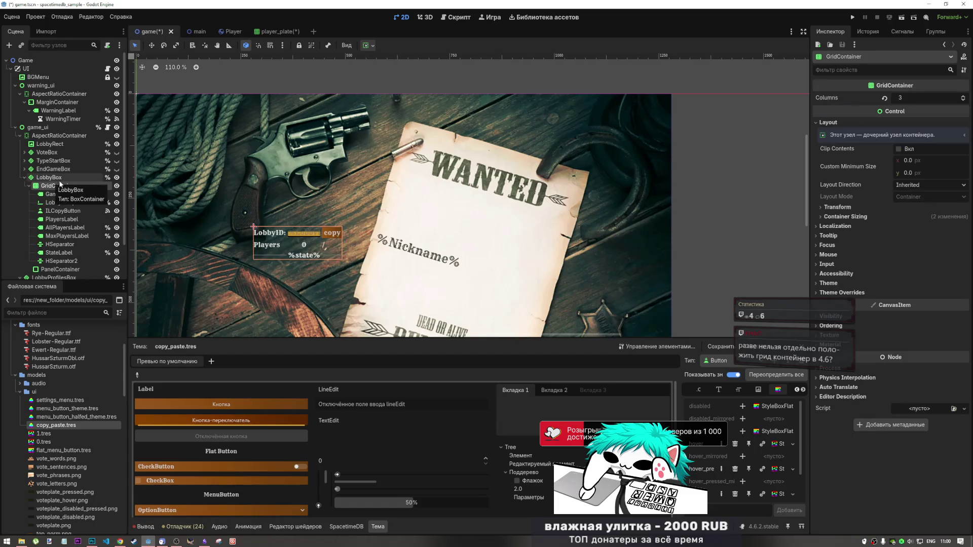
# Select PanelContainer and set its horizontal container sizing to Fill.
pyautogui.scroll(-2, 281, 180)
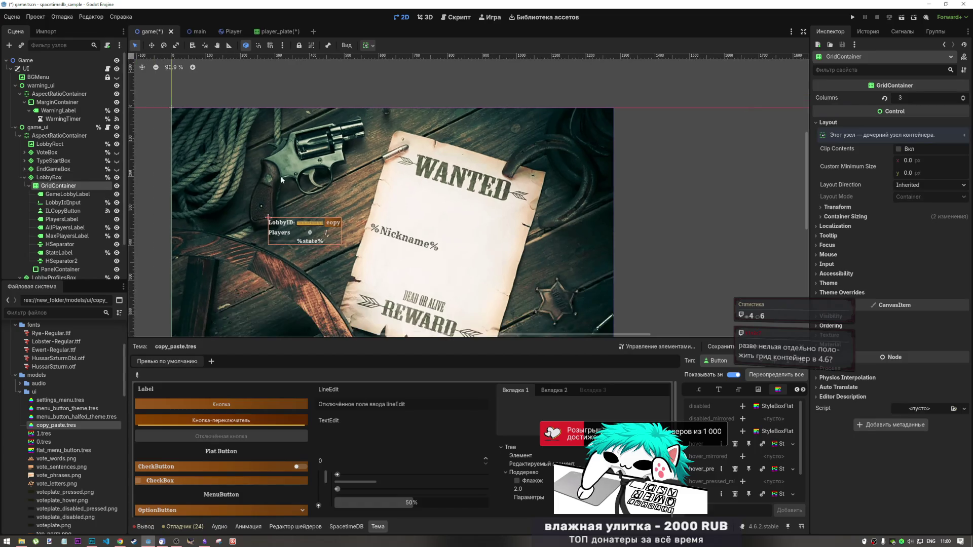
pyautogui.click(60, 261)
pyautogui.click(60, 269)
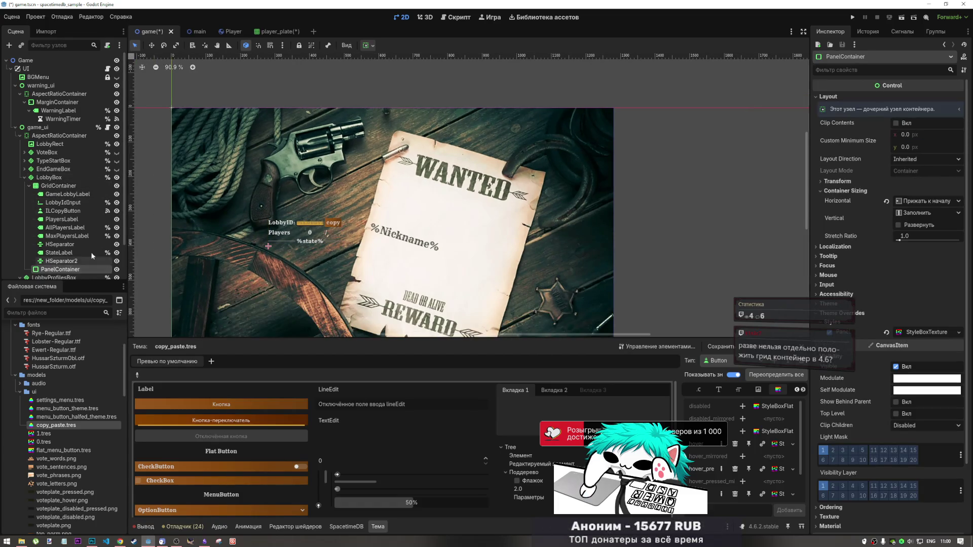
pyautogui.click(368, 45)
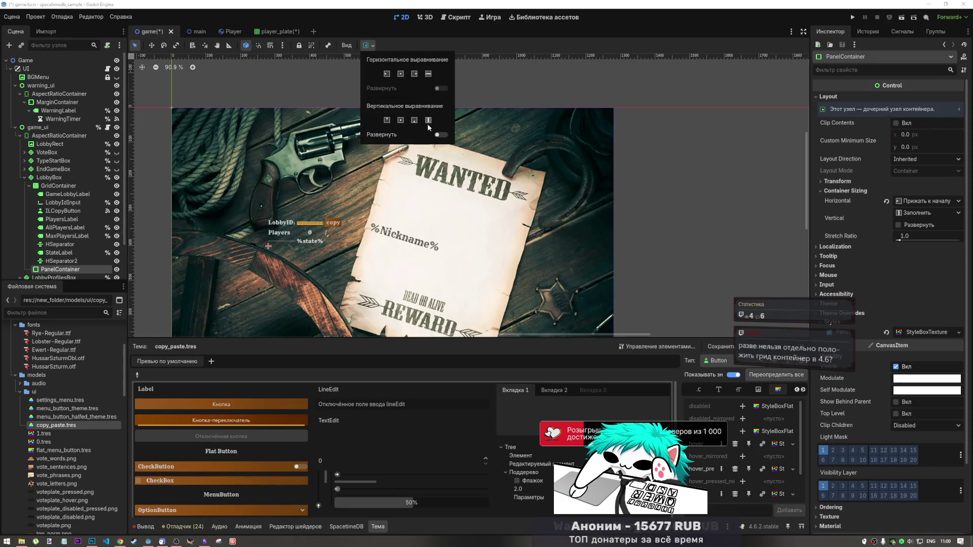
pyautogui.click(428, 74)
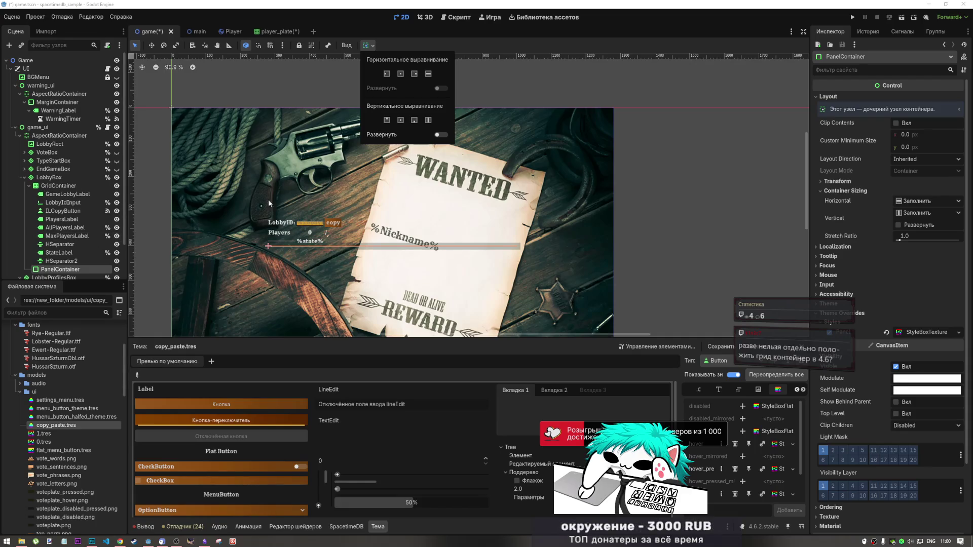
# Undo so GridContainer returns inside PanelContainer, then go back to player_plate.
pyautogui.click(594, 82)
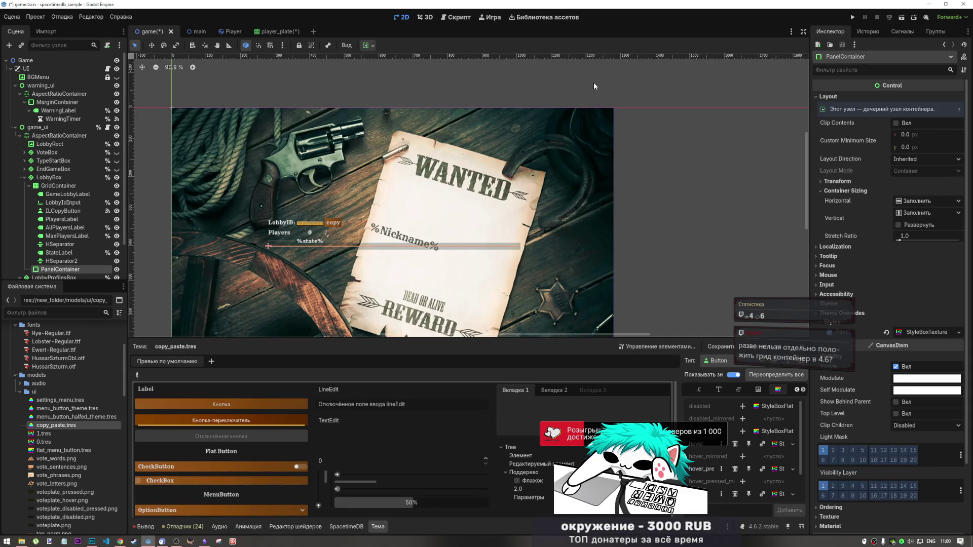
pyautogui.hotkey('ctrl', 'z')
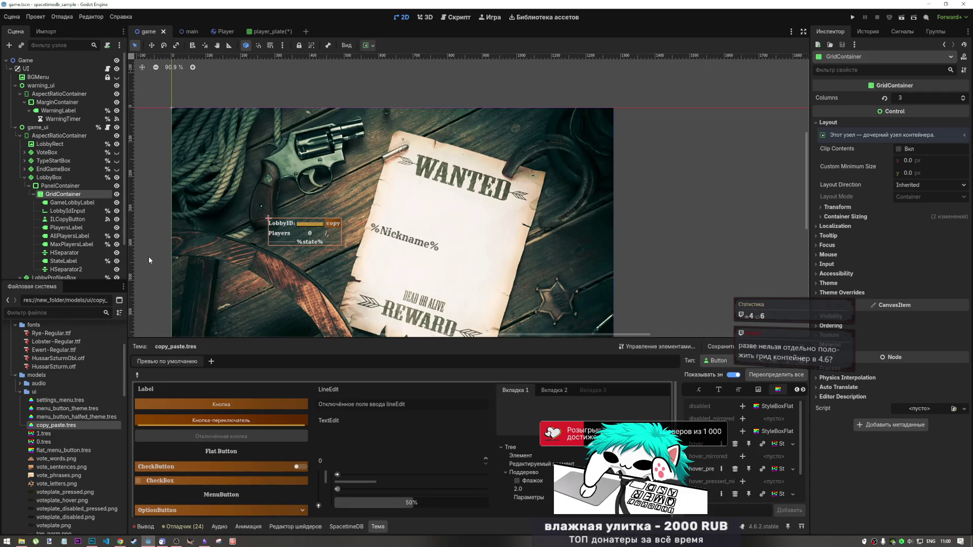
pyautogui.click(263, 31)
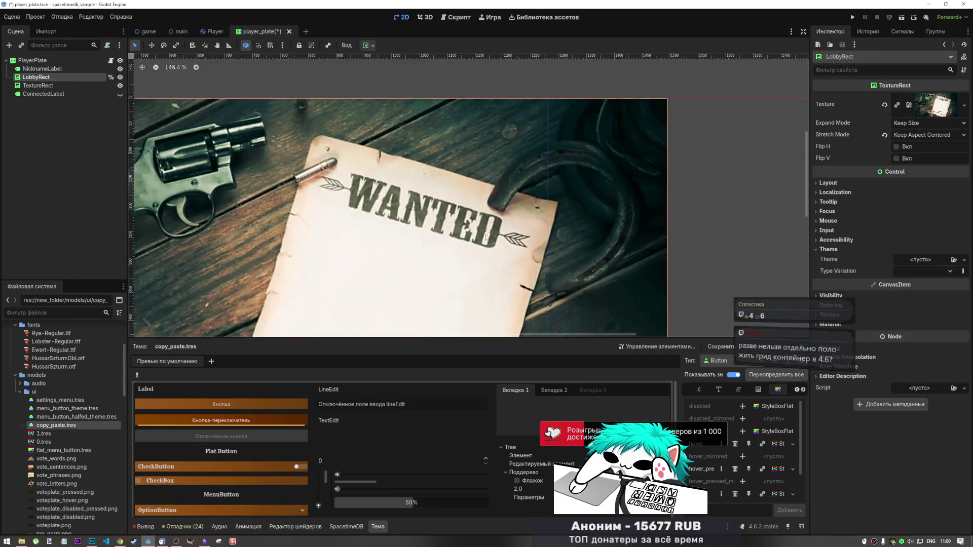
# Toggle and frame the LobbyRect wanted poster, then select NicknameLabel for editing.
pyautogui.scroll(-6, 485, 236)
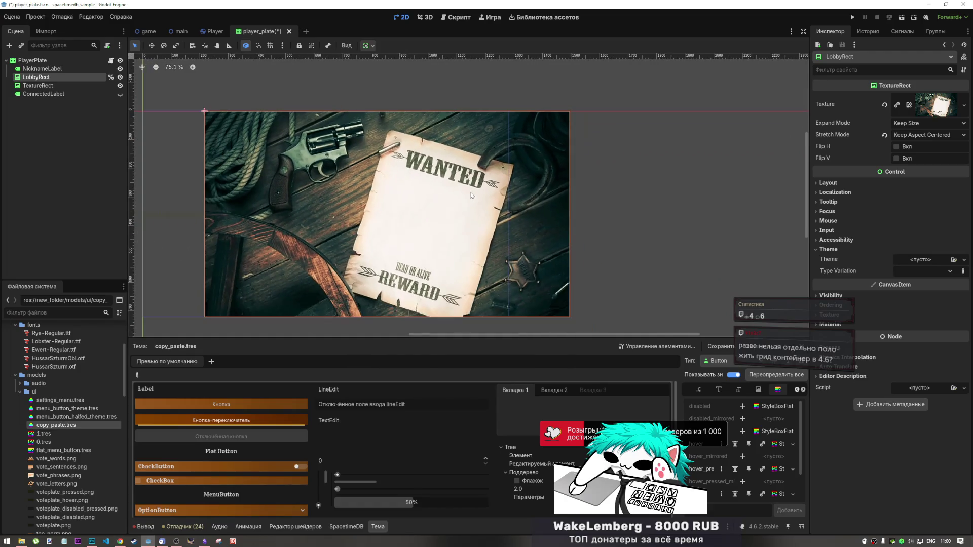
pyautogui.scroll(2, 470, 192)
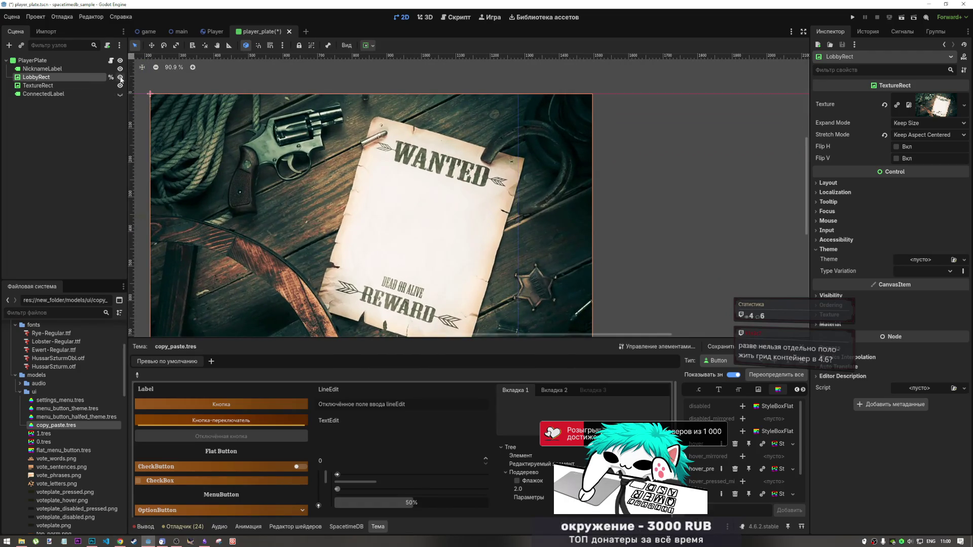
pyautogui.click(120, 77)
pyautogui.click(120, 78)
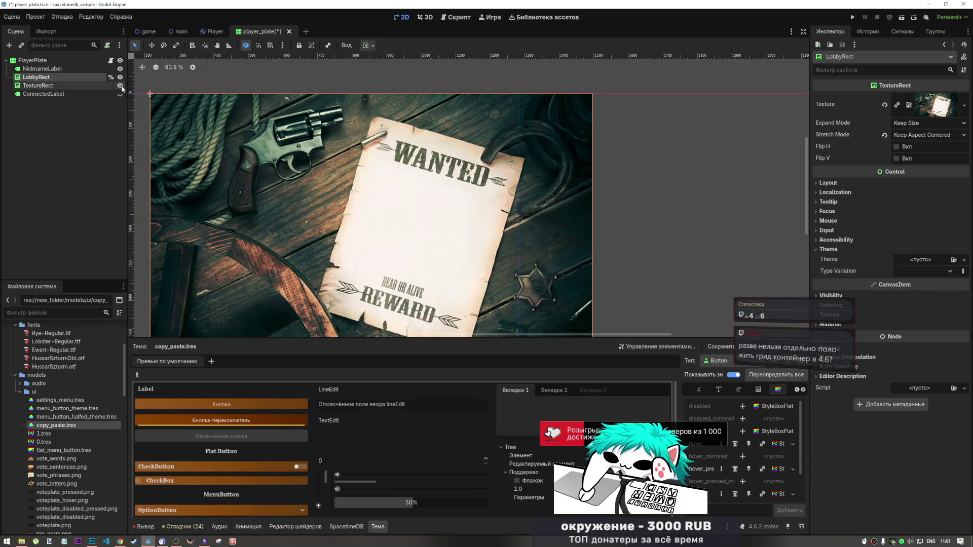
pyautogui.click(61, 71)
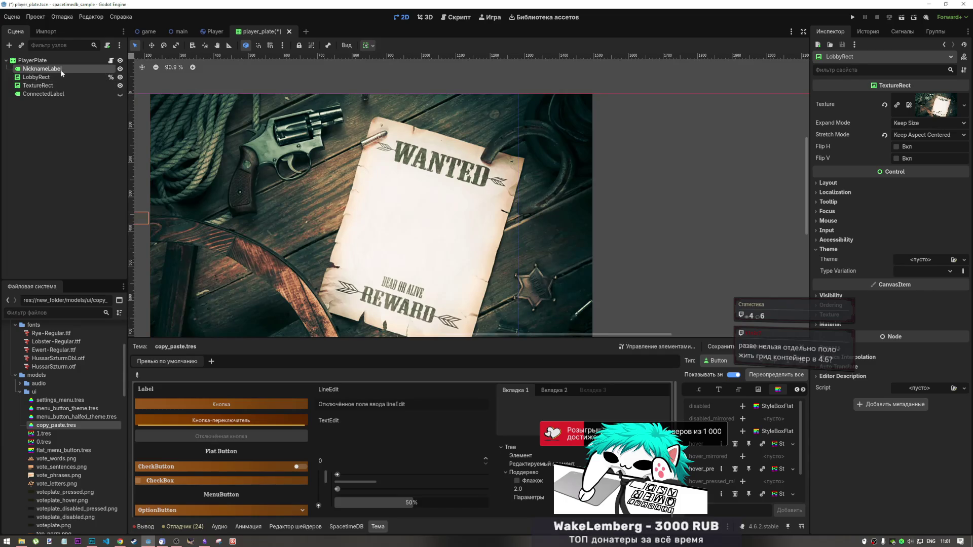
pyautogui.click(61, 77)
pyautogui.doubleClick(63, 77)
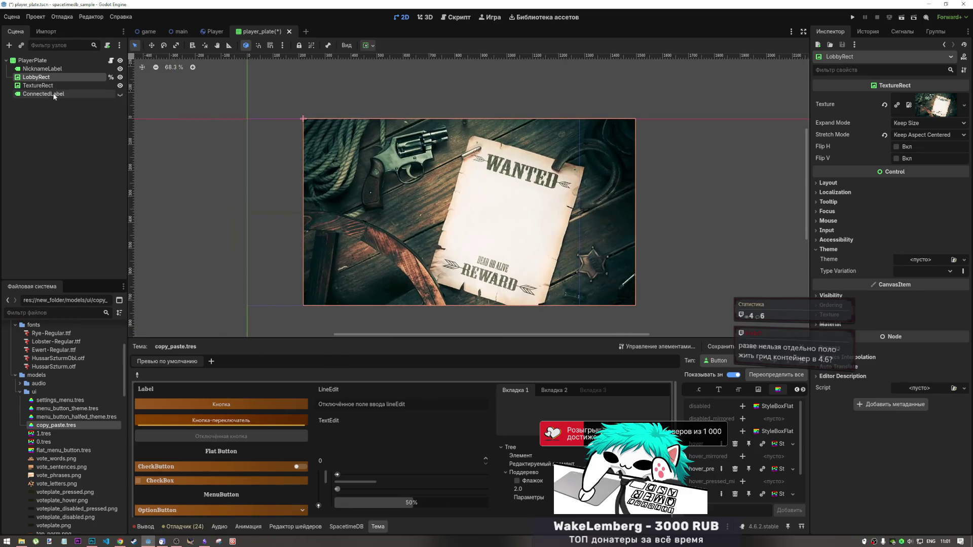
pyautogui.click(120, 77)
pyautogui.click(120, 77)
pyautogui.scroll(6, 304, 213)
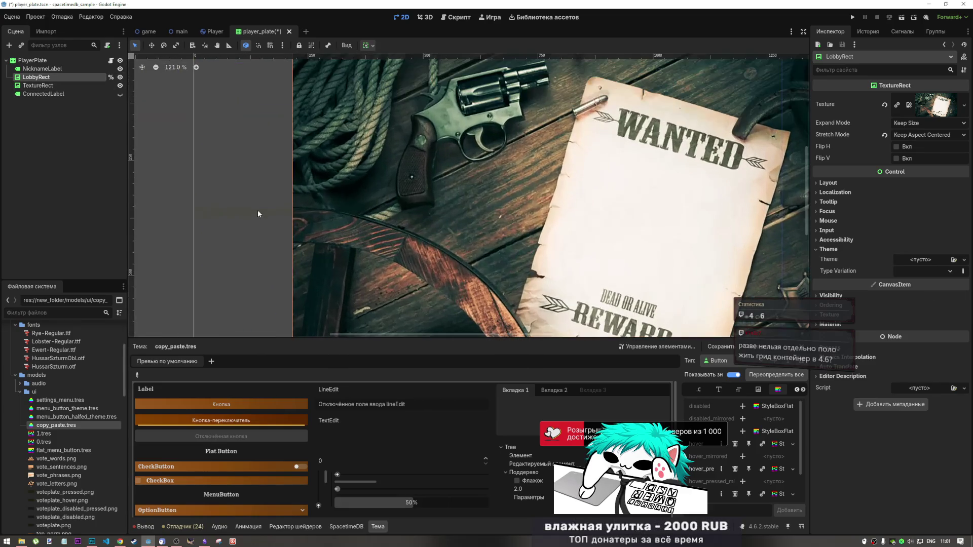
pyautogui.click(257, 210)
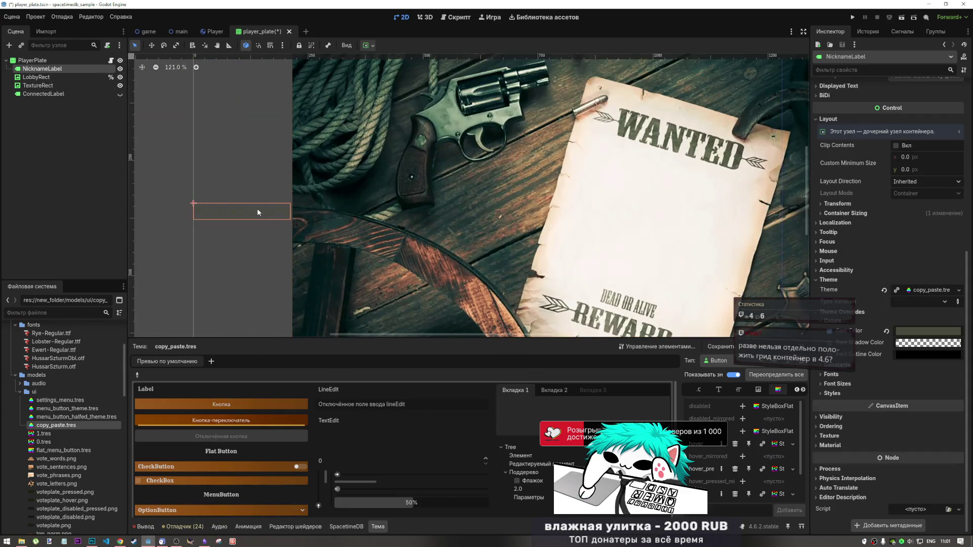
# Set NicknameLabel's Font Color to olive 616751 with the eyedropper and save.
pyautogui.click(939, 330)
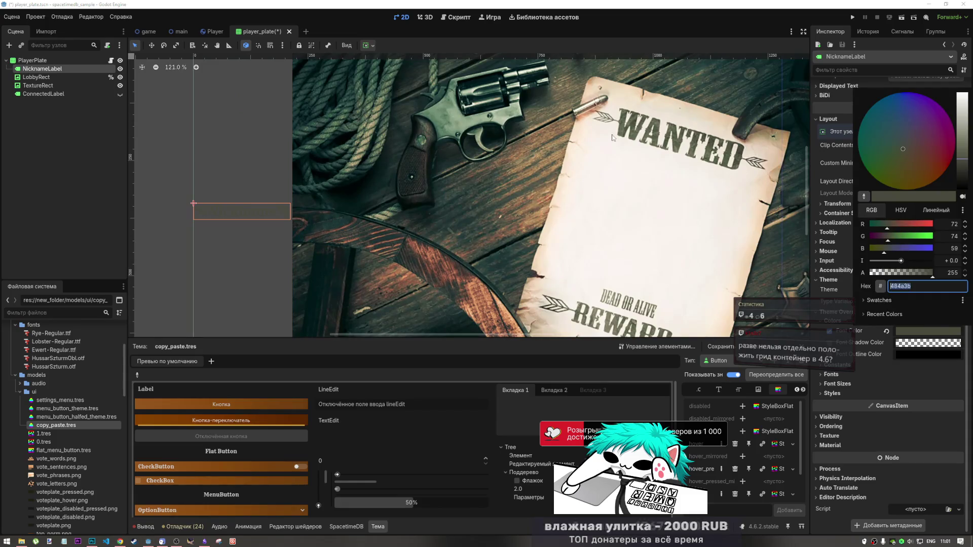
pyautogui.click(863, 197)
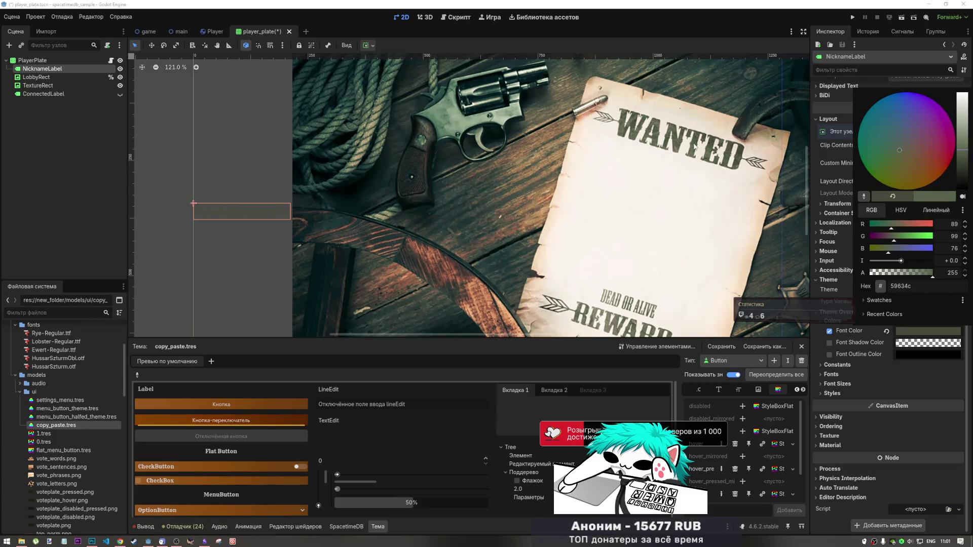
pyautogui.click(695, 147)
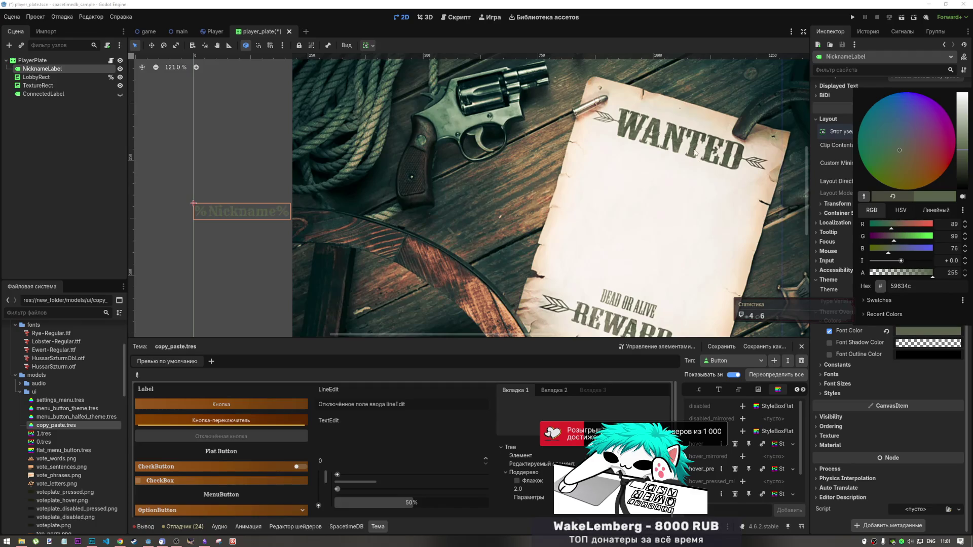
pyautogui.click(863, 196)
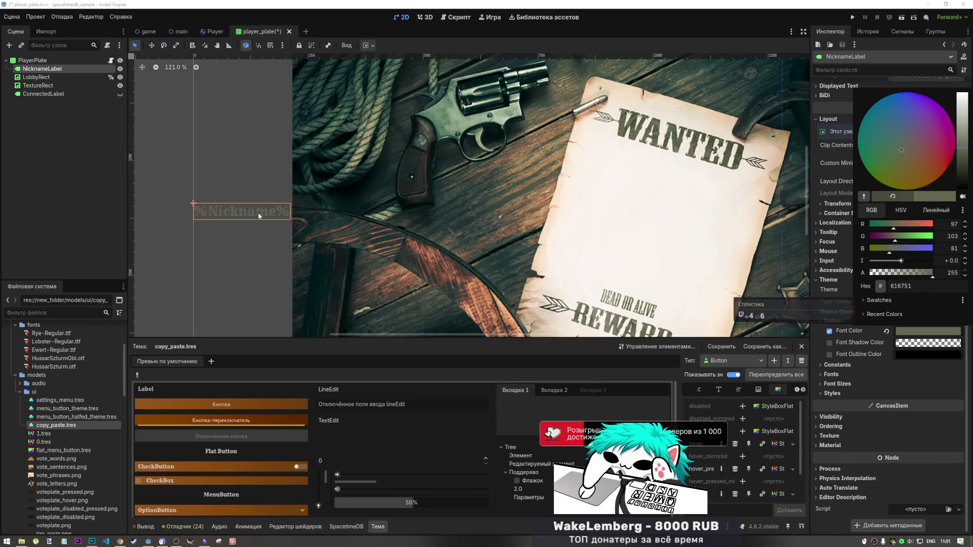
pyautogui.click(900, 325)
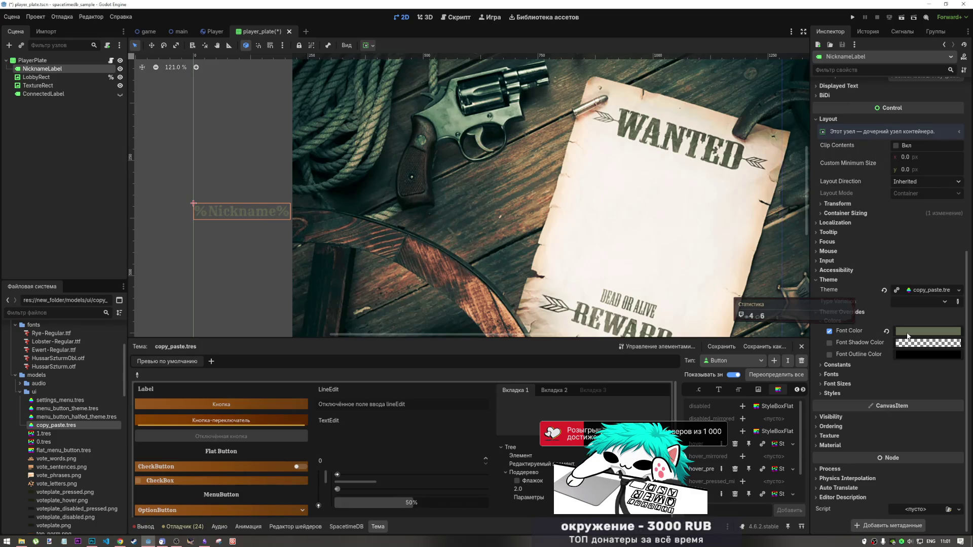
pyautogui.hotkey('ctrl', 'shift', 'z')
pyautogui.hotkey('ctrl', 'z')
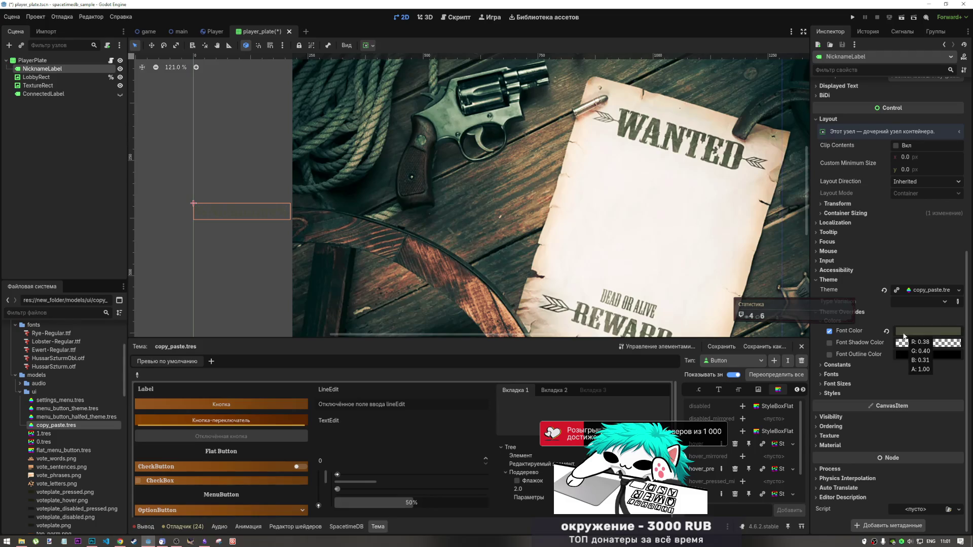
pyautogui.hotkey('ctrl', 'shift', 'z')
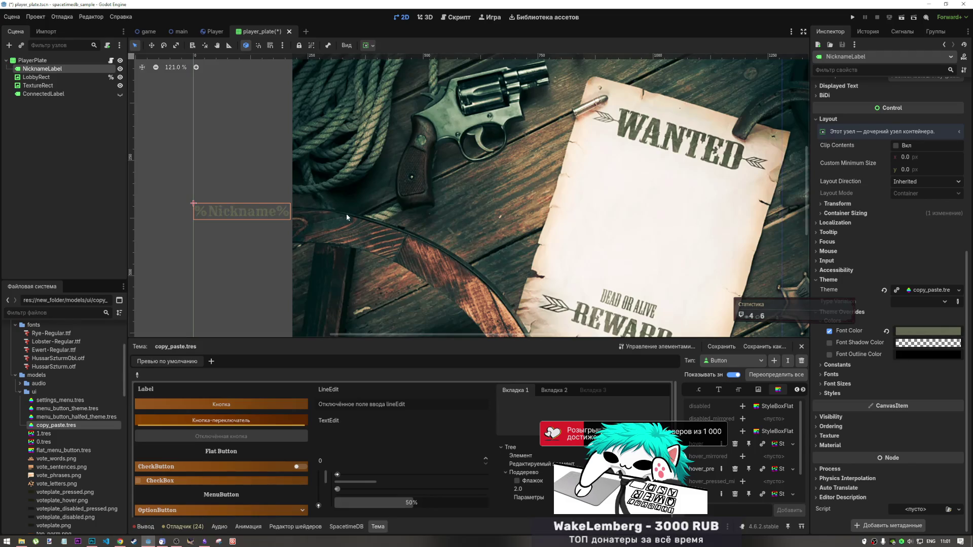
pyautogui.hotkey('ctrl', 's')
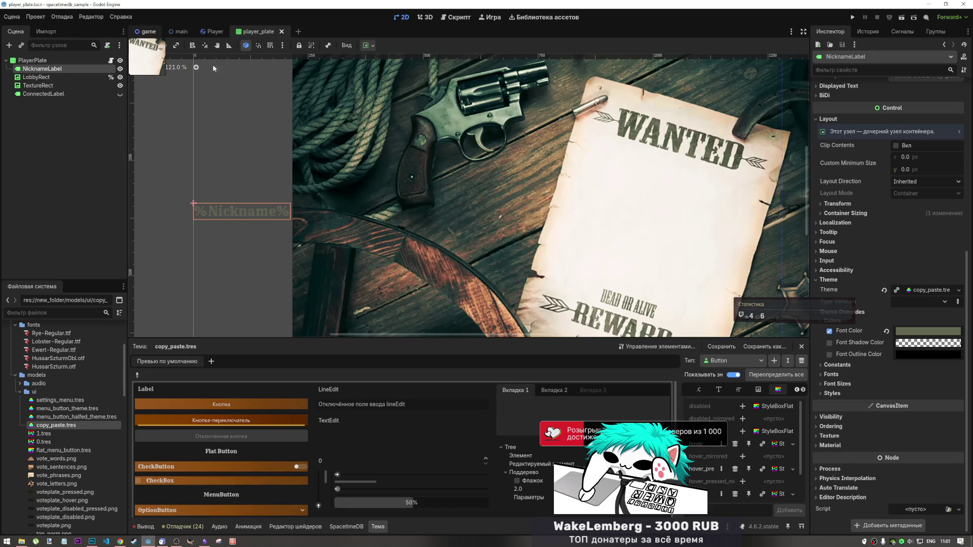
# Hide the plate's LobbyRect poster background, save, and check the plate in the game scene.
pyautogui.hotkey('ctrl', 'Tab')
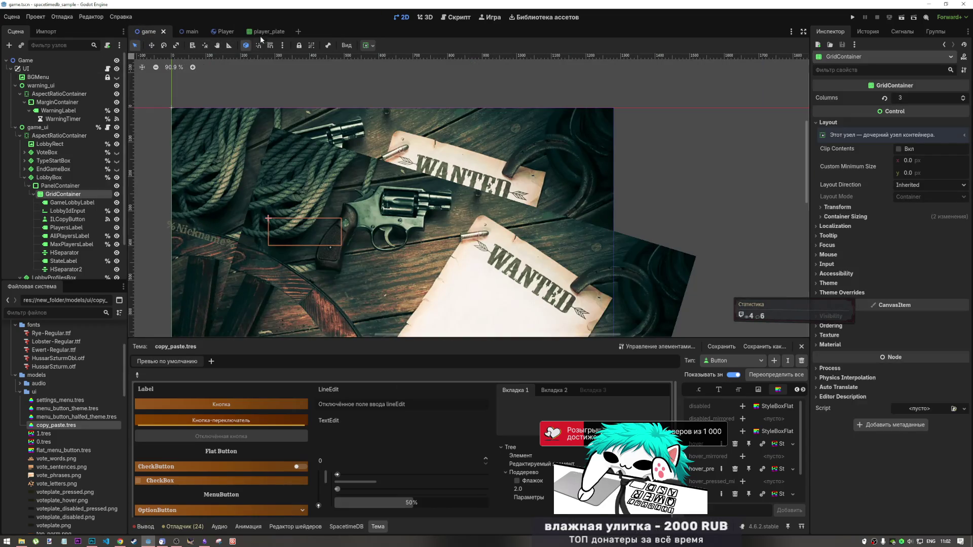
pyautogui.click(259, 34)
pyautogui.click(120, 77)
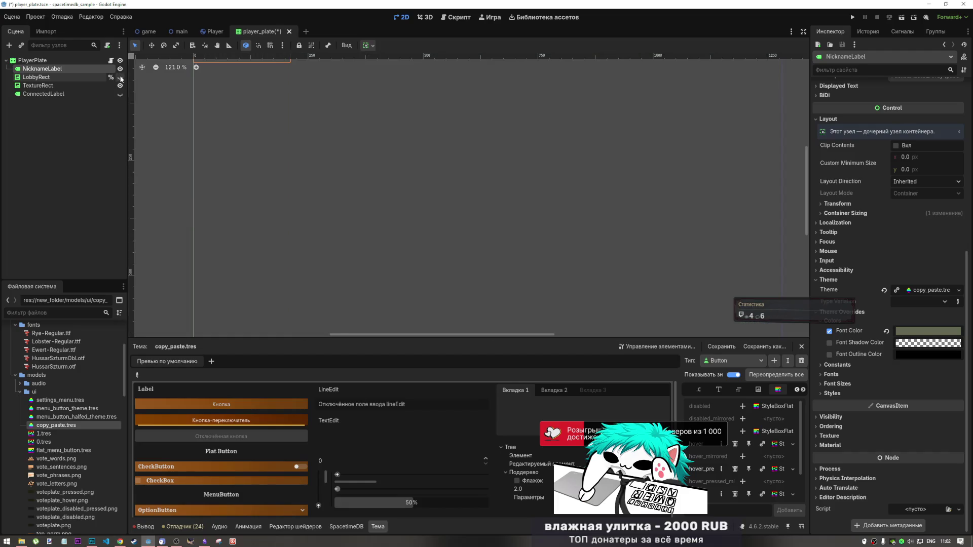
pyautogui.hotkey('ctrl', 's')
pyautogui.click(146, 33)
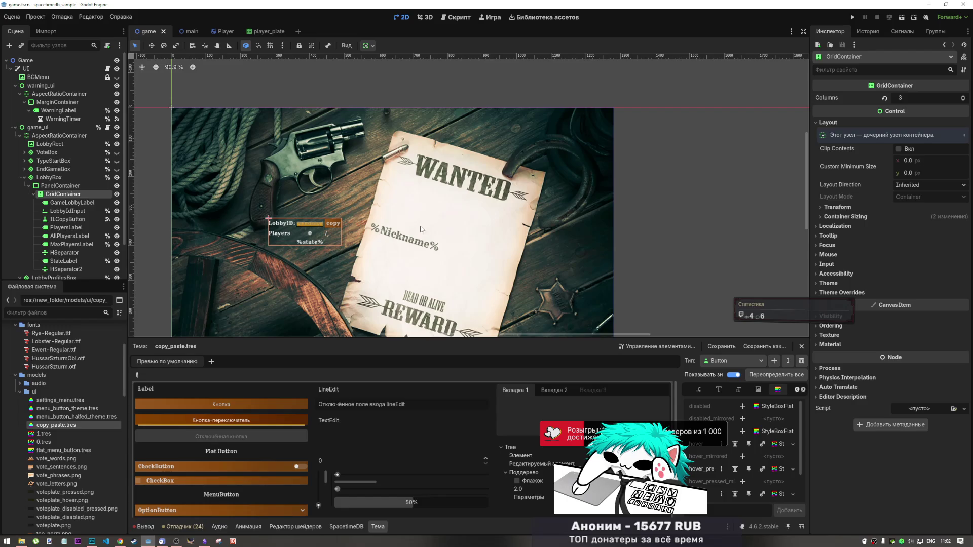
pyautogui.scroll(10, 422, 246)
pyautogui.scroll(-10, 422, 246)
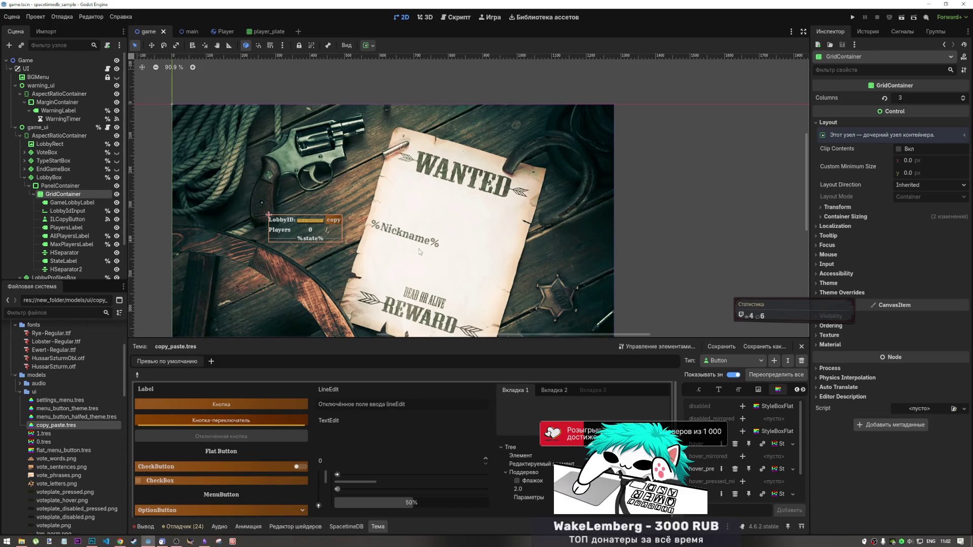
# Make the green ConnectedLabel visible, save, and preview it in the game scene.
pyautogui.click(254, 32)
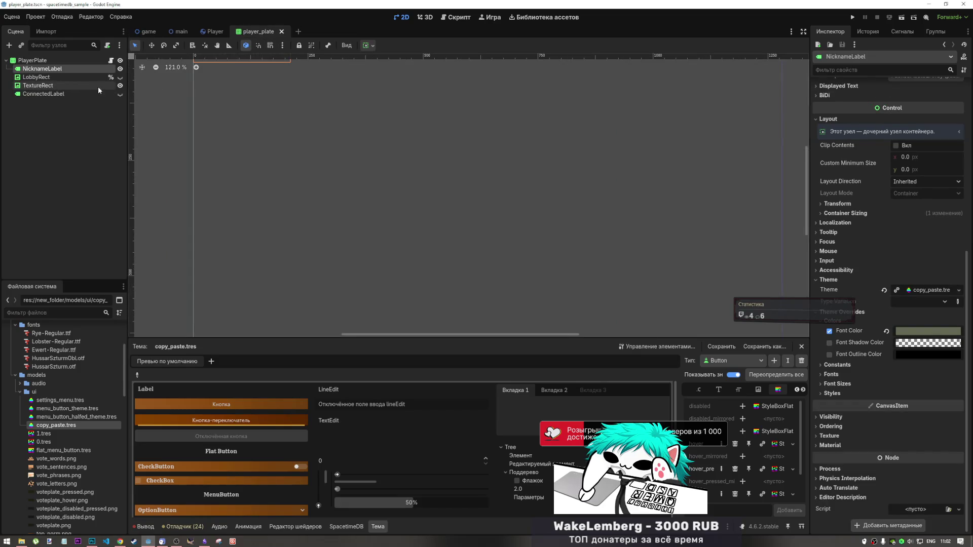
pyautogui.click(120, 95)
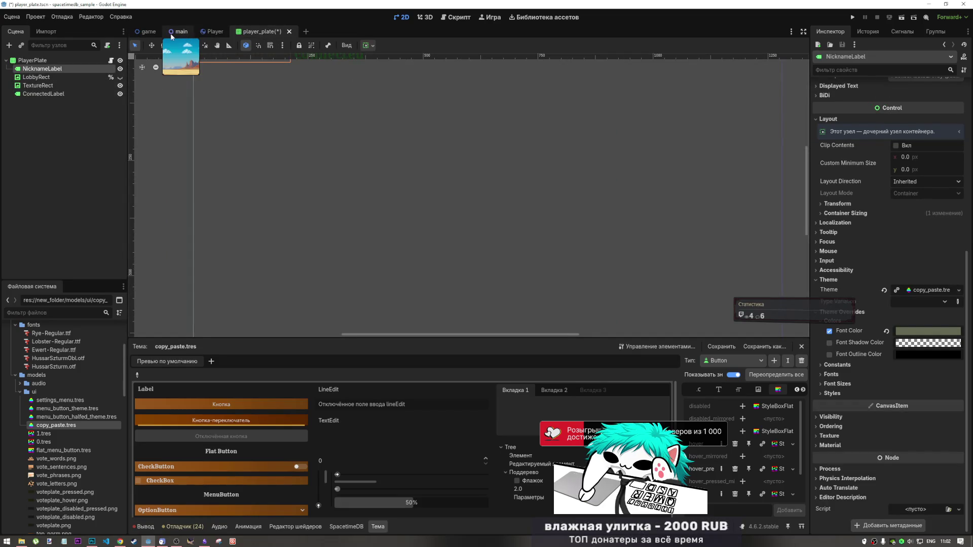
pyautogui.hotkey('ctrl', 's')
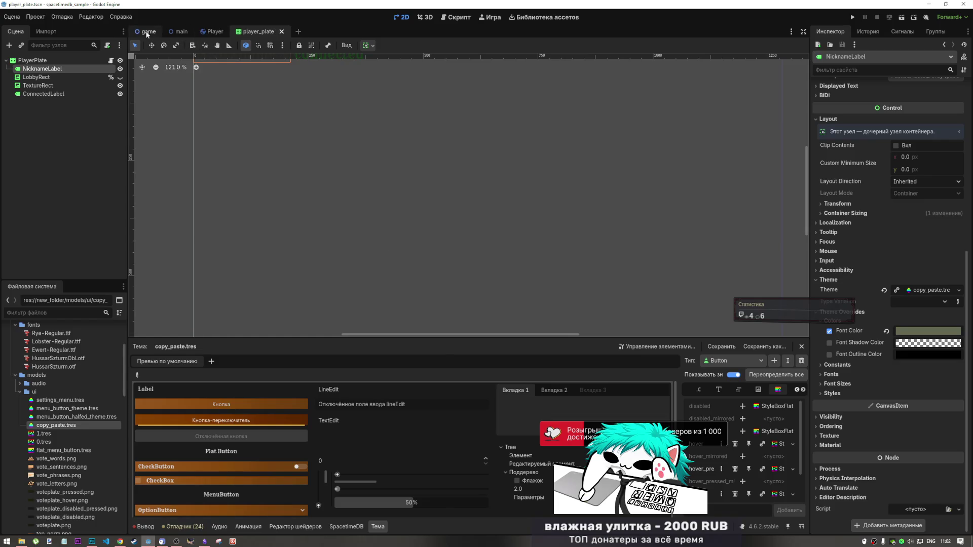
pyautogui.click(147, 33)
pyautogui.scroll(-3, 567, 228)
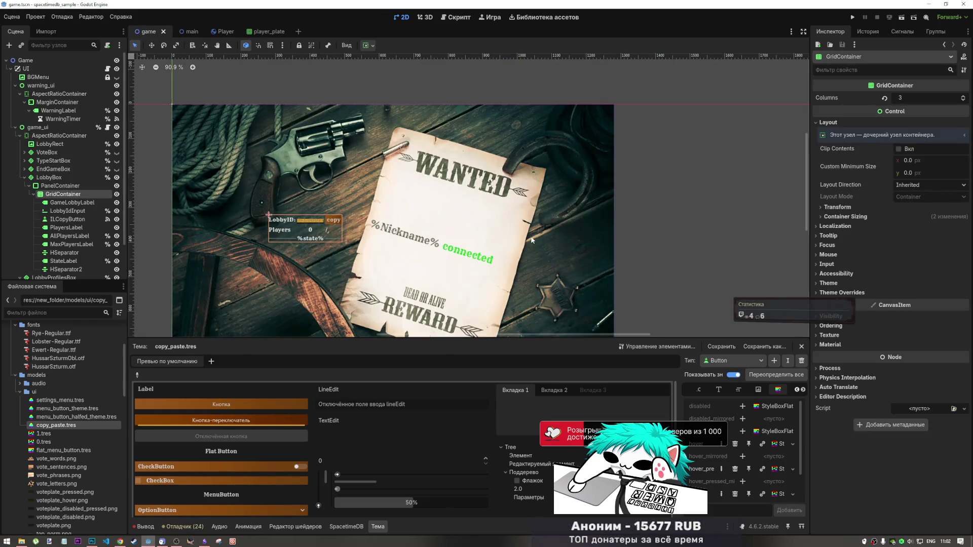
pyautogui.scroll(-1, 489, 243)
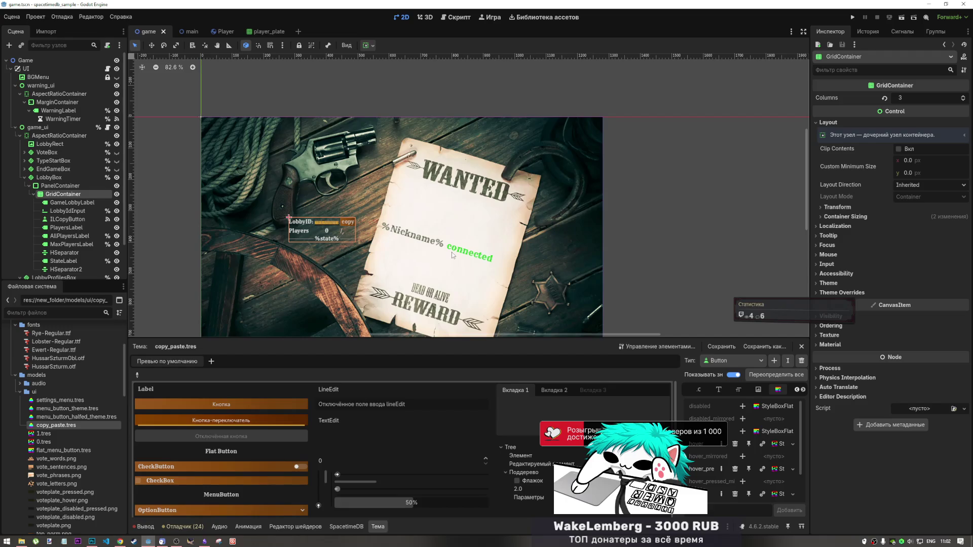
pyautogui.click(264, 32)
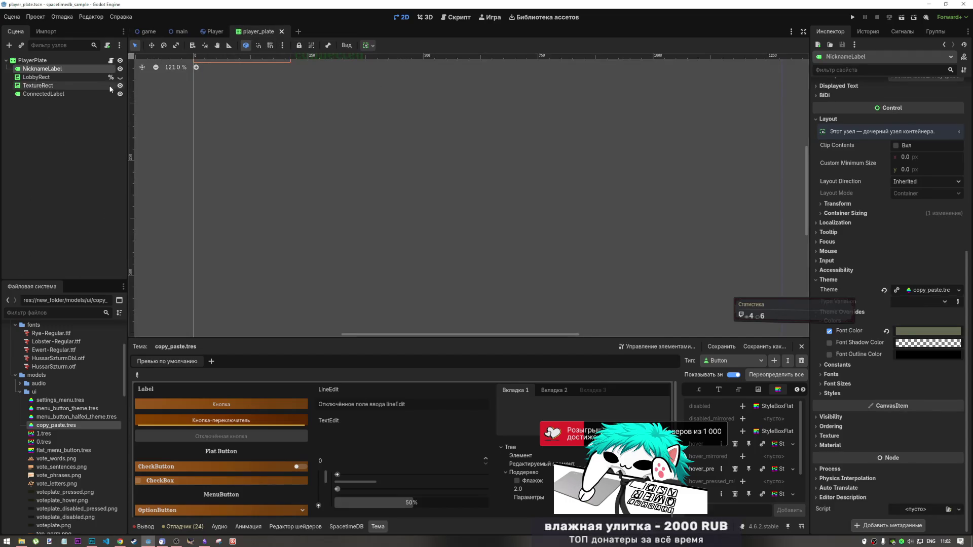
# Delete the TextureRect node by mistake, then undo the deletion.
pyautogui.click(82, 77)
pyautogui.click(84, 86)
pyautogui.press('Delete')
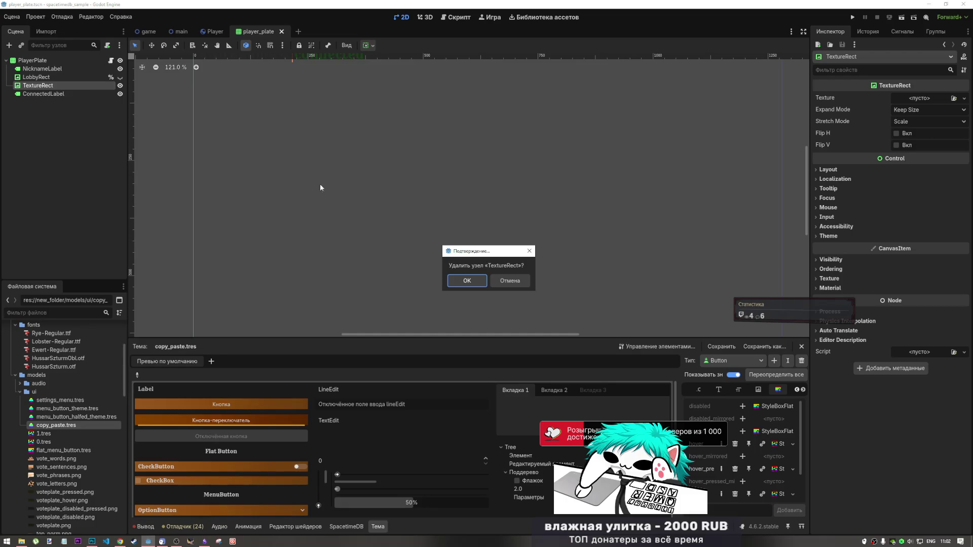
pyautogui.click(467, 281)
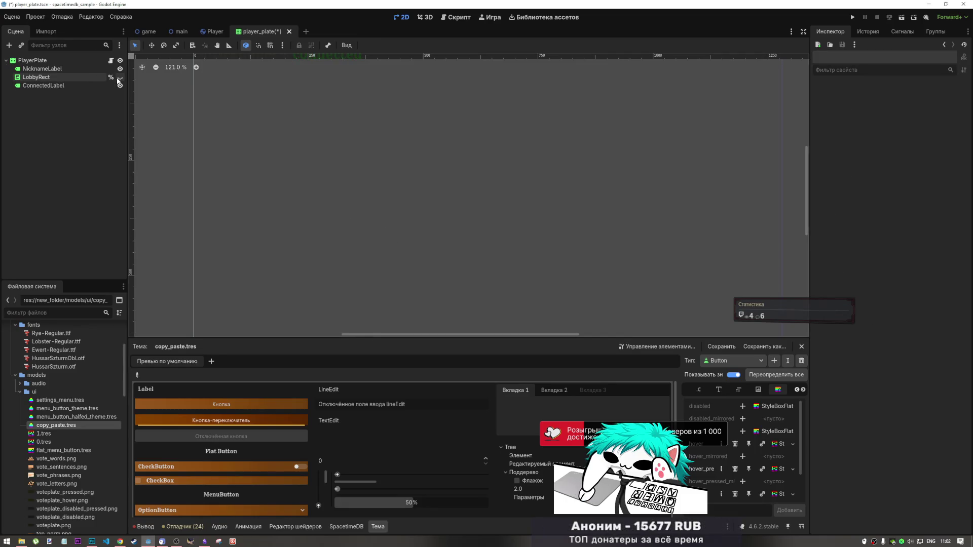
pyautogui.hotkey('ctrl', 'z')
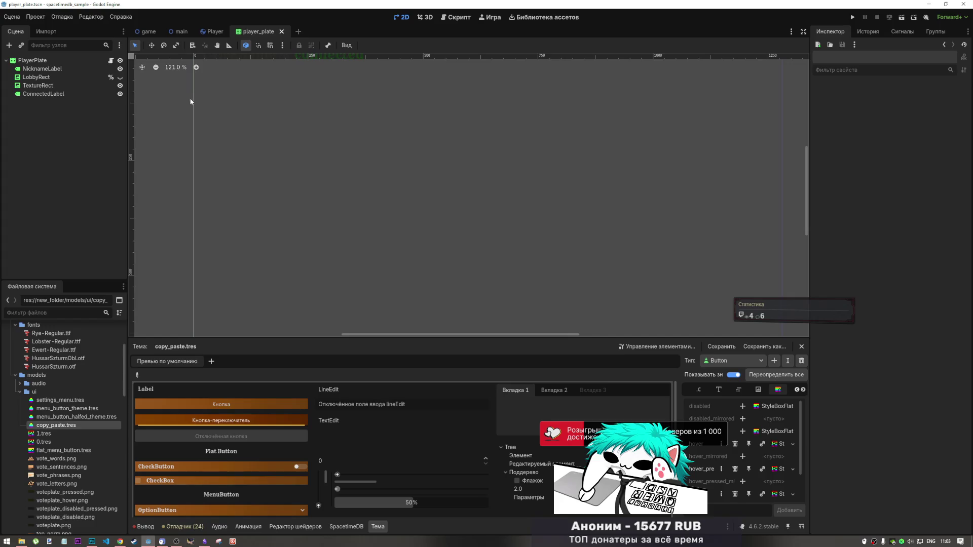
# Toggle TextureRect's visibility to check the Wanted texture image.
pyautogui.scroll(-4, 266, 196)
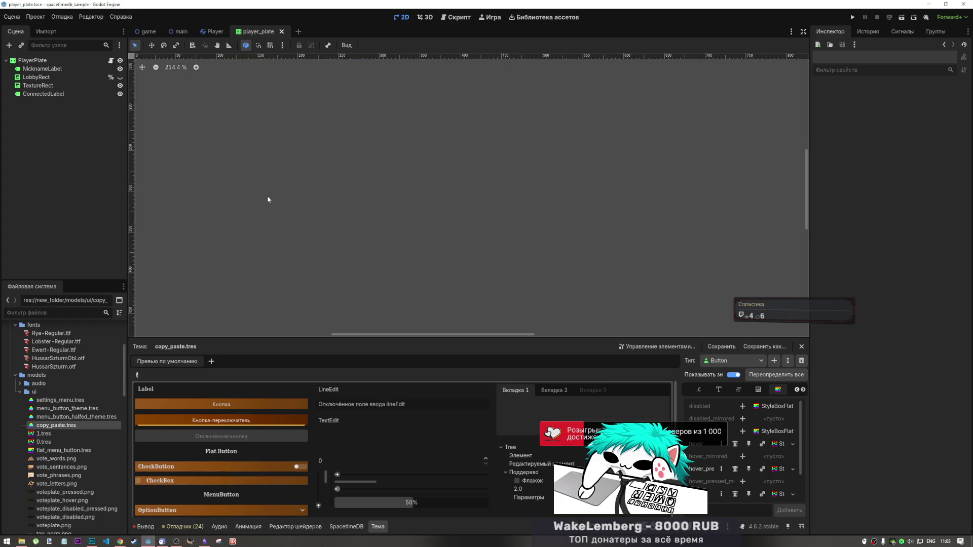
pyautogui.click(120, 86)
pyautogui.click(119, 86)
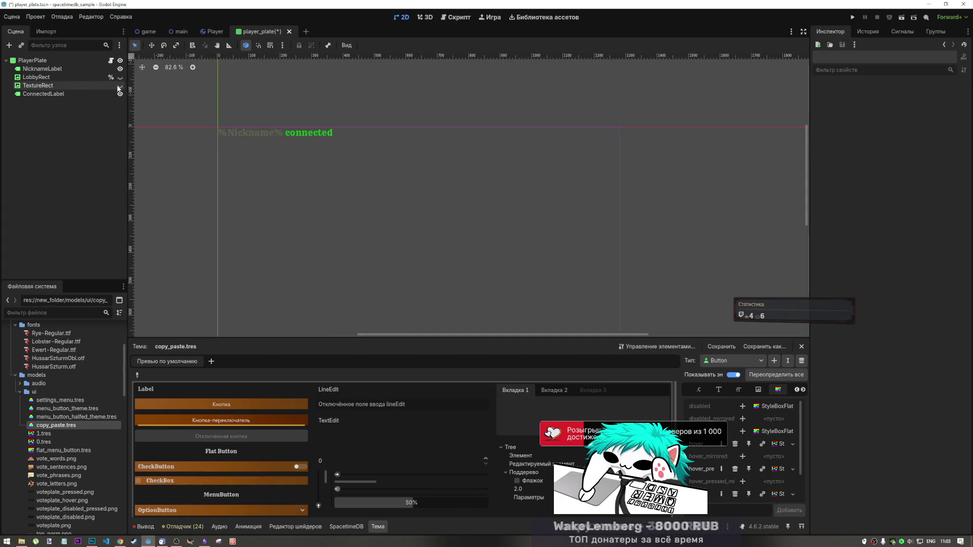
pyautogui.click(120, 85)
pyautogui.click(120, 86)
# Delete the LobbyRect node from the player plate, confirming the deletion.
pyautogui.click(105, 77)
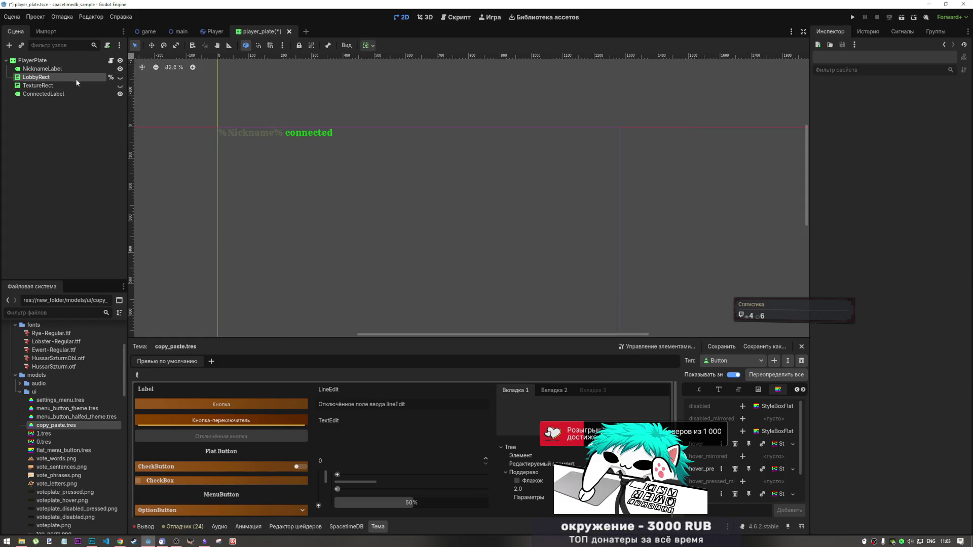
pyautogui.press('Delete')
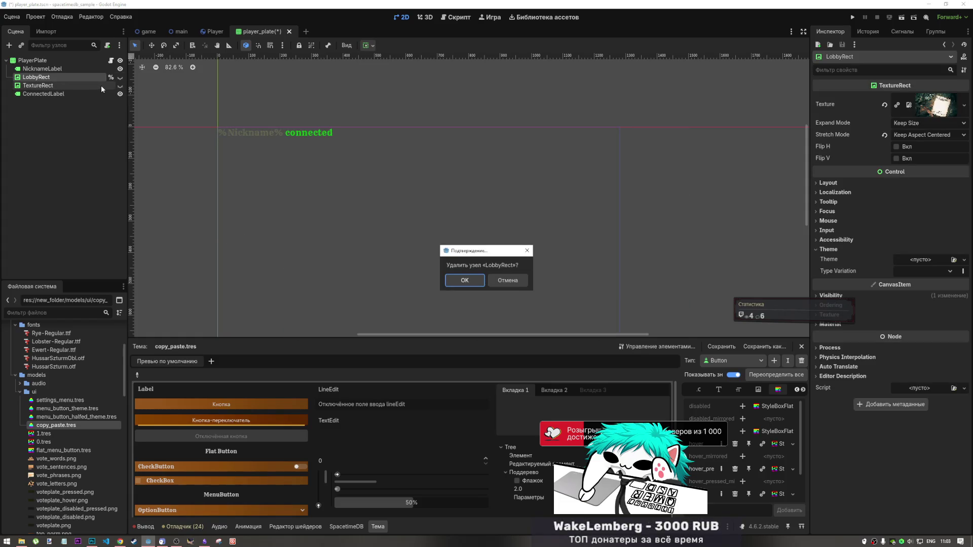
pyautogui.click(504, 278)
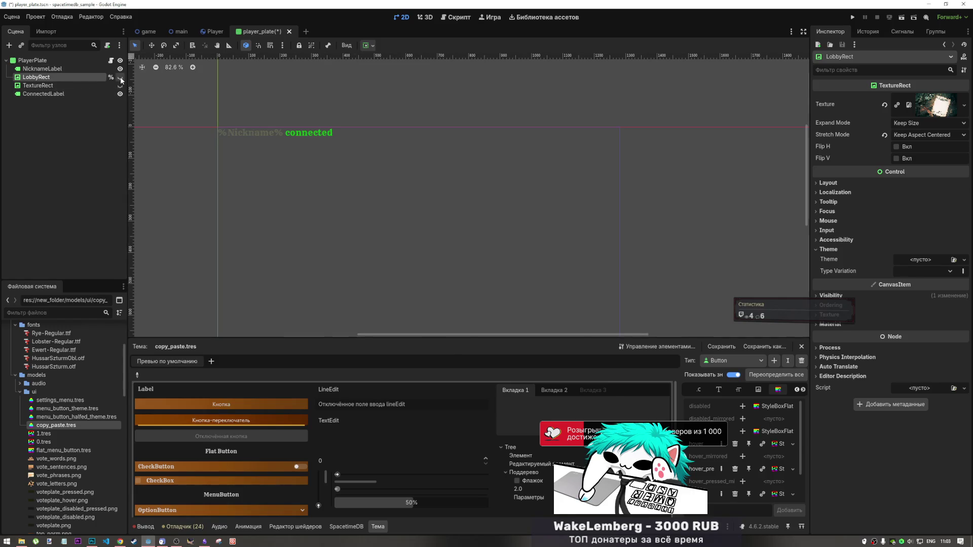
pyautogui.hotkey('ctrl', 'z')
pyautogui.hotkey('ctrl', 'z')
pyautogui.hotkey('ctrl', 'z')
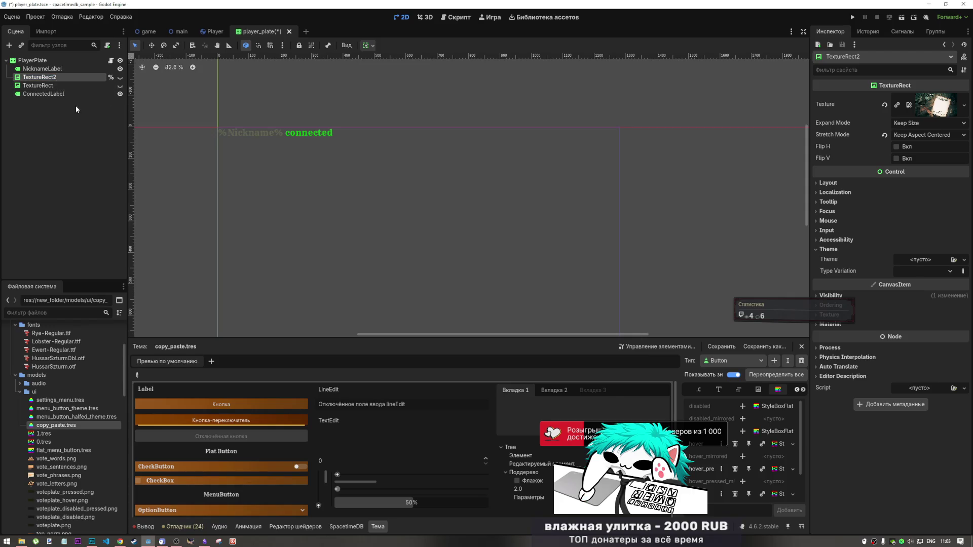
pyautogui.hotkey('ctrl', 'shift', 'z')
pyautogui.press('Delete')
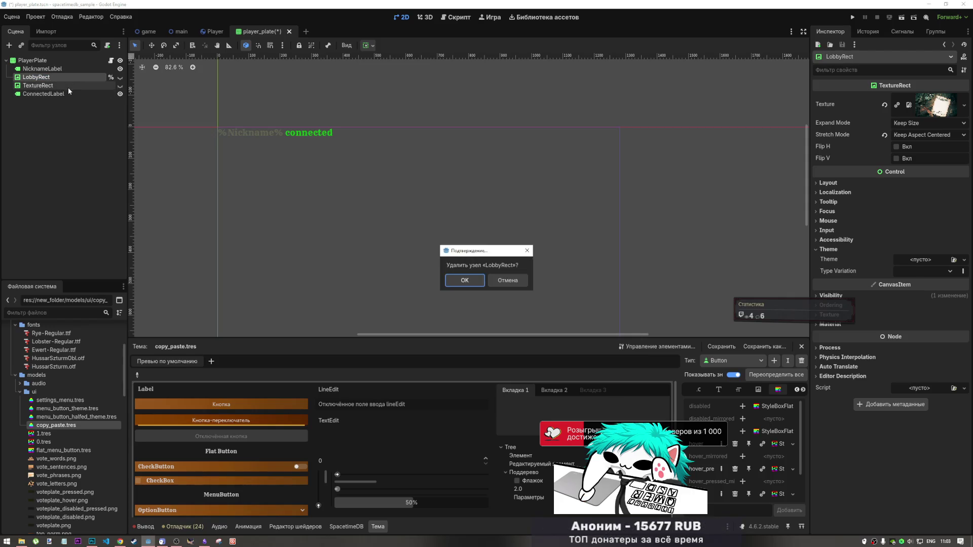
pyautogui.click(464, 281)
pyautogui.click(63, 80)
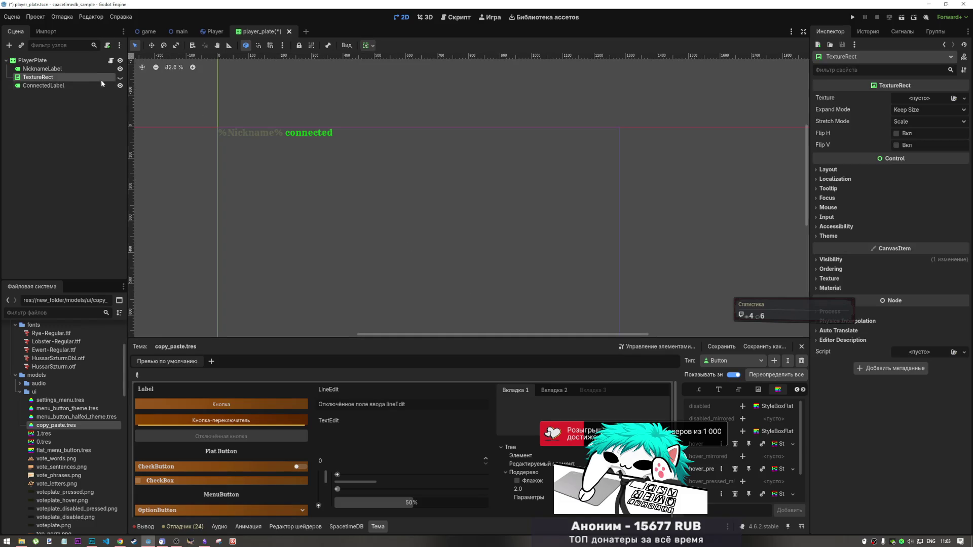
# Hide ConnectedLabel so only %Nickname% shows, then select the PlayerPlate root.
pyautogui.click(121, 86)
pyautogui.doubleClick(74, 78)
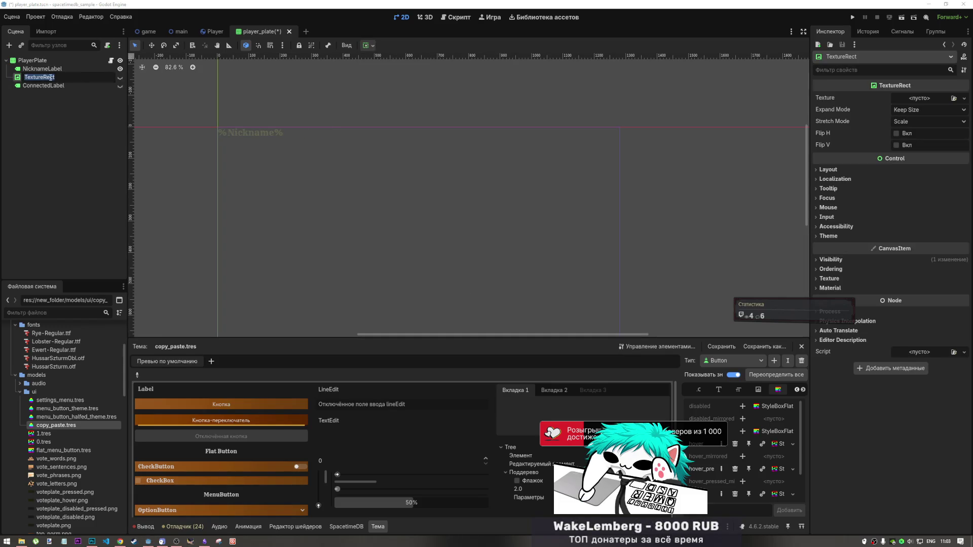
pyautogui.press('Escape')
pyautogui.click(61, 60)
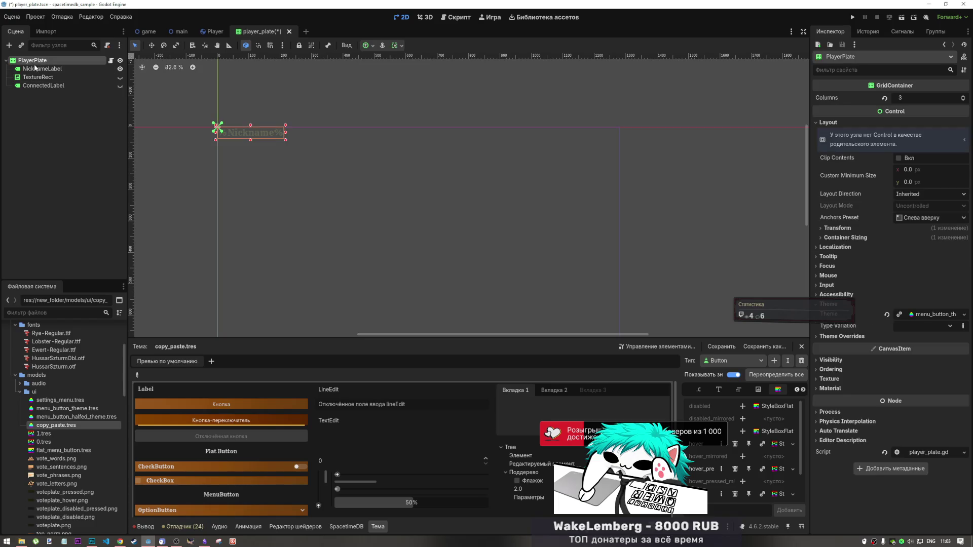
# Apply the Top Center anchor preset to PlayerPlate and save the scene.
pyautogui.click(369, 46)
pyautogui.click(405, 76)
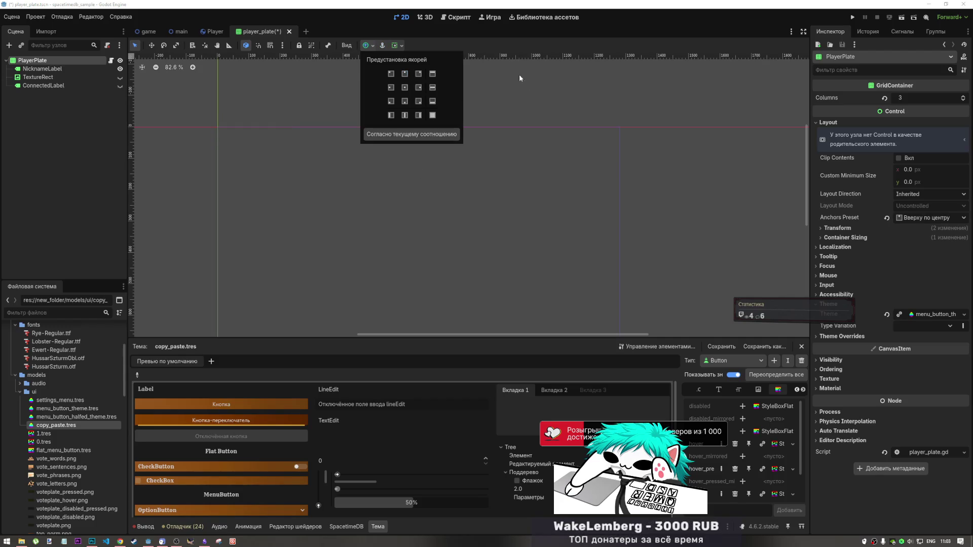
pyautogui.hotkey('ctrl', 's')
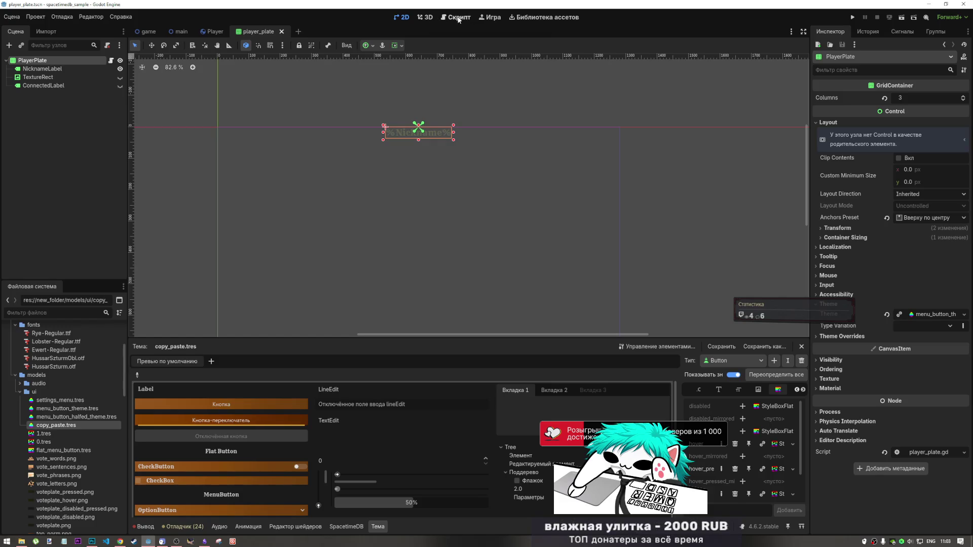
# Resave player_plate, then in the game scene select the PlayersContainer node.
pyautogui.click(149, 32)
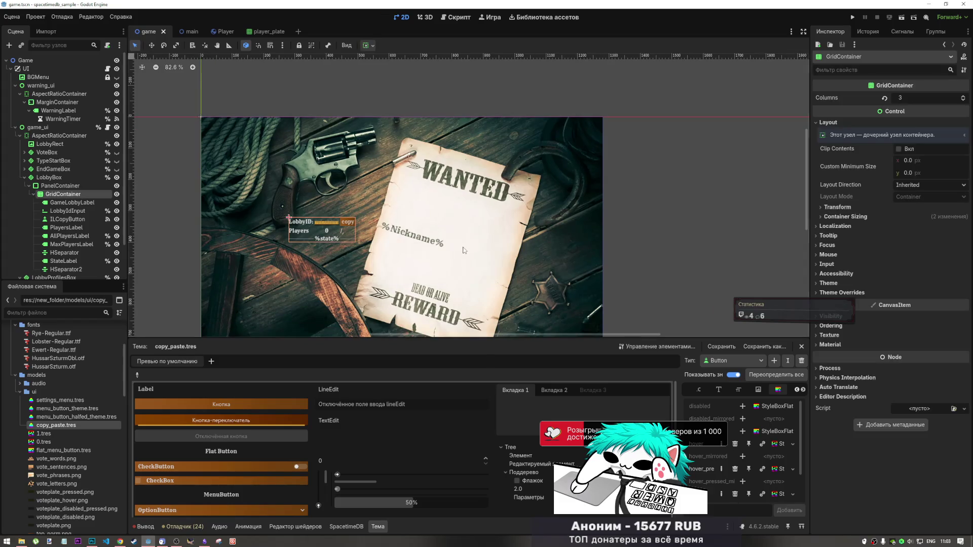
pyautogui.click(71, 186)
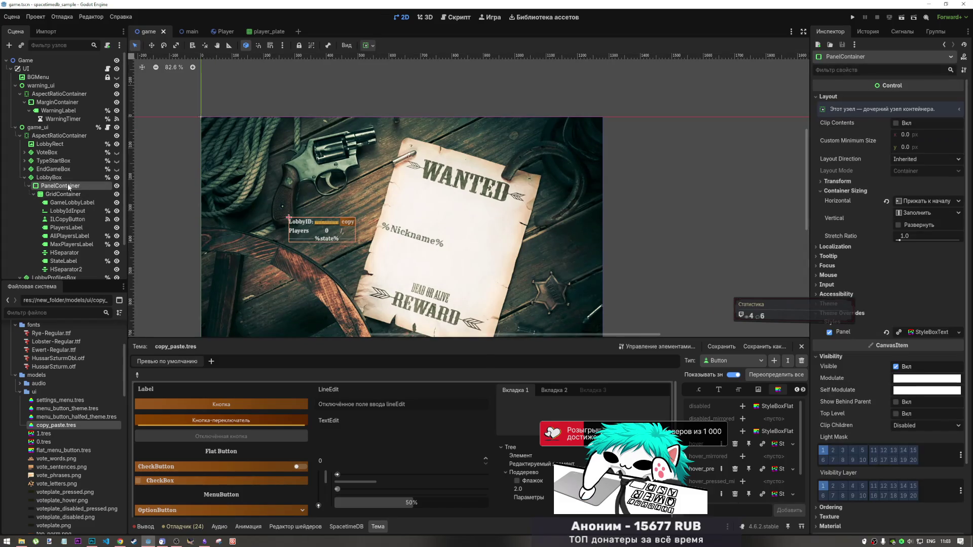
pyautogui.press('Escape')
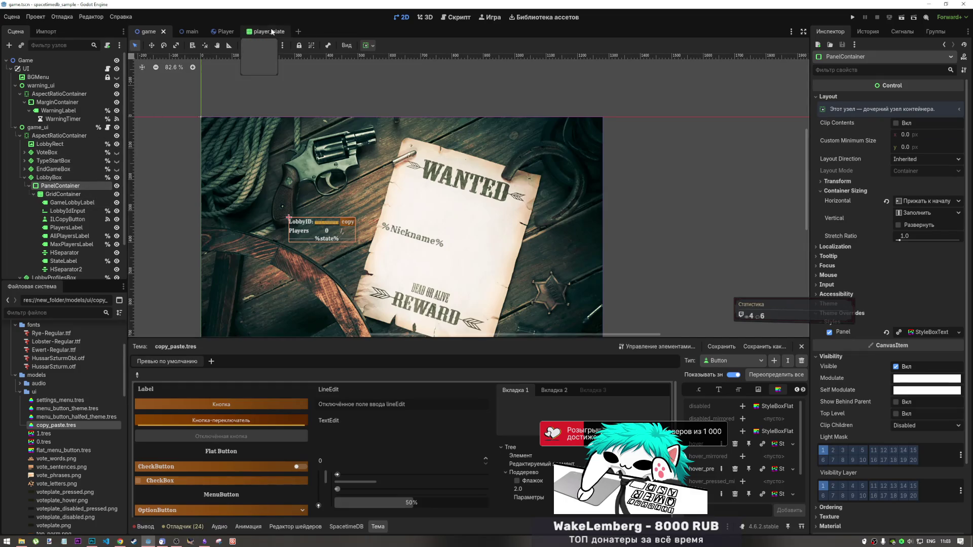
pyautogui.click(263, 31)
pyautogui.hotkey('ctrl', 's')
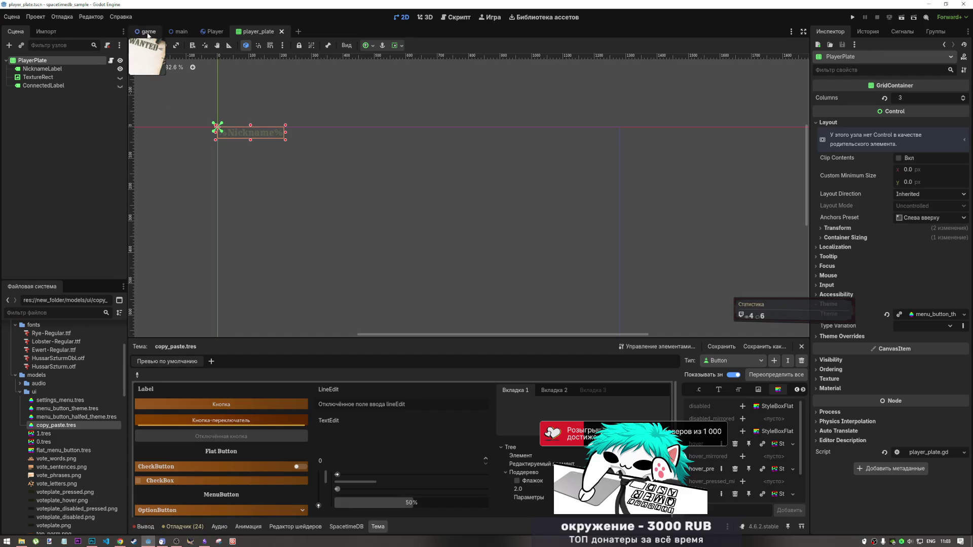
pyautogui.hotkey('ctrl', 'Tab')
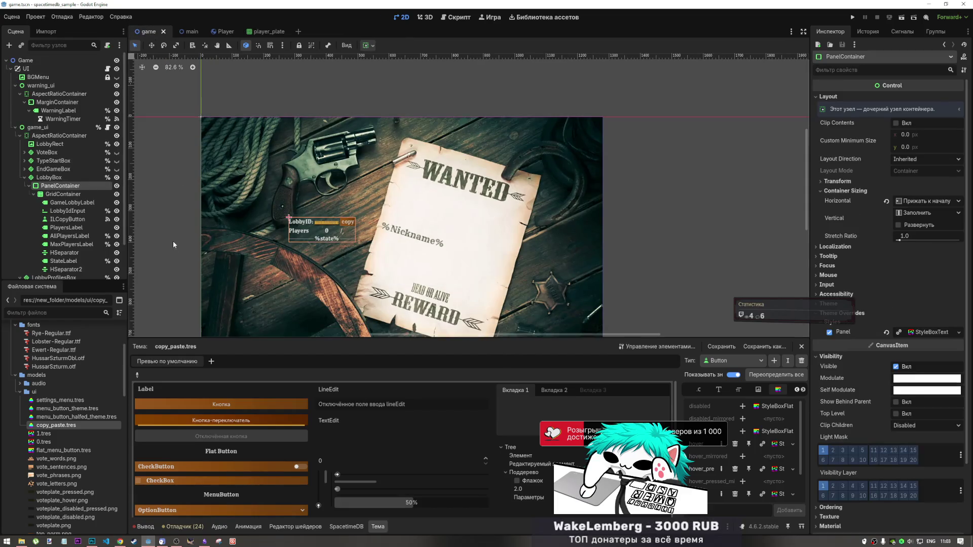
pyautogui.click(66, 195)
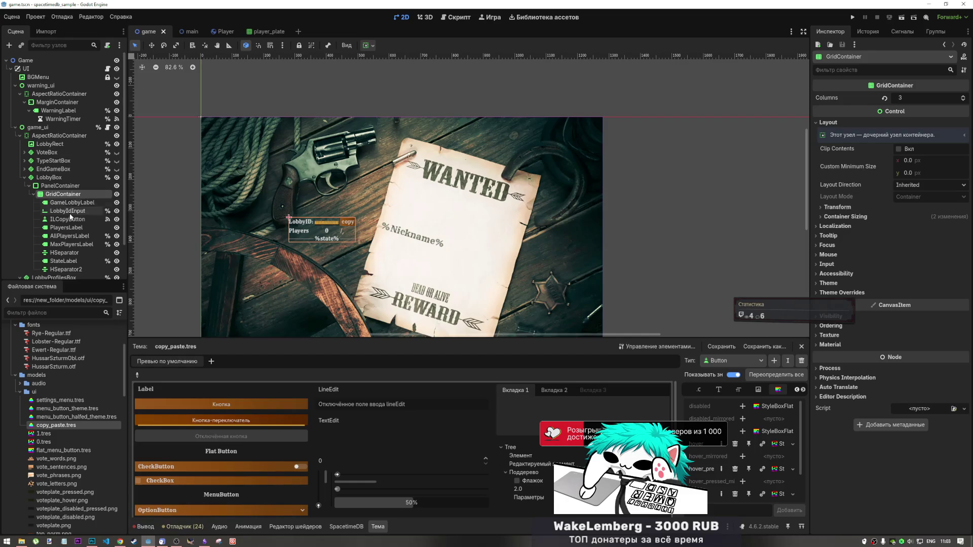
pyautogui.scroll(-2, 66, 203)
pyautogui.click(57, 247)
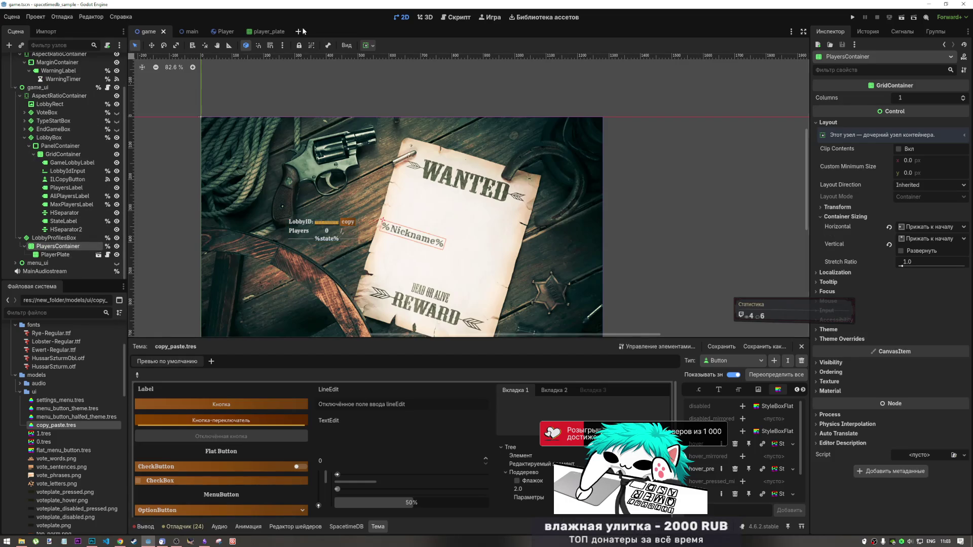
# Set PlayersContainer's horizontal alignment to Center and save the game scene.
pyautogui.click(368, 45)
pyautogui.click(400, 74)
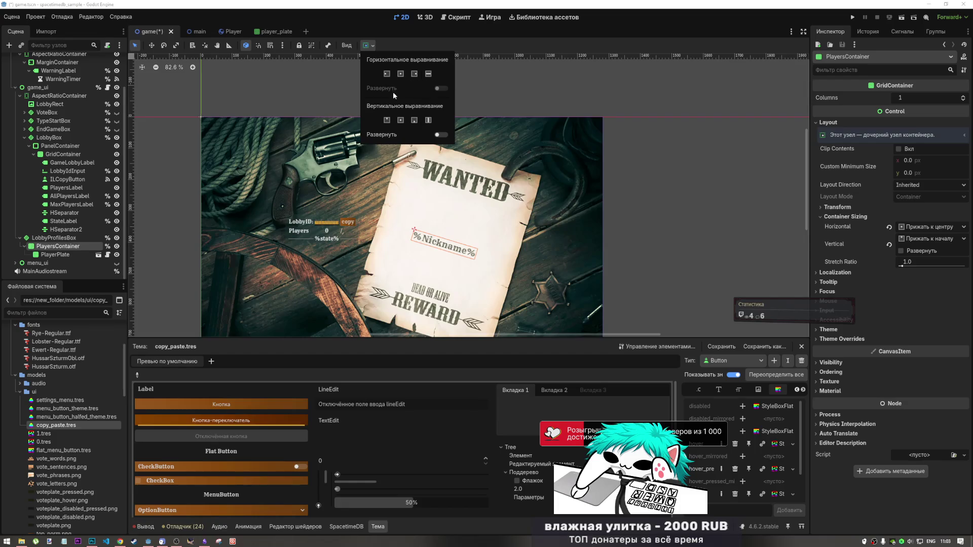
pyautogui.click(620, 74)
pyautogui.hotkey('ctrl', 's')
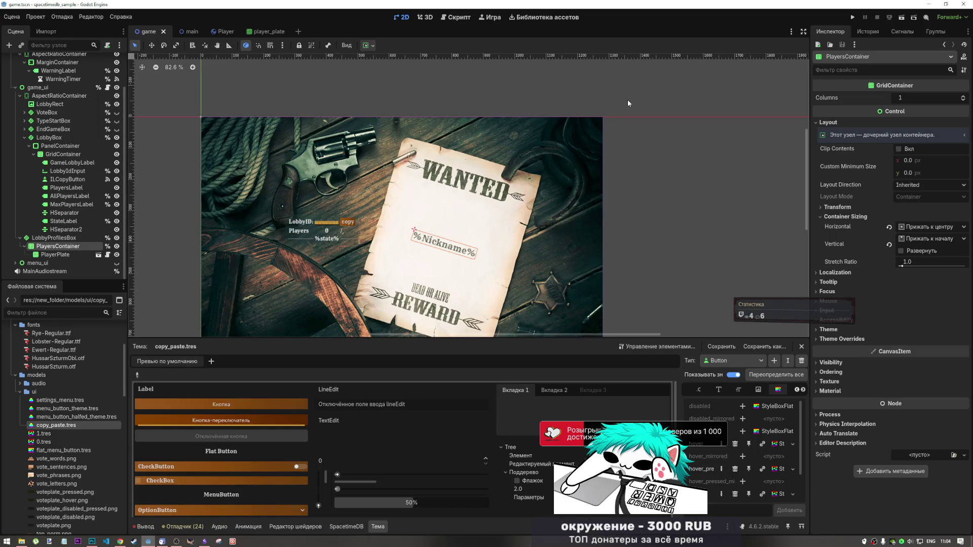
# In player_plate, enable horizontal Expand on PlayerPlate and save.
pyautogui.click(268, 35)
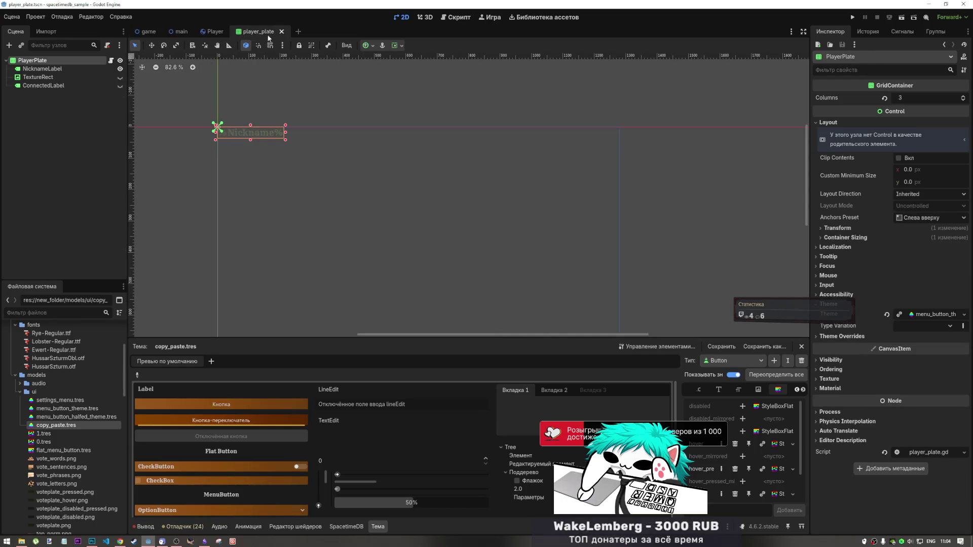
pyautogui.click(396, 45)
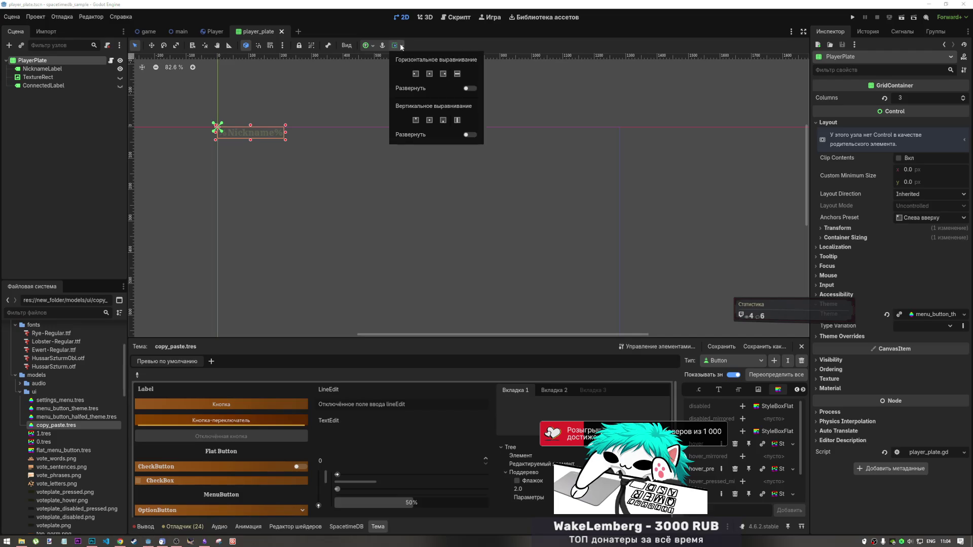
pyautogui.click(469, 88)
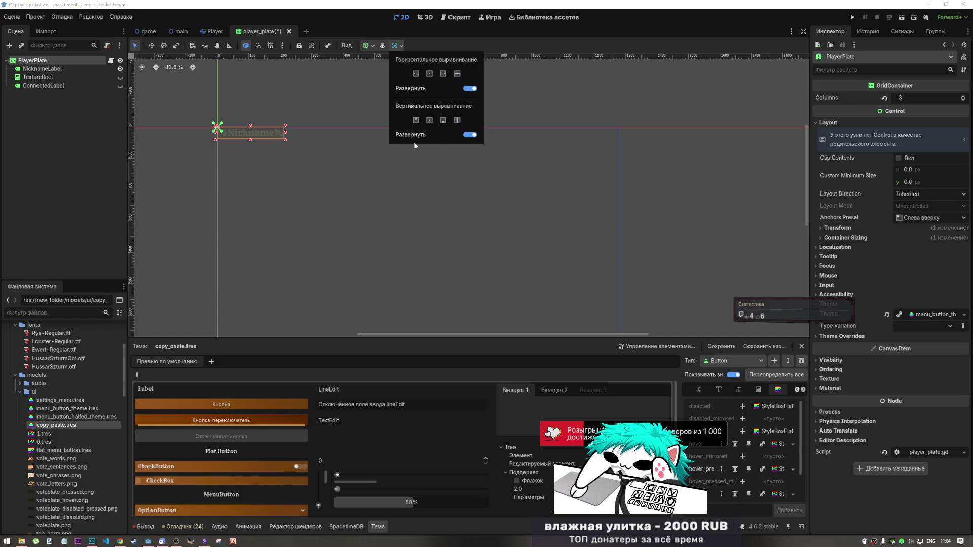
pyautogui.click(289, 90)
pyautogui.hotkey('ctrl', 's')
# Try the Center and Full Rect anchor presets, keep Center, and save.
pyautogui.click(371, 45)
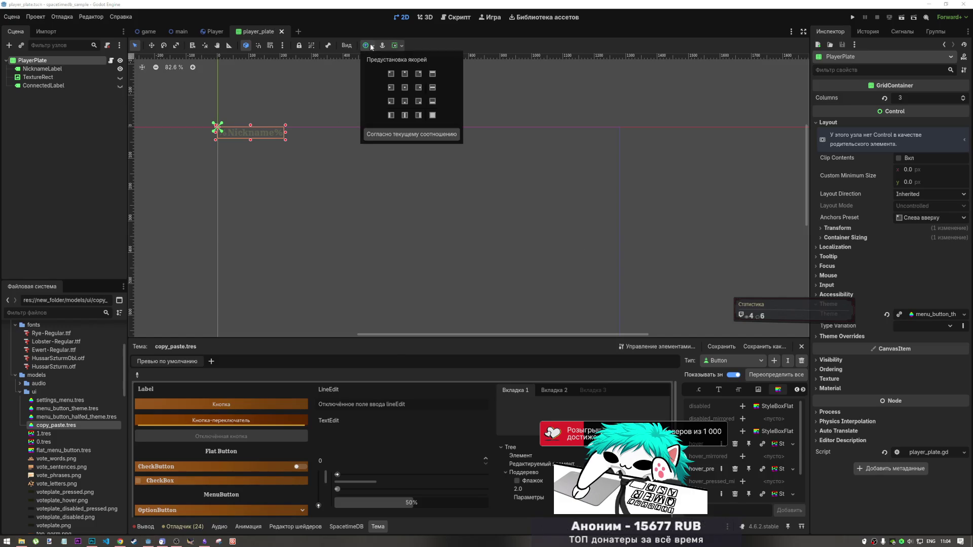
pyautogui.click(405, 87)
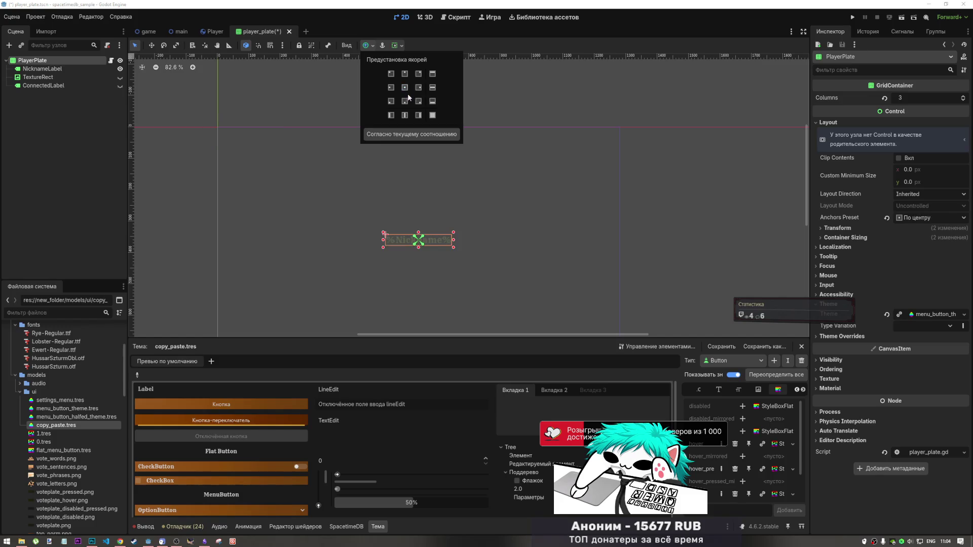
pyautogui.click(433, 115)
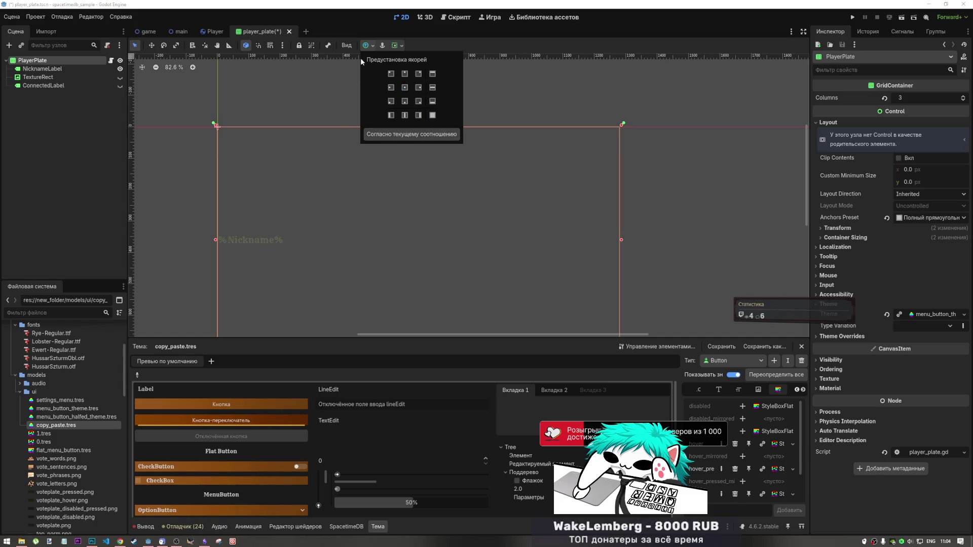
pyautogui.click(405, 88)
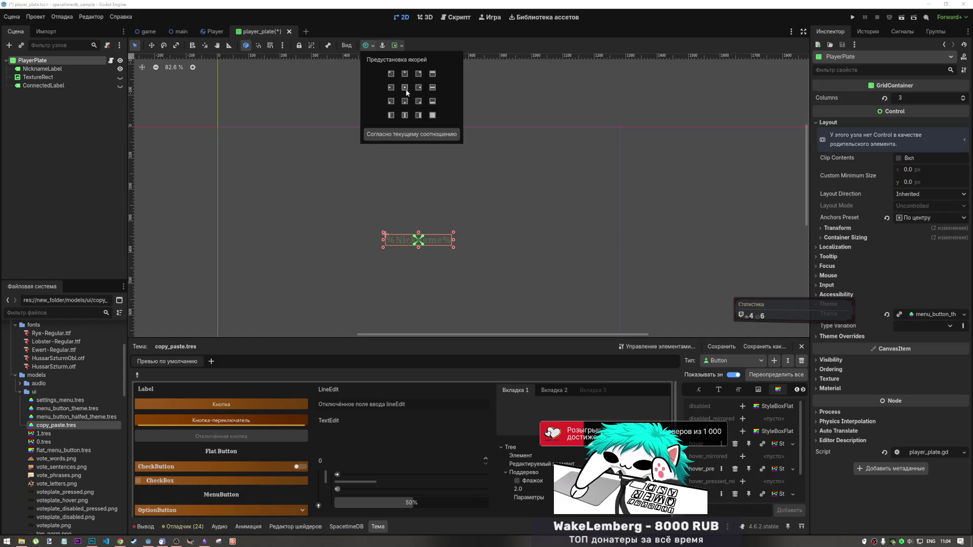
pyautogui.click(289, 99)
pyautogui.hotkey('ctrl', 's')
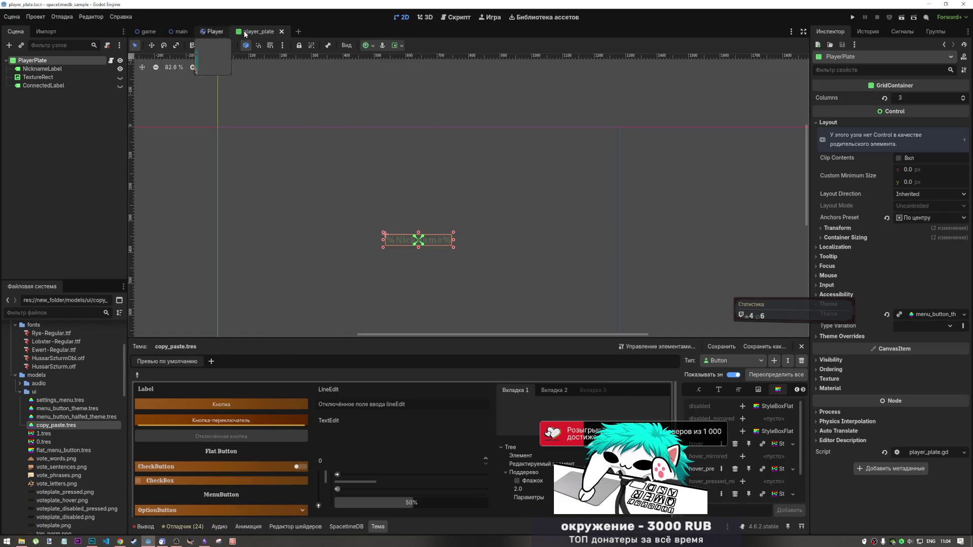
# Reapply horizontal Expand to PlayerPlate and save the scene.
pyautogui.click(400, 46)
pyautogui.click(474, 88)
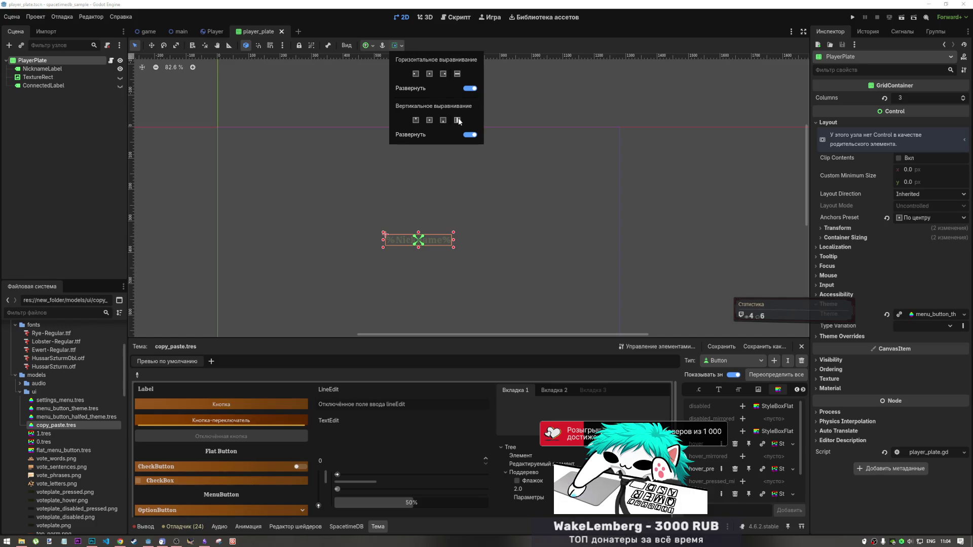
pyautogui.press('Escape')
pyautogui.hotkey('ctrl', 's')
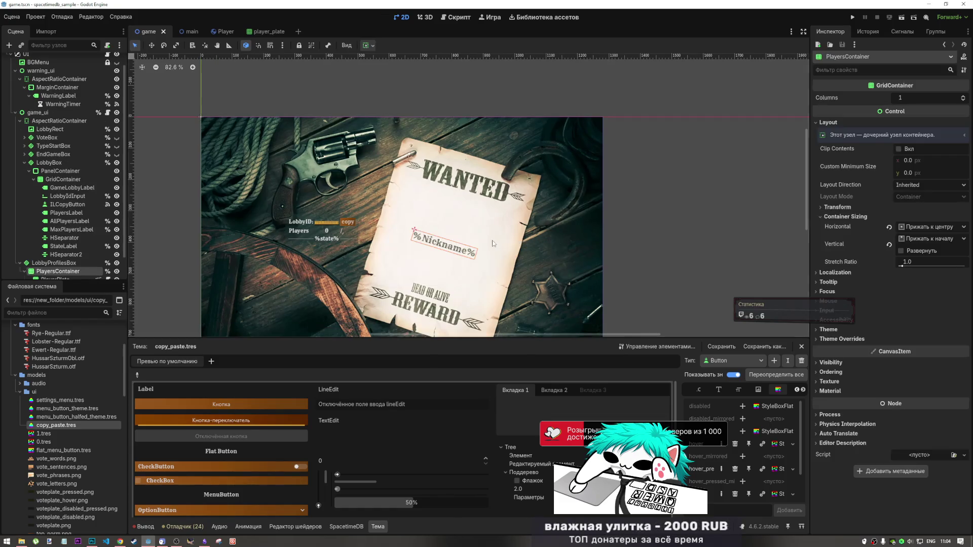
pyautogui.scroll(-2, 71, 263)
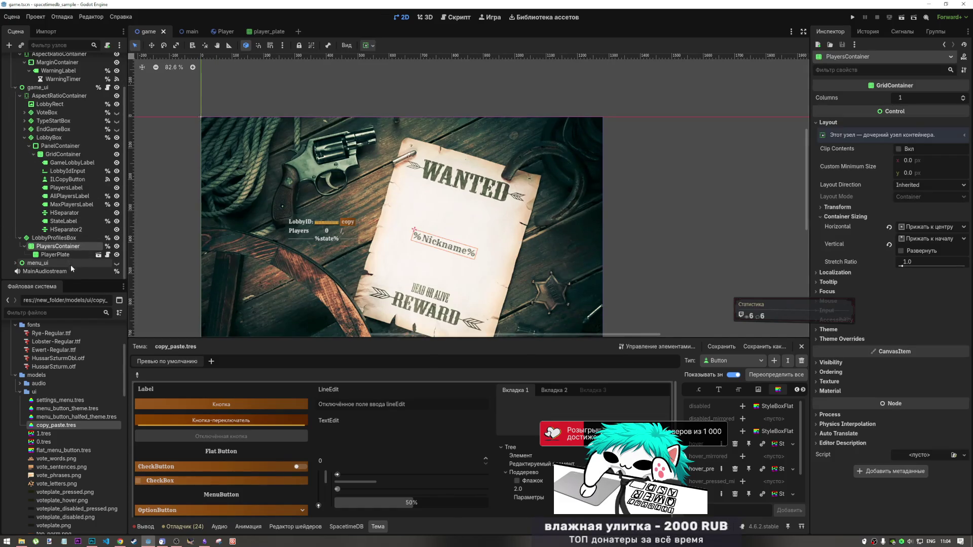
# Duplicate PlayerPlate and give PlayersContainer vertical Expand with Fill alignment.
pyautogui.click(71, 255)
pyautogui.hotkey('ctrl', 'd')
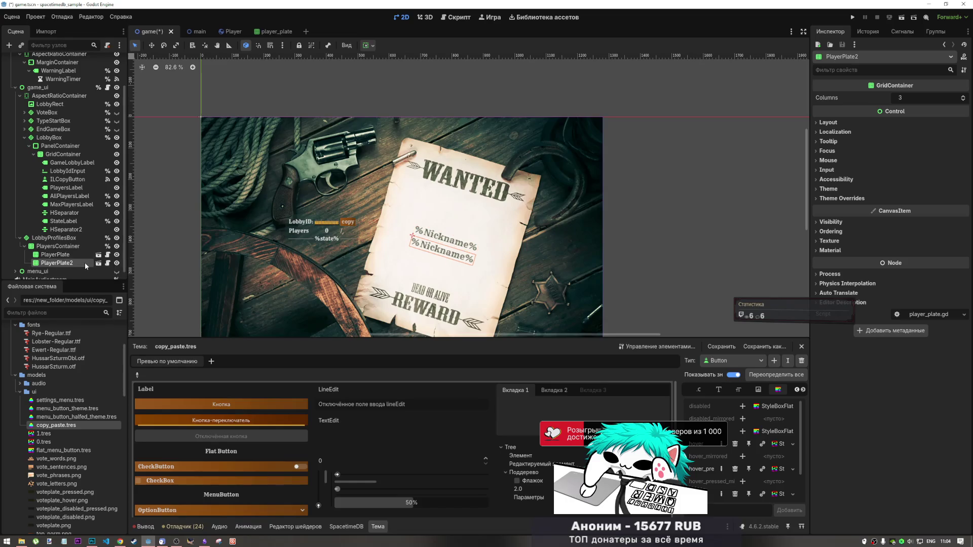
pyautogui.click(74, 246)
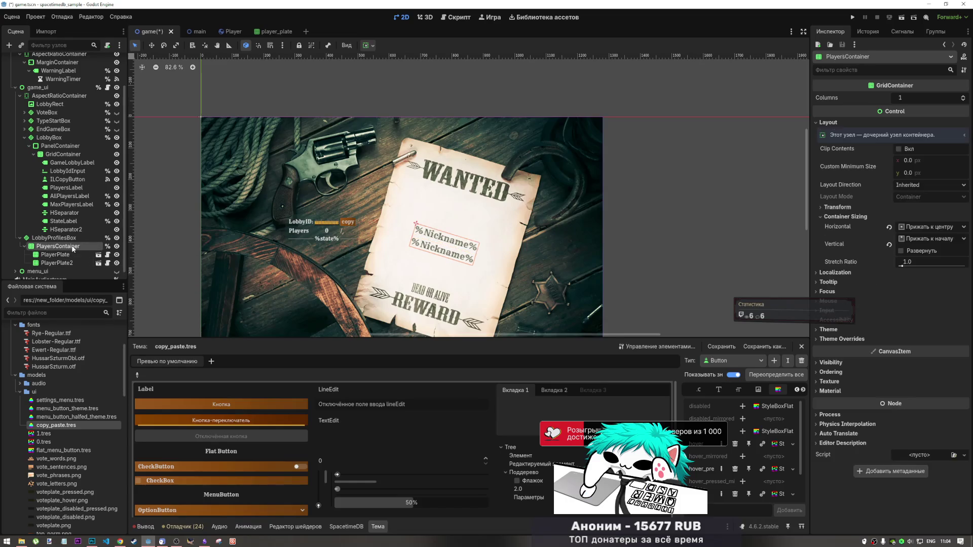
pyautogui.click(368, 45)
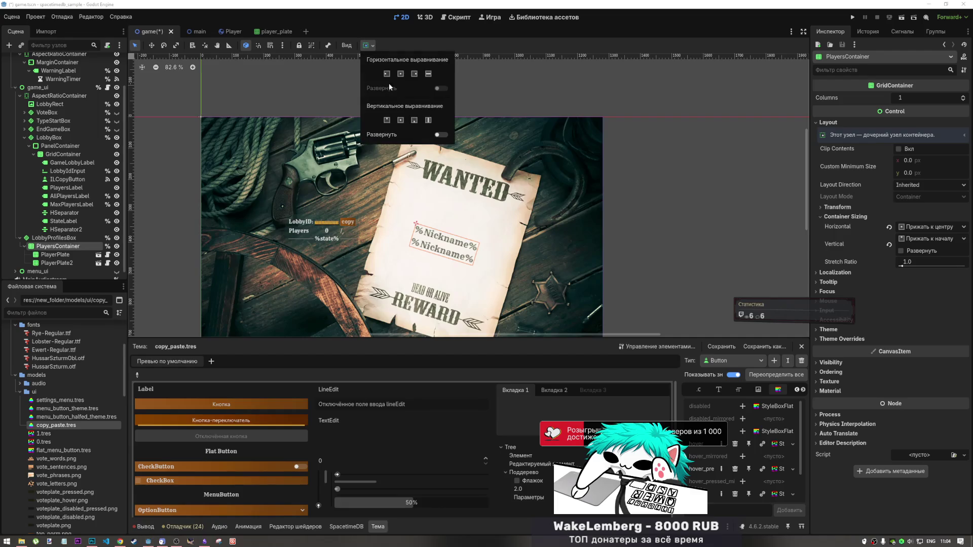
pyautogui.click(435, 131)
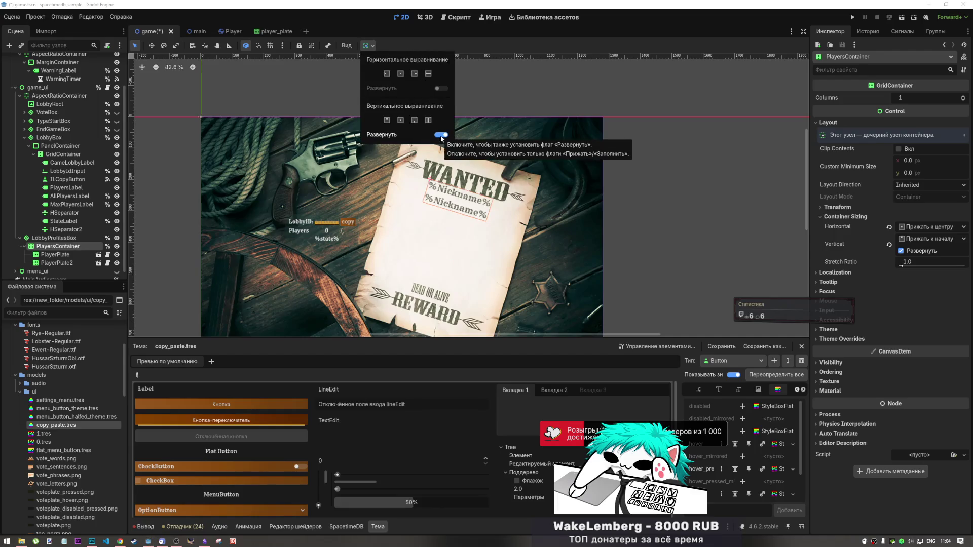
pyautogui.click(428, 120)
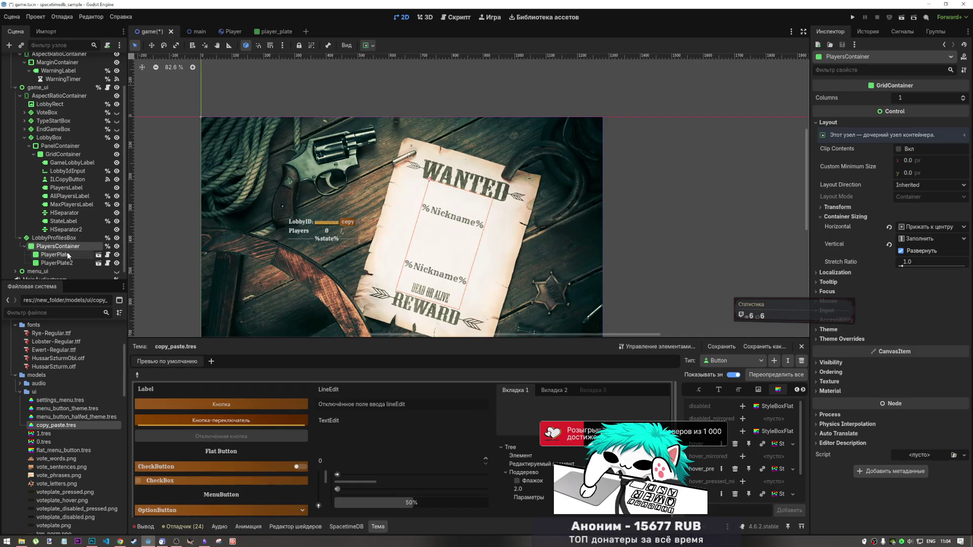
# Duplicate the two nickname plates twice as siblings, giving six PlayerPlate nodes under PlayersContainer.
pyautogui.keyDown('shift'); pyautogui.click(71, 264); pyautogui.keyUp('shift')
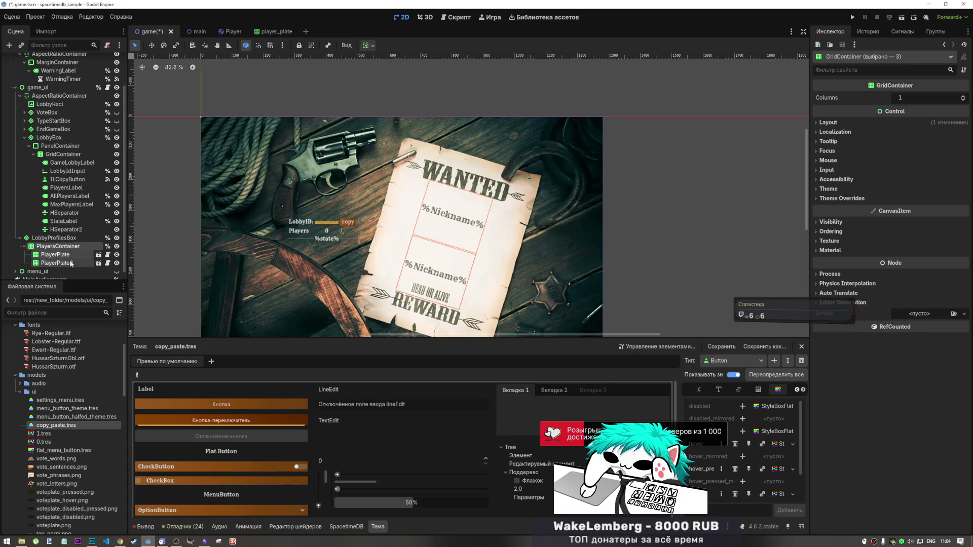
pyautogui.keyDown('ctrl'); pyautogui.click(56, 245); pyautogui.keyUp('ctrl')
pyautogui.hotkey('ctrl', 'd')
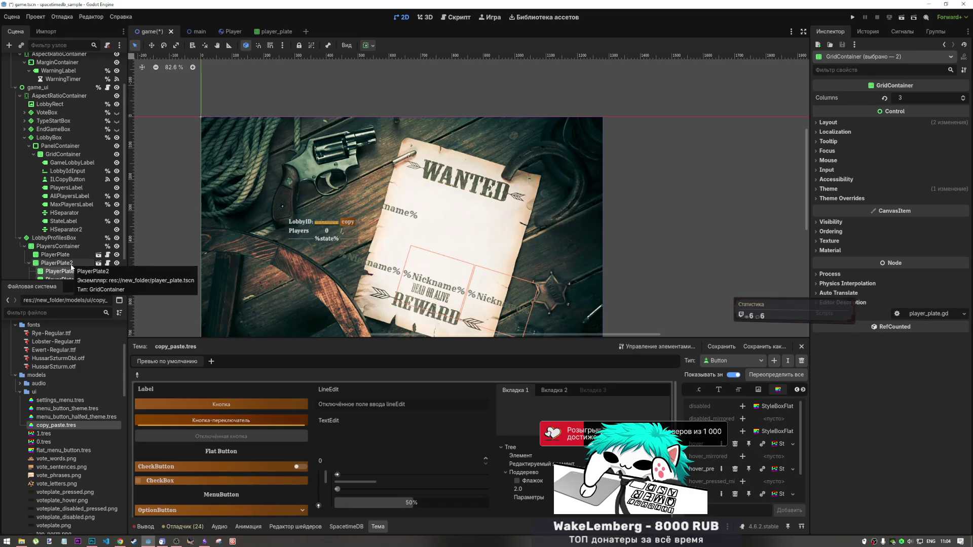
pyautogui.hotkey('ctrl', 'z')
pyautogui.hotkey('ctrl', 'd')
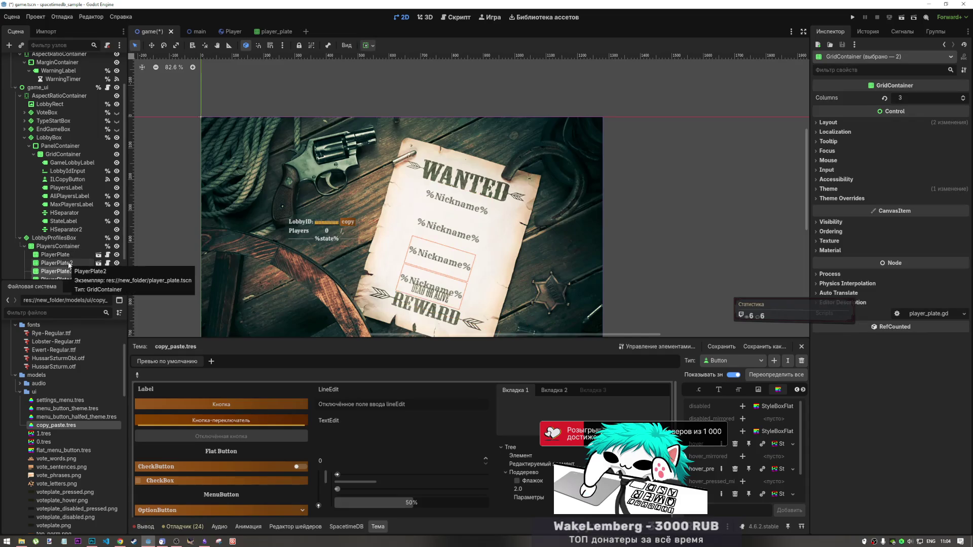
pyautogui.hotkey('ctrl', 'd')
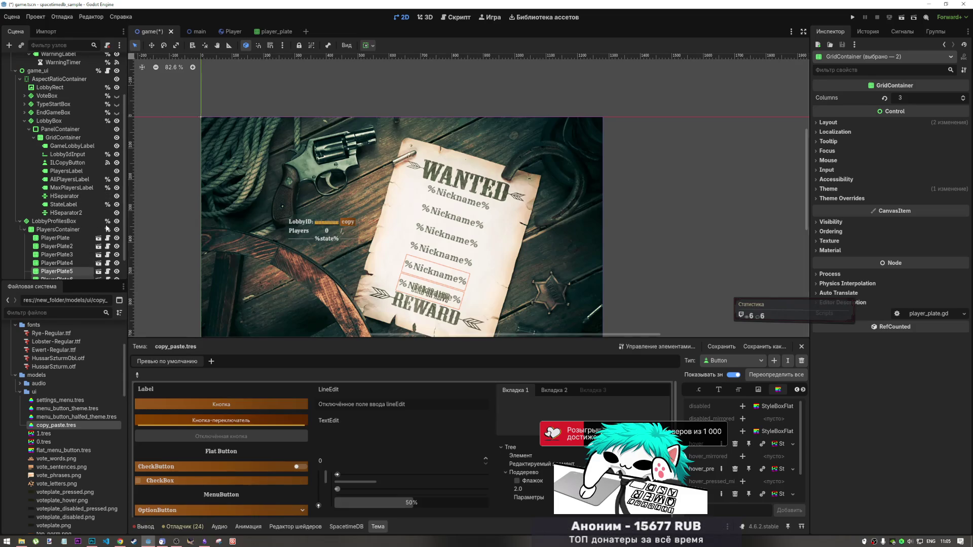
# Duplicate the fifth and sixth plates to add PlayerPlate7 and PlayerPlate8, then frame the seventh.
pyautogui.click(60, 246)
pyautogui.click(63, 255)
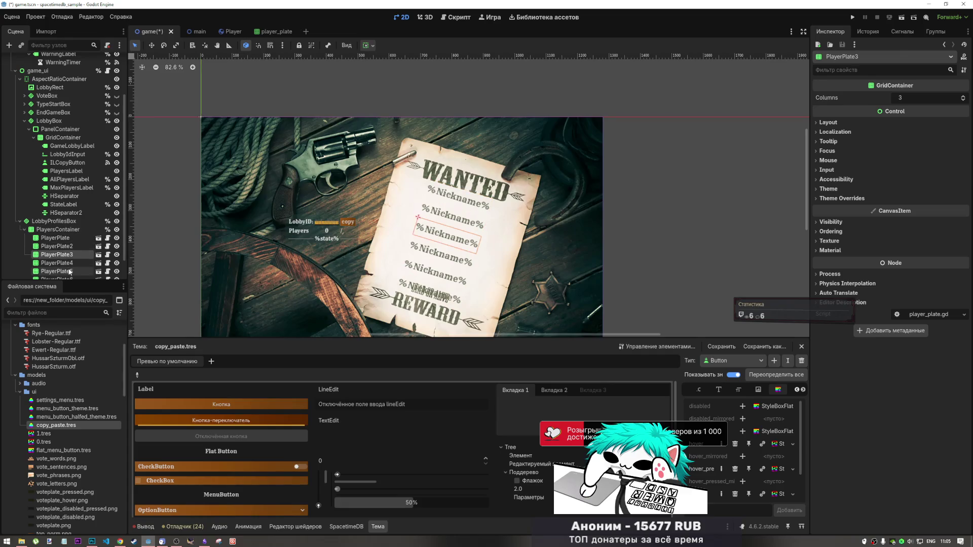
pyautogui.scroll(-1, 67, 263)
pyautogui.keyDown('shift'); pyautogui.click(67, 255); pyautogui.keyUp('shift')
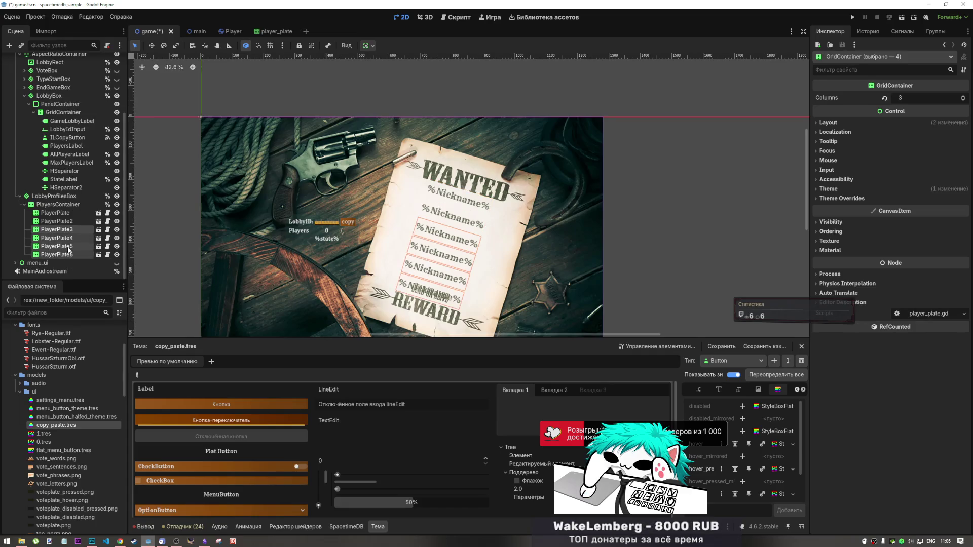
pyautogui.click(67, 254)
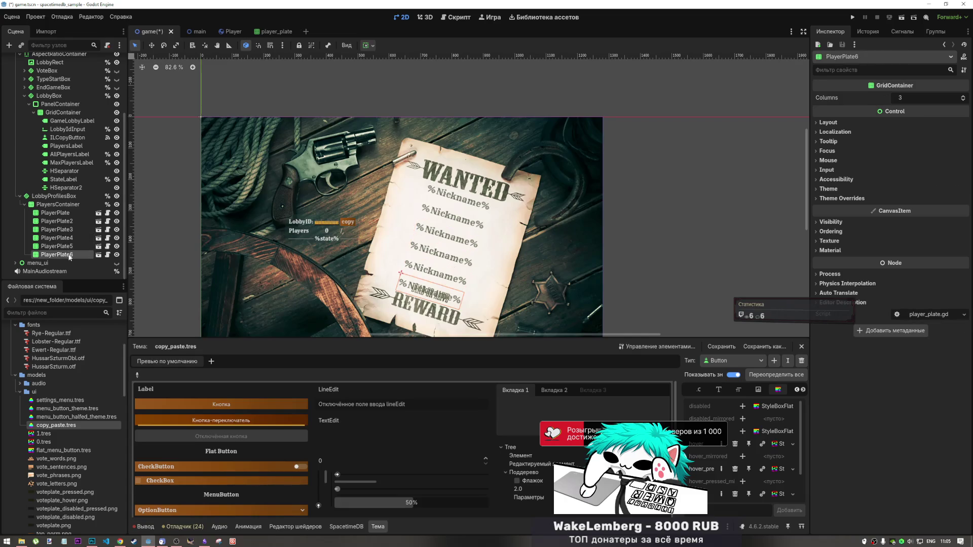
pyautogui.keyDown('shift'); pyautogui.click(67, 247); pyautogui.keyUp('shift')
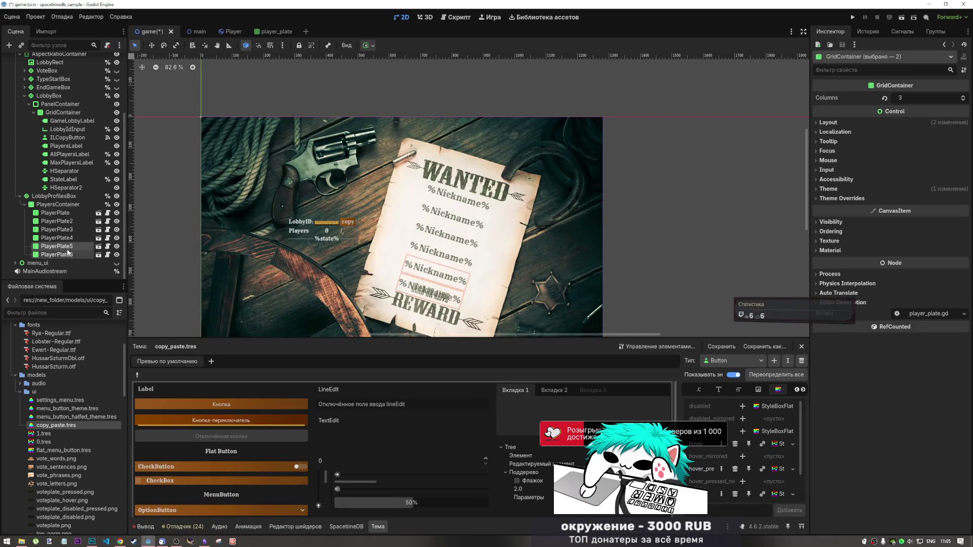
pyautogui.hotkey('ctrl', 'd')
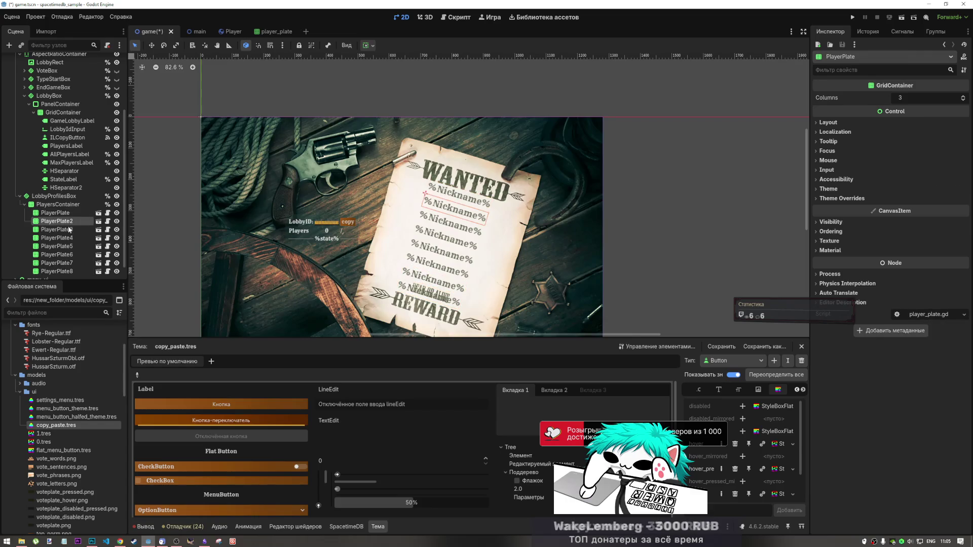
pyautogui.click(68, 246)
pyautogui.click(70, 254)
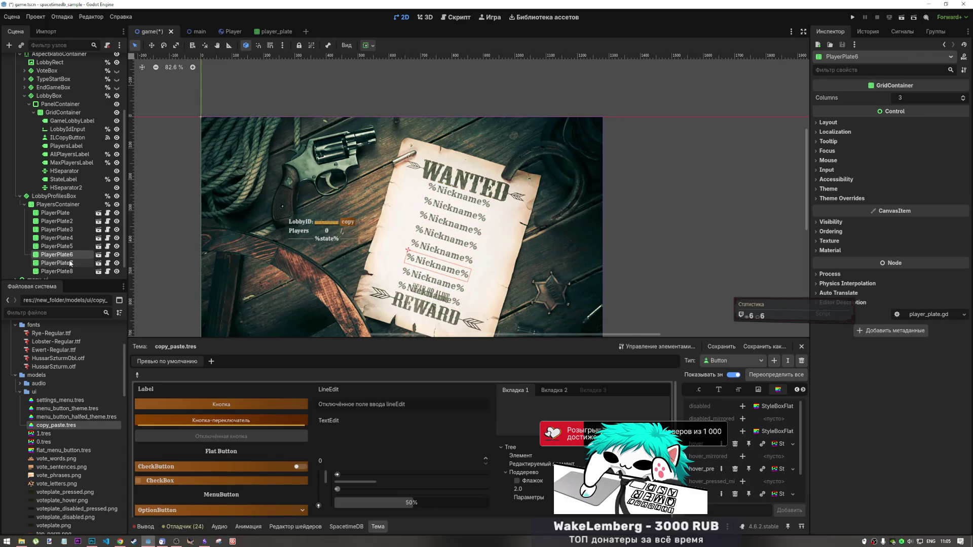
pyautogui.click(67, 263)
pyautogui.press('f')
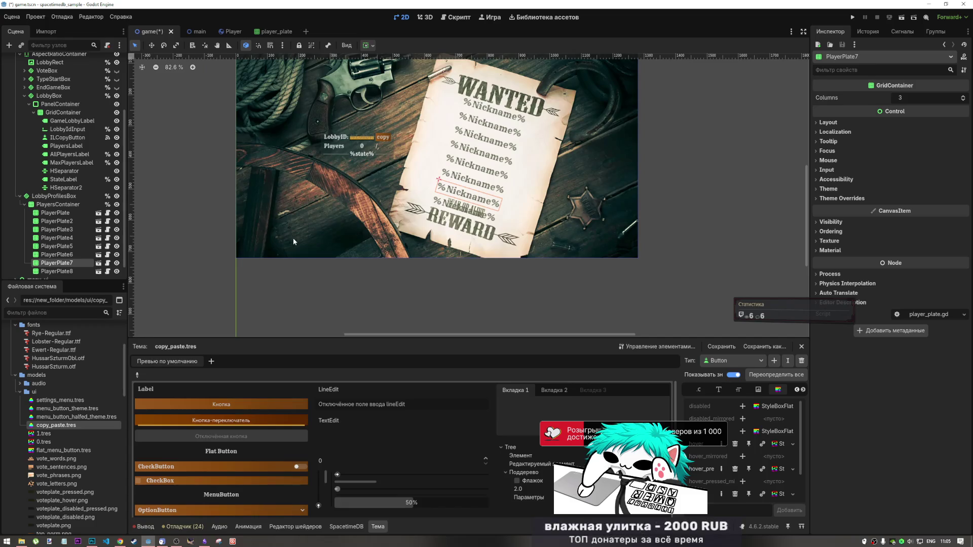
pyautogui.scroll(1, 293, 238)
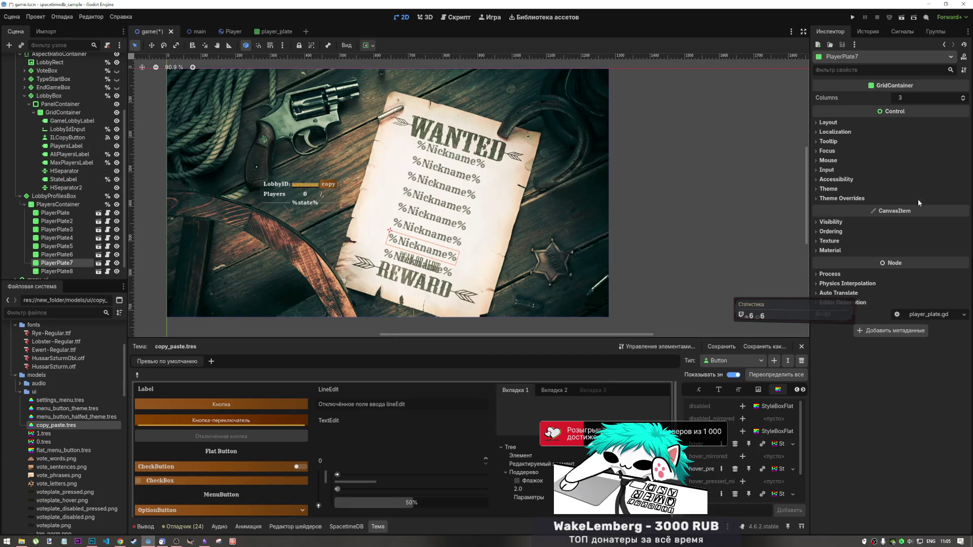
# Try grid Columns values 4, 3 and 1, then undo the columns change.
pyautogui.click(962, 97)
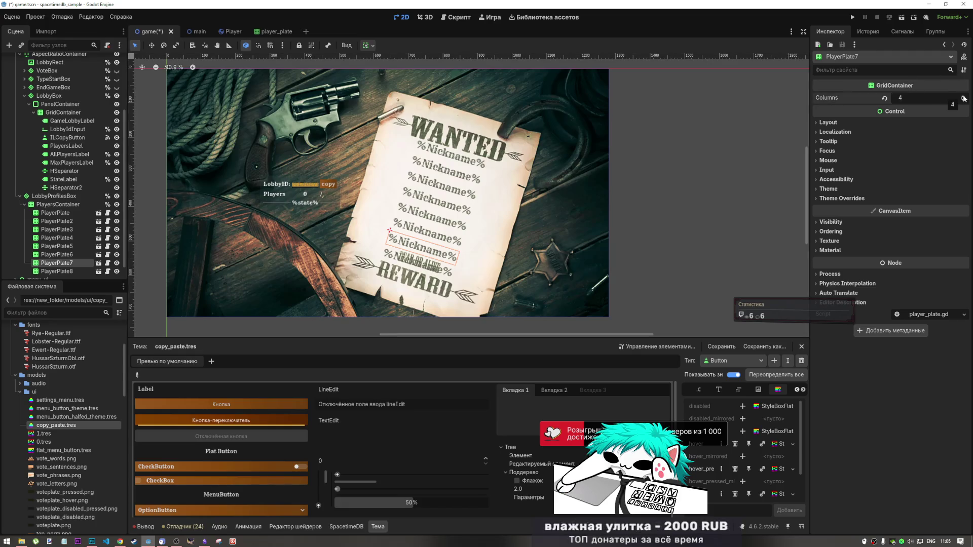
pyautogui.click(963, 101)
pyautogui.click(963, 101)
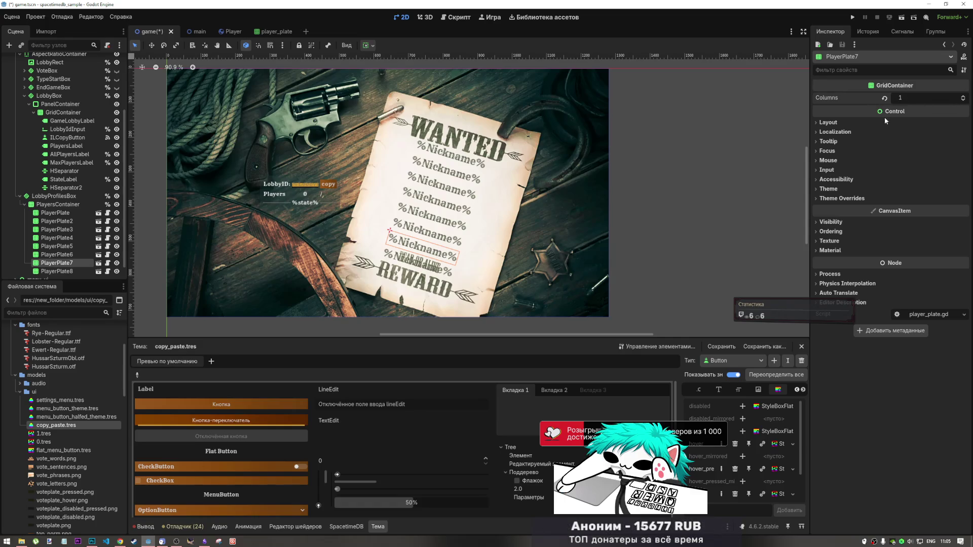
pyautogui.hotkey('ctrl', 'z')
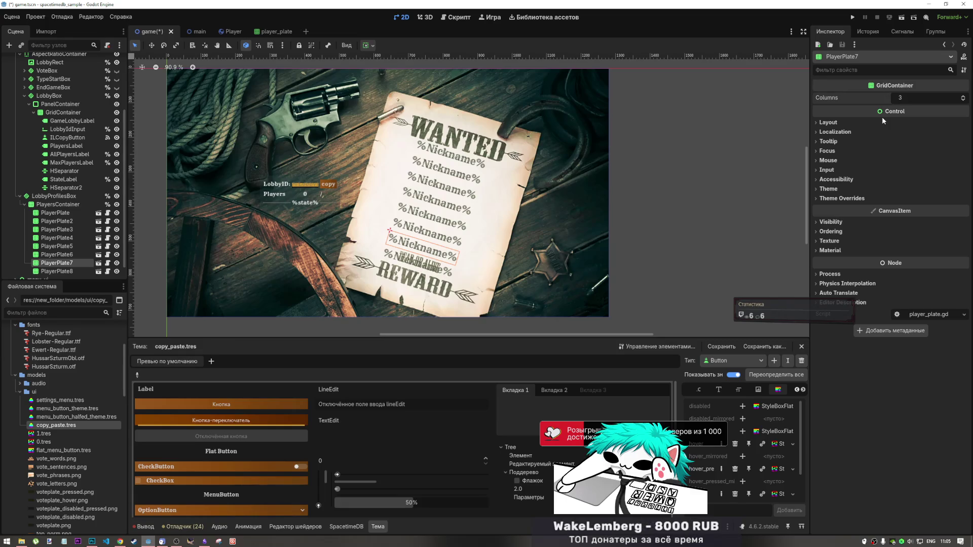
# Undo the PlayerPlate7/PlayerPlate8 copies, leaving six plates, and select PlayersContainer.
pyautogui.hotkey('ctrl', 'z')
pyautogui.click(55, 213)
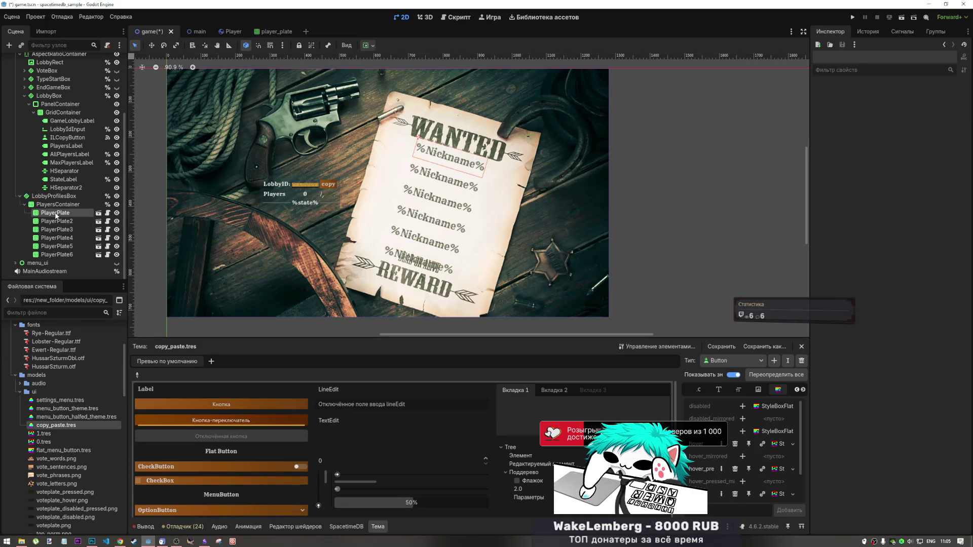
pyautogui.keyDown('shift'); pyautogui.click(69, 256); pyautogui.keyUp('shift')
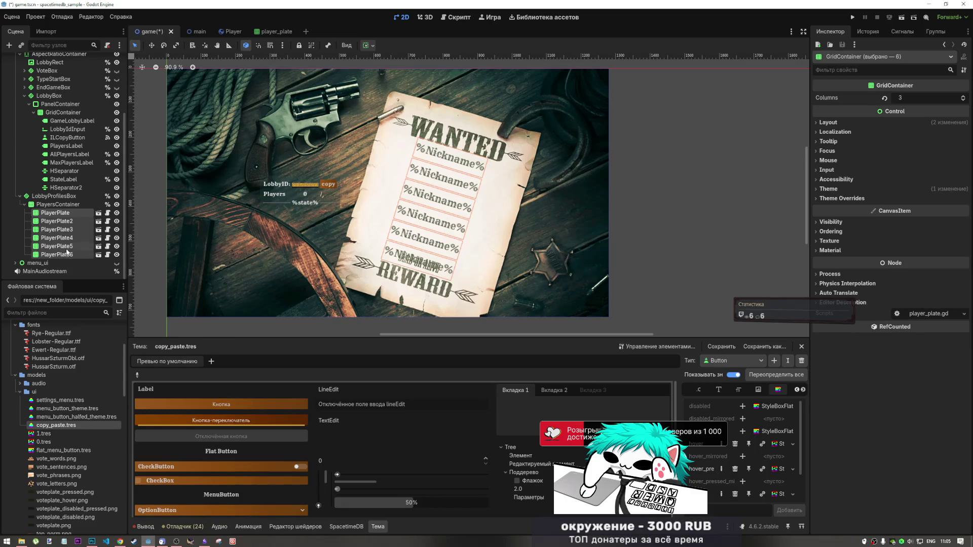
pyautogui.click(58, 205)
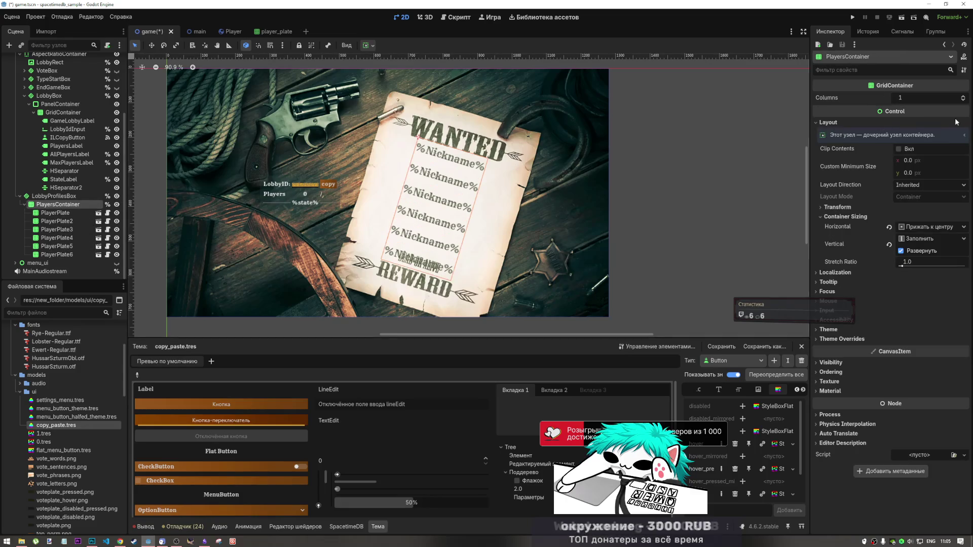
pyautogui.click(964, 97)
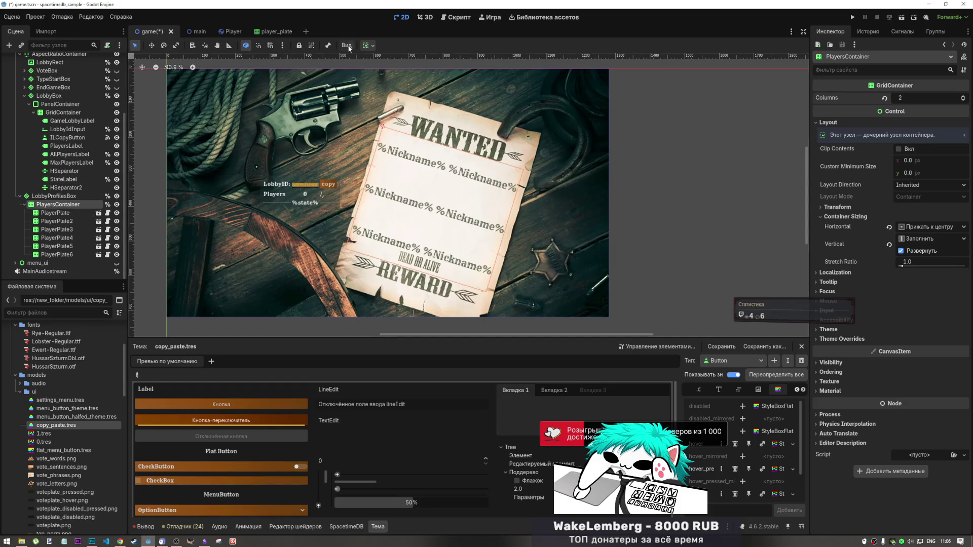
pyautogui.click(374, 46)
pyautogui.click(941, 166)
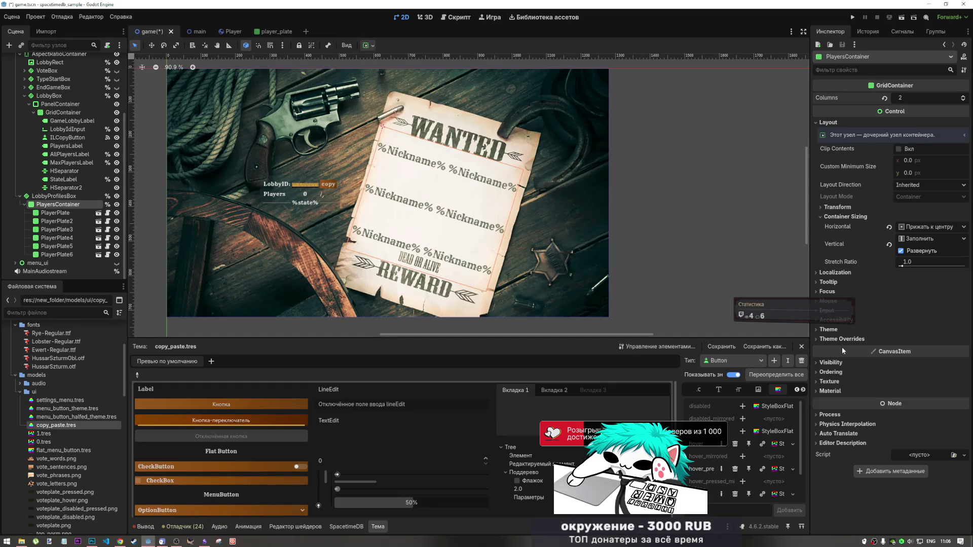
pyautogui.click(845, 276)
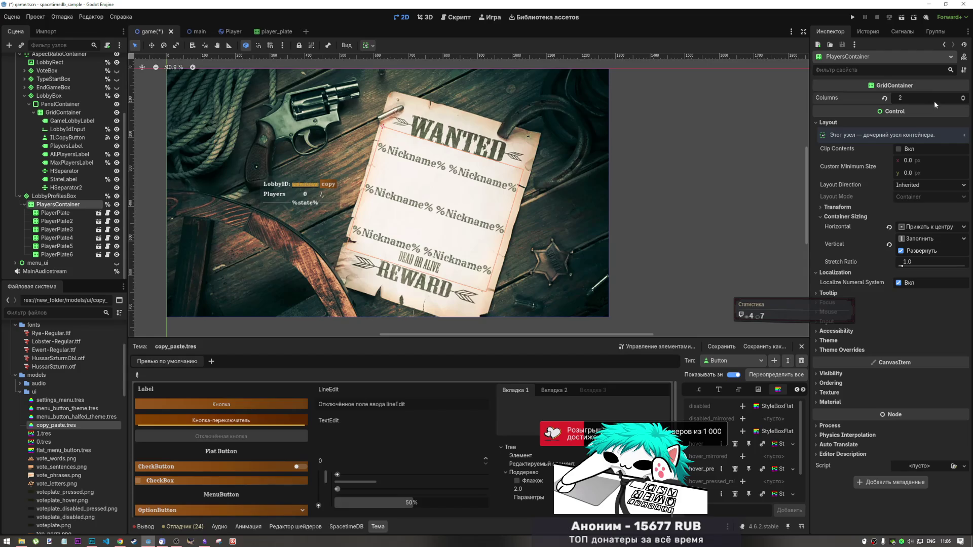
pyautogui.click(964, 101)
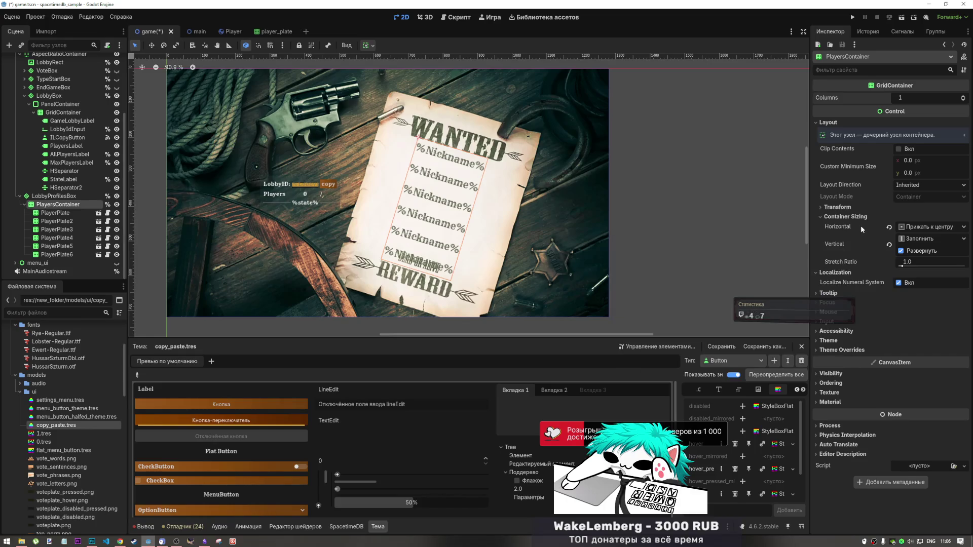
pyautogui.click(76, 213)
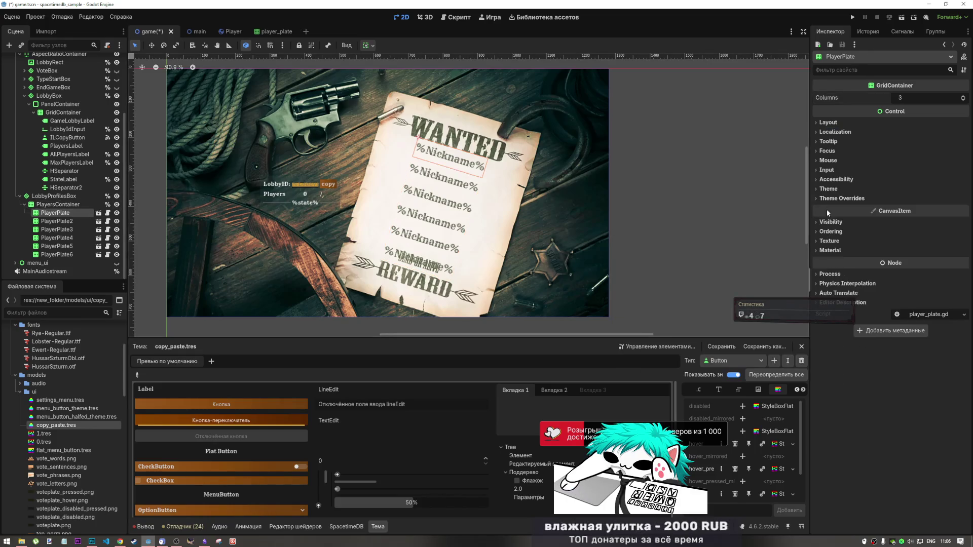
# Lower the plate's container stretch ratio to 0.65, then select the PlayersContainer grid.
pyautogui.click(846, 122)
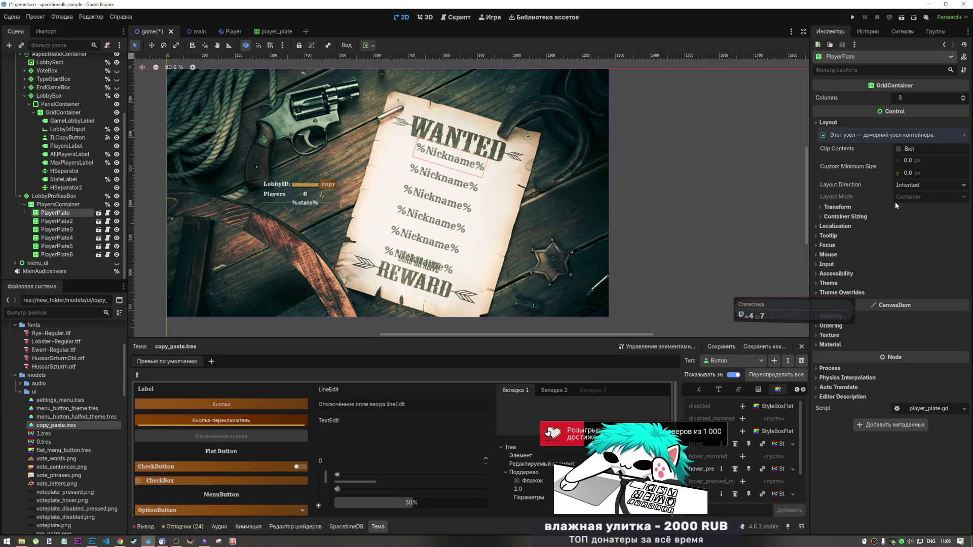
pyautogui.click(845, 216)
pyautogui.moveTo(901, 270)
pyautogui.mouseDown()
pyautogui.moveTo(884, 270)
pyautogui.moveTo(897, 277)
pyautogui.mouseUp()
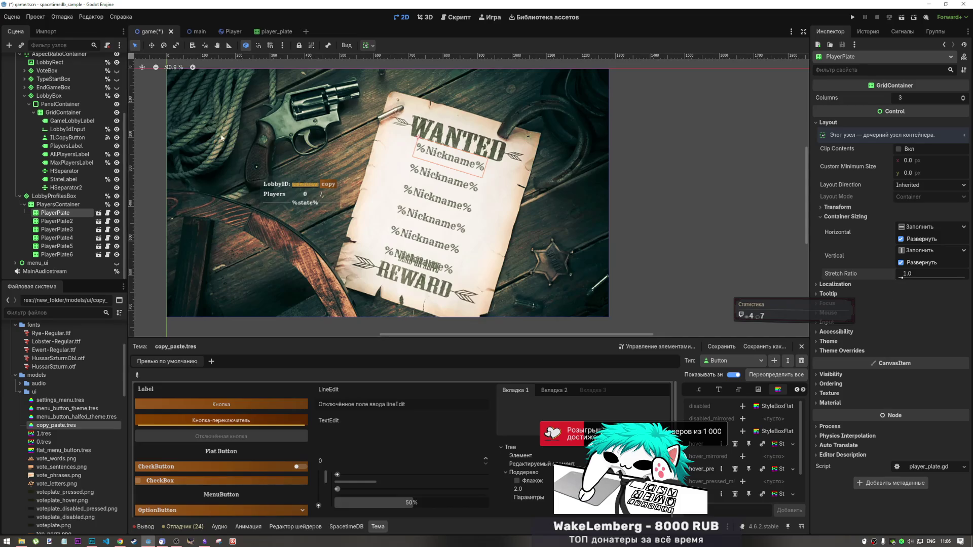
pyautogui.click(97, 206)
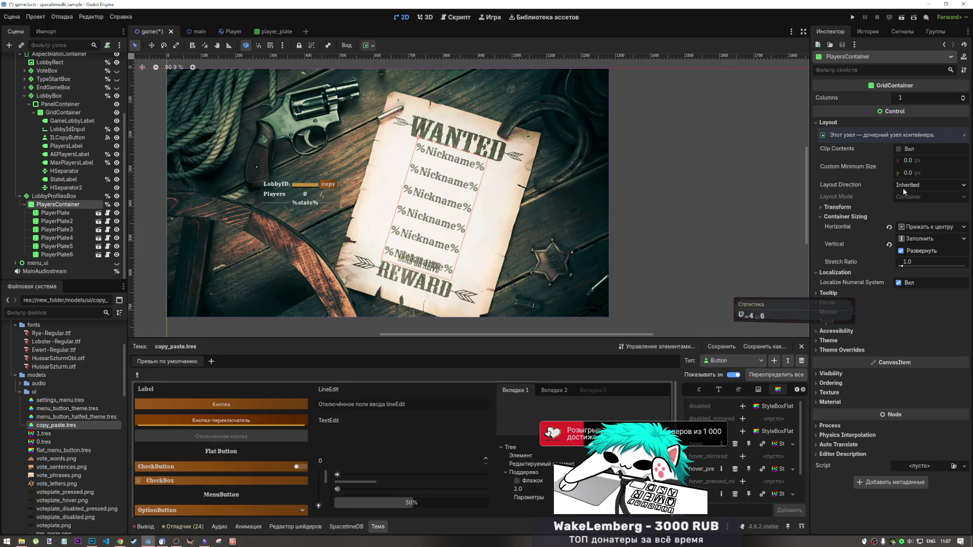
# Set the nickname grid's container sizing to vertical centre and horizontal Fill.
pyautogui.click(864, 217)
pyautogui.click(864, 217)
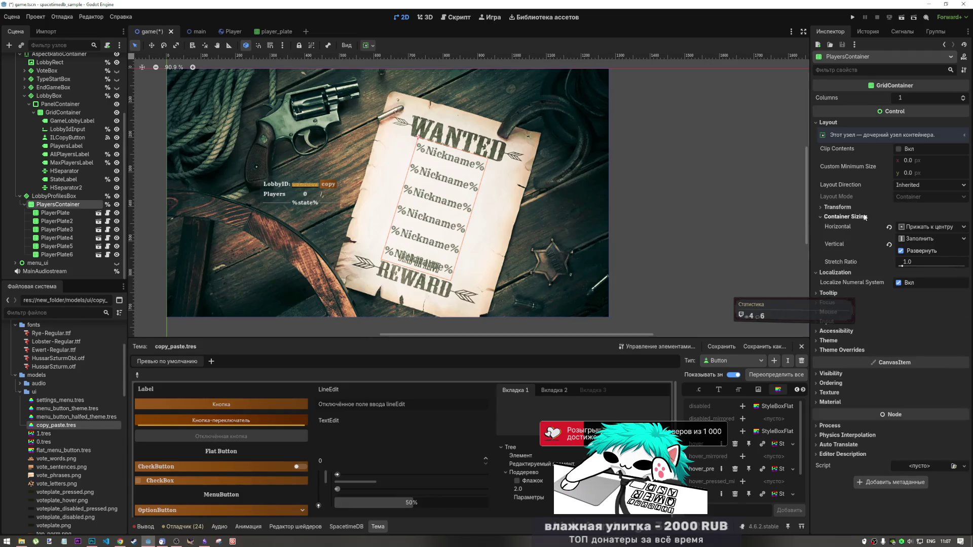
pyautogui.click(864, 216)
pyautogui.click(864, 216)
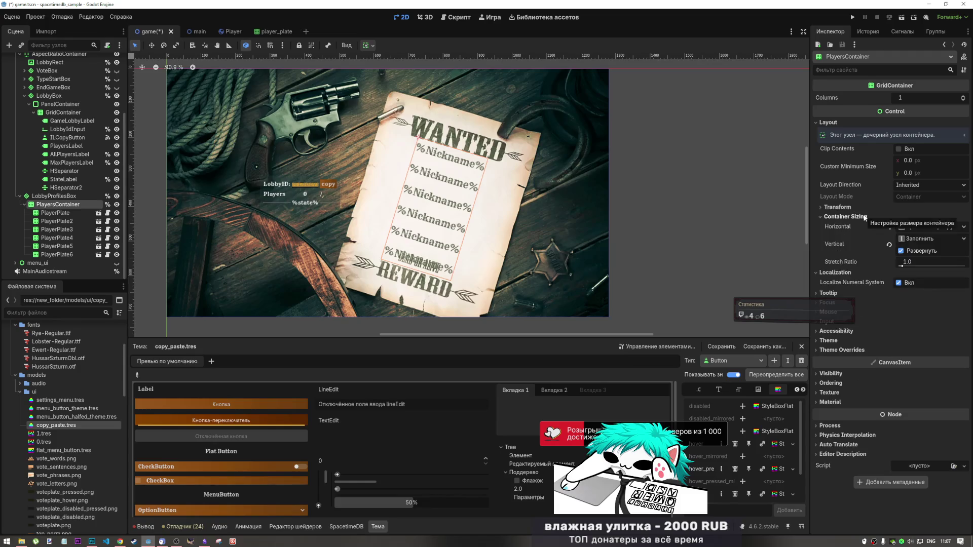
pyautogui.click(864, 216)
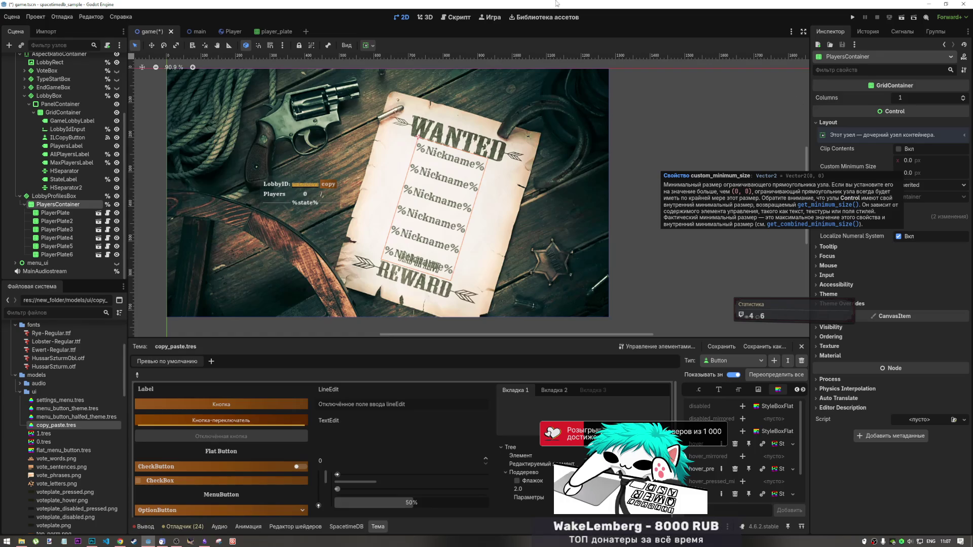
pyautogui.click(367, 46)
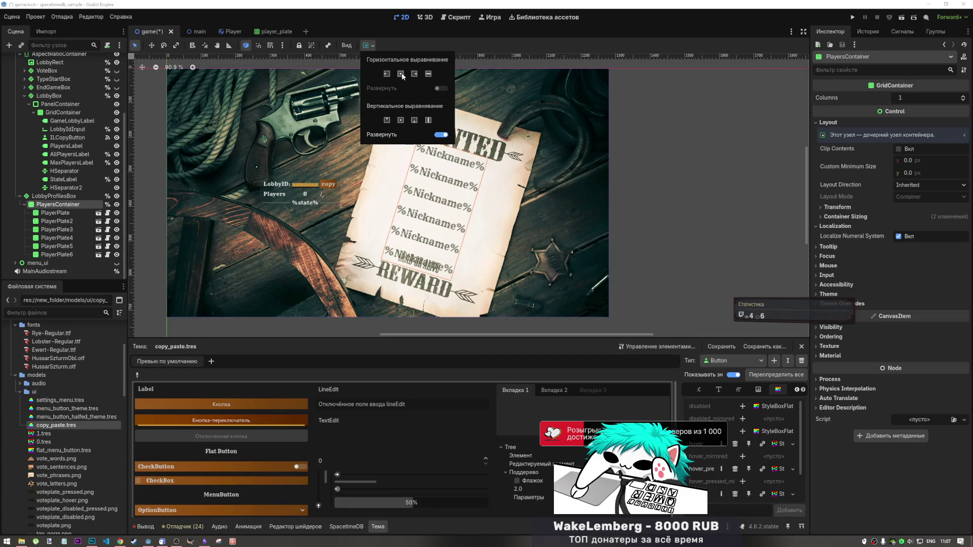
pyautogui.click(400, 120)
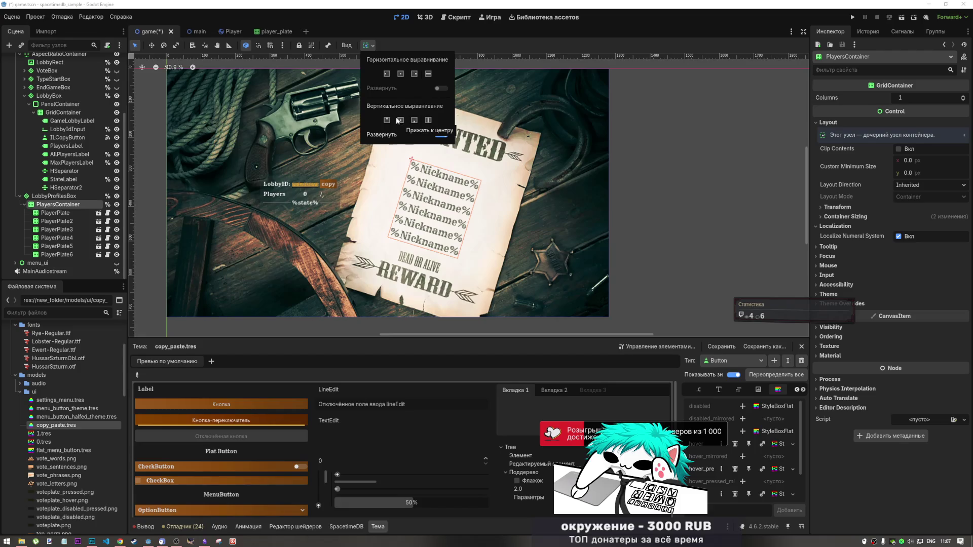
pyautogui.click(427, 74)
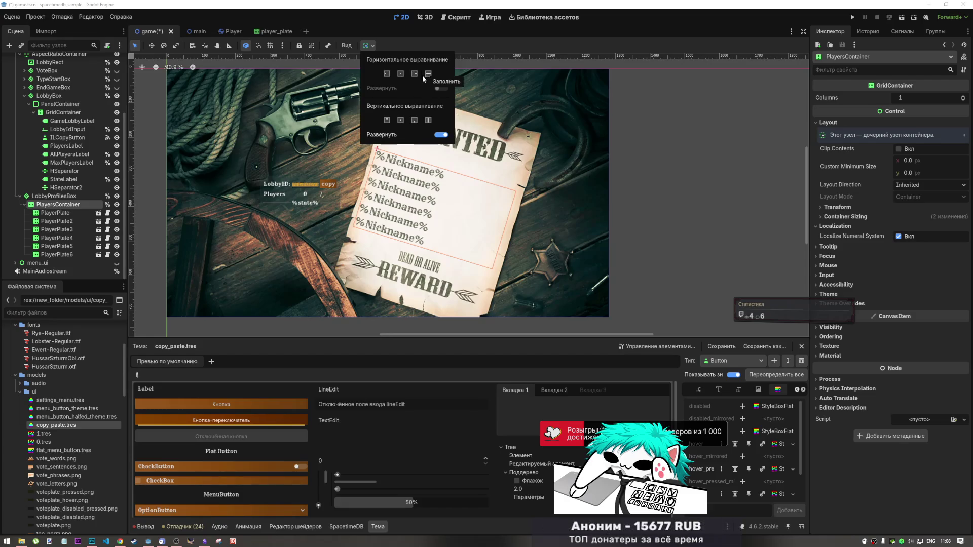
pyautogui.click(875, 214)
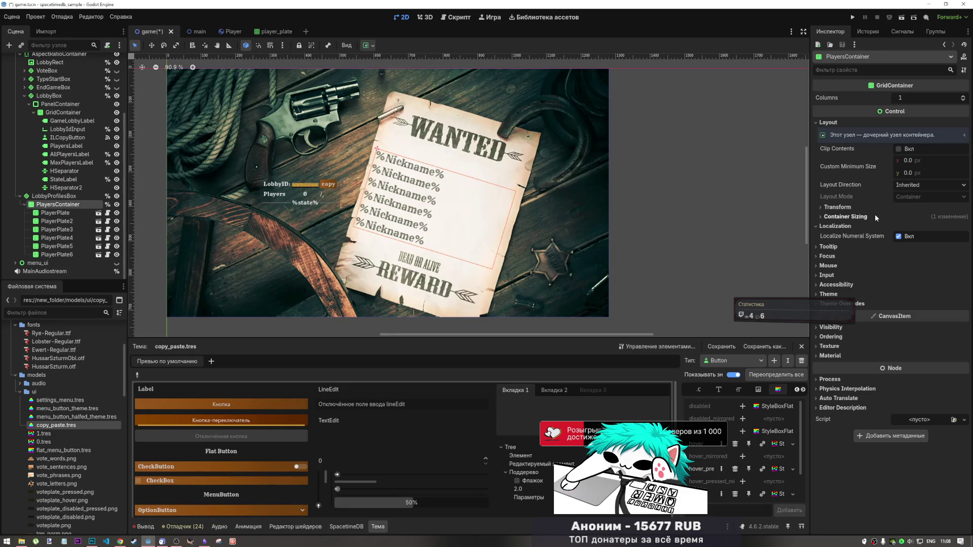
# With the Move tool, shift LobbyProfilesBox about 10 px right and 5 px down to 638, 173.
pyautogui.click(875, 214)
pyautogui.click(860, 218)
pyautogui.click(860, 218)
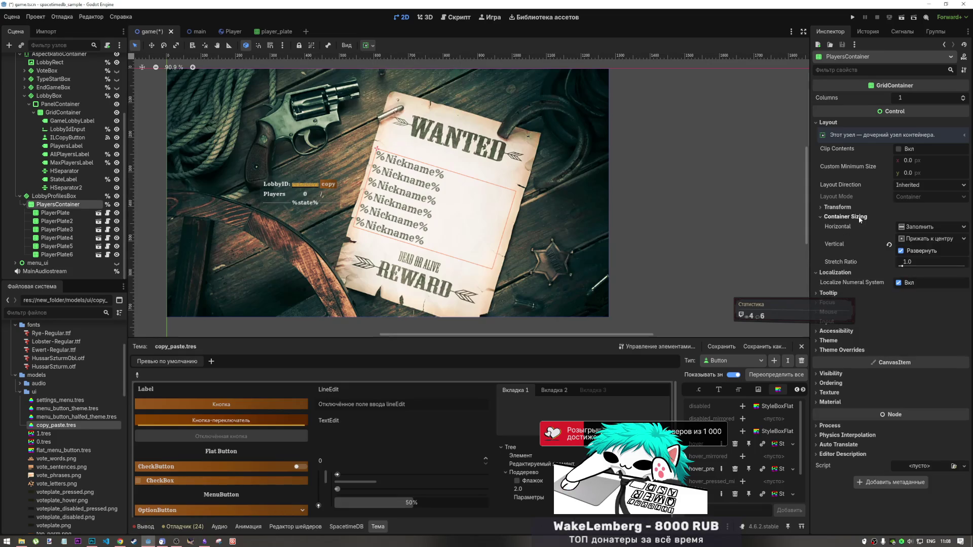
pyautogui.click(860, 218)
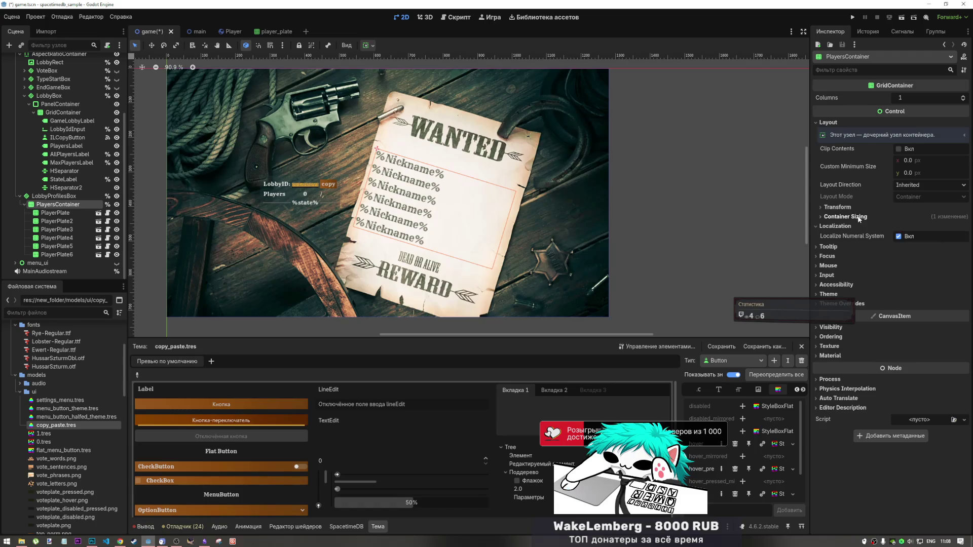
pyautogui.click(380, 154)
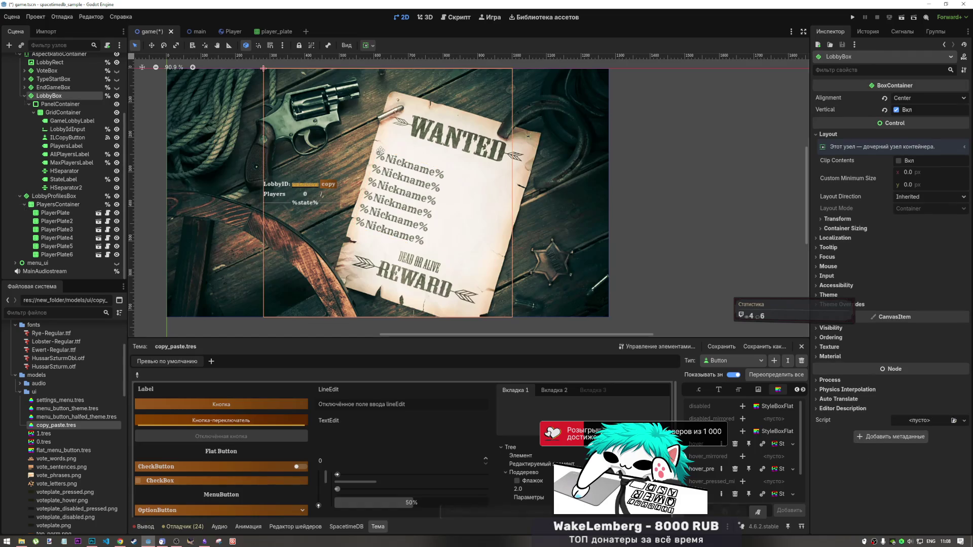
pyautogui.click(56, 204)
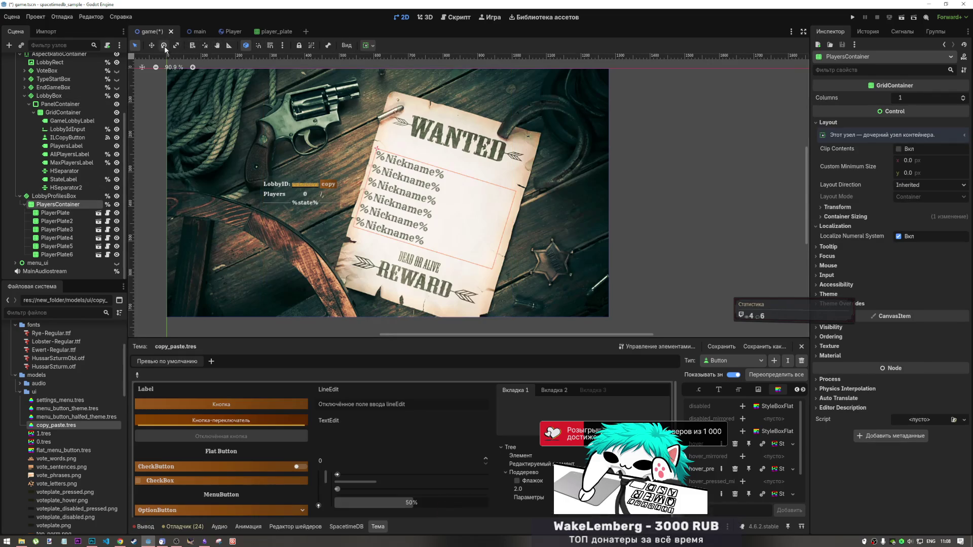
pyautogui.click(151, 45)
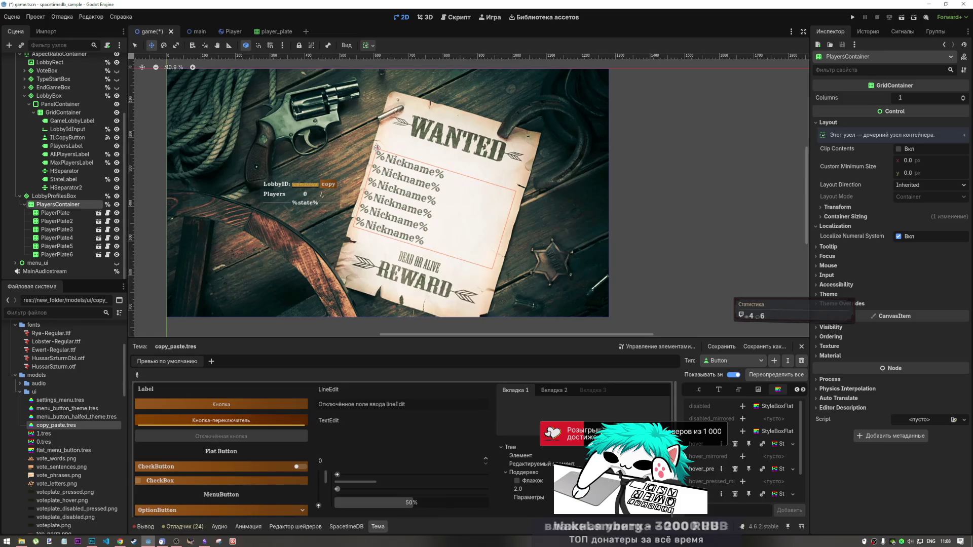
pyautogui.click(383, 147)
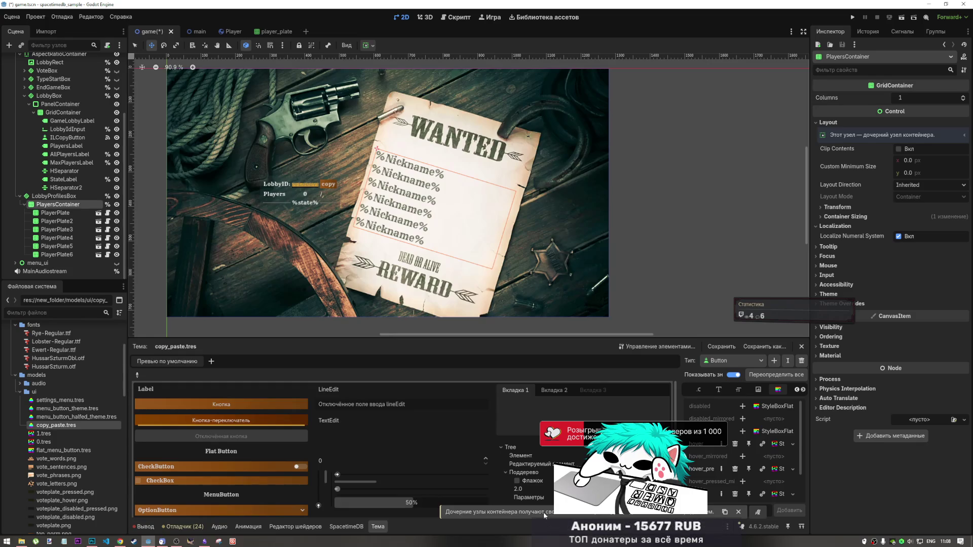
pyautogui.click(55, 196)
pyautogui.click(64, 205)
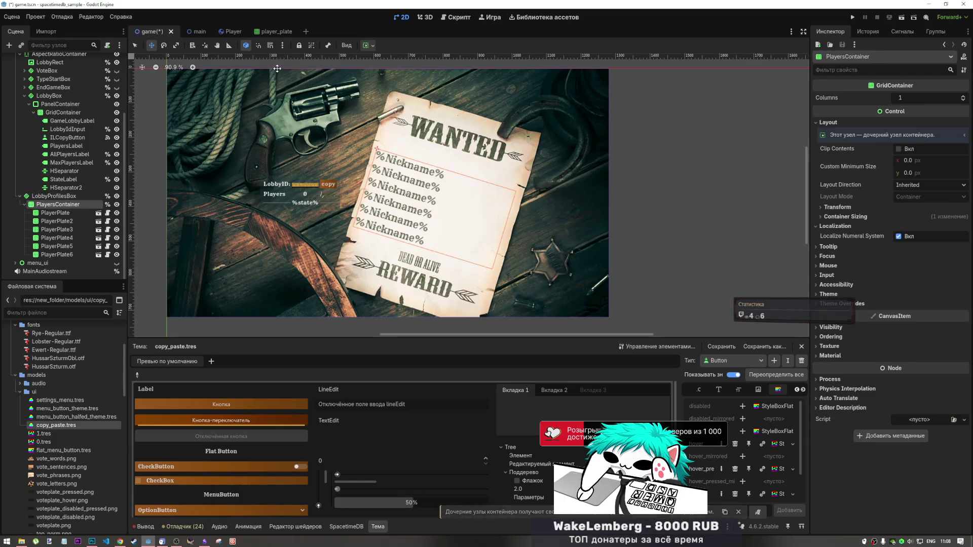
pyautogui.click(94, 196)
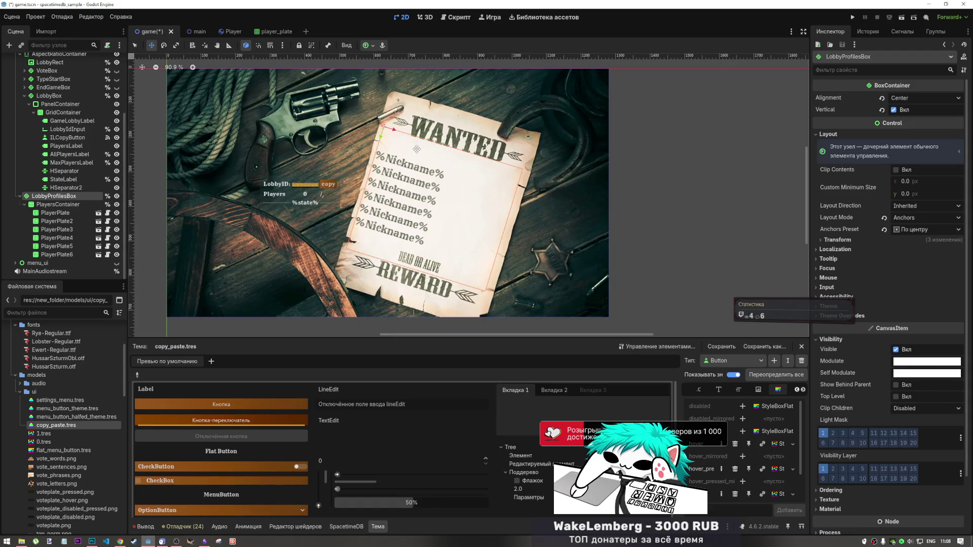
pyautogui.moveTo(417, 149); pyautogui.dragTo(424, 152)
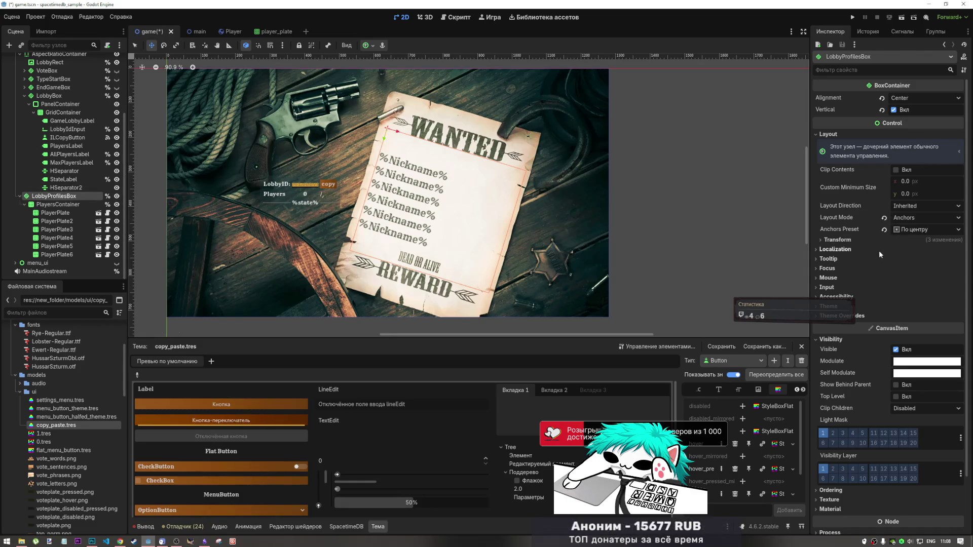
pyautogui.click(863, 241)
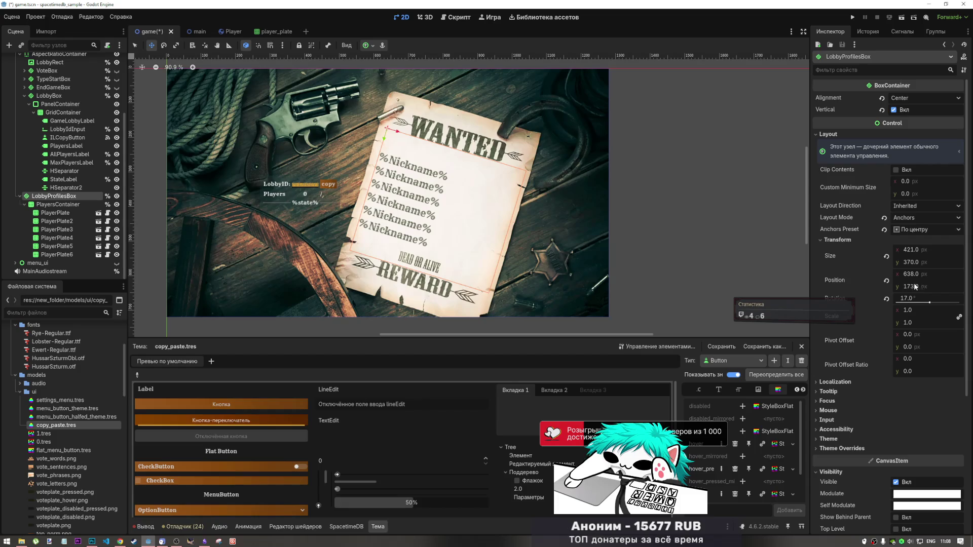
# Set LobbyProfilesBox height to 300 px and drag it to position 631, 181.
pyautogui.moveTo(910, 262); pyautogui.dragTo(912, 262)
pyautogui.click(911, 262)
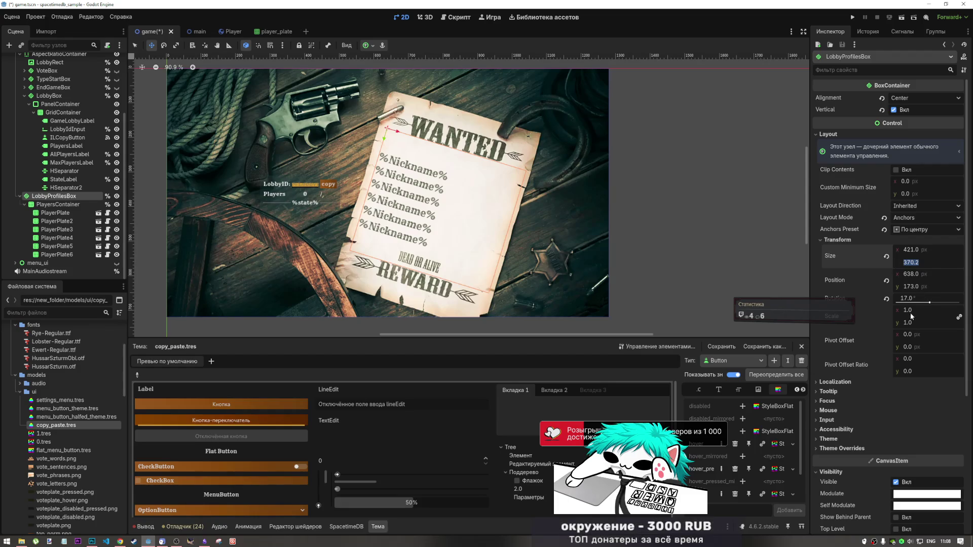
pyautogui.click(887, 346)
pyautogui.moveTo(915, 262); pyautogui.dragTo(913, 261)
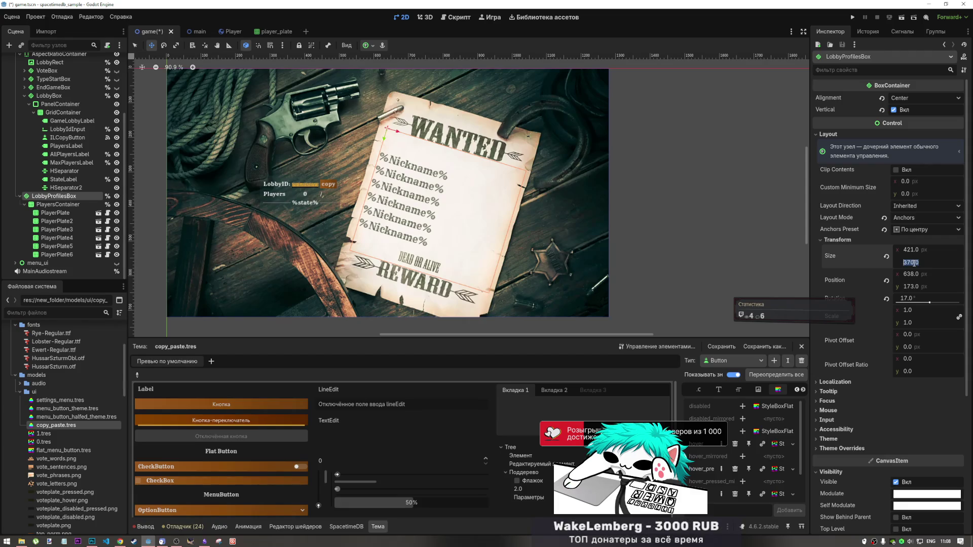
pyautogui.write('300')
pyautogui.press('Return')
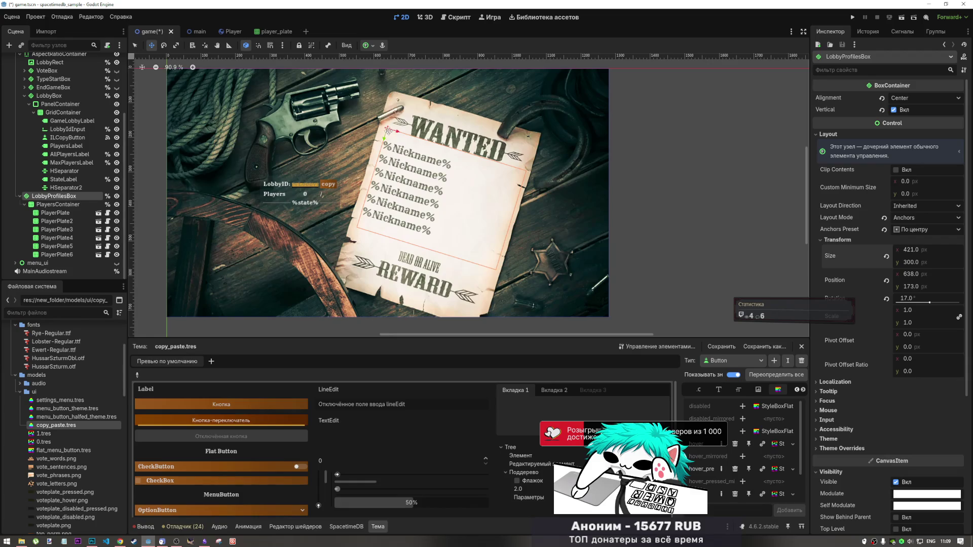
pyautogui.moveTo(389, 130); pyautogui.dragTo(386, 133)
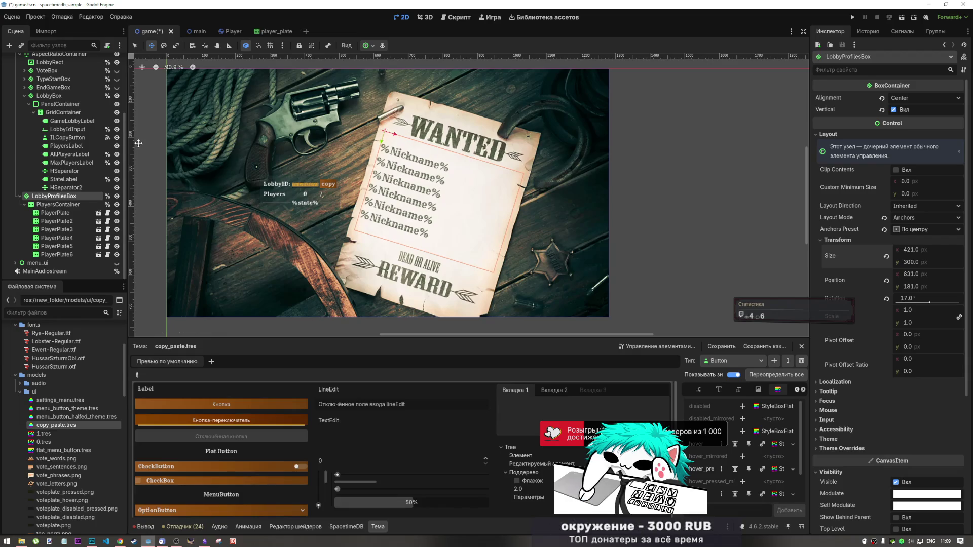
pyautogui.click(55, 205)
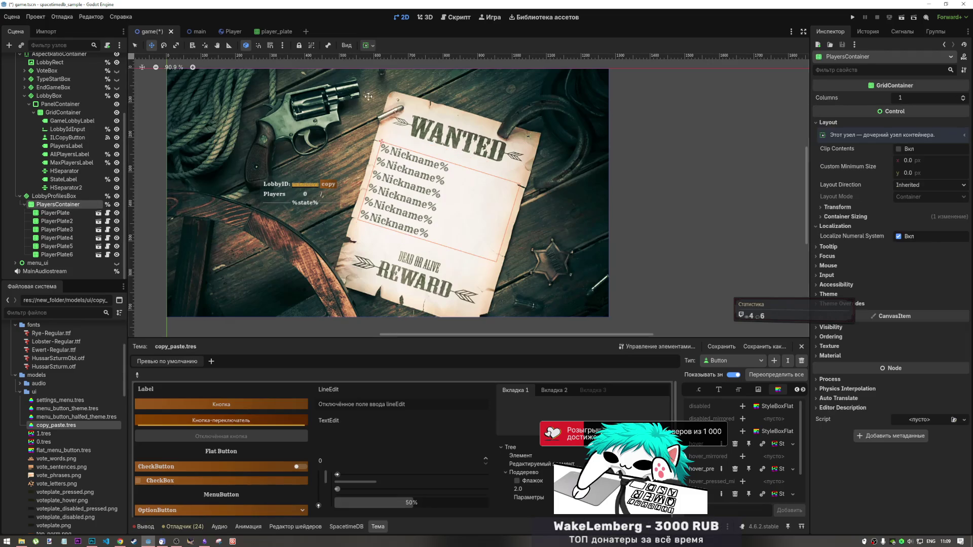
# Set the grid's container sizing to horizontal centre and vertical Fill.
pyautogui.click(369, 45)
pyautogui.click(401, 74)
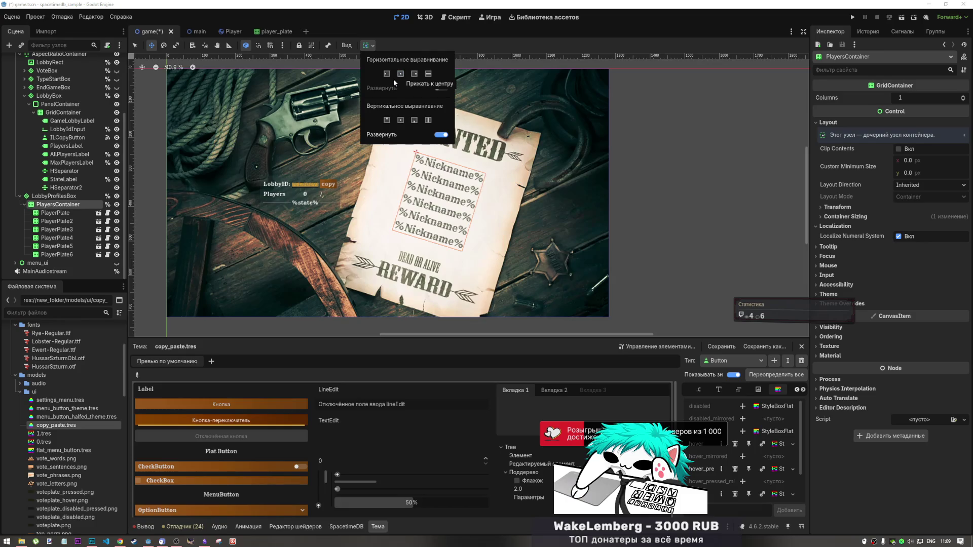
pyautogui.click(428, 120)
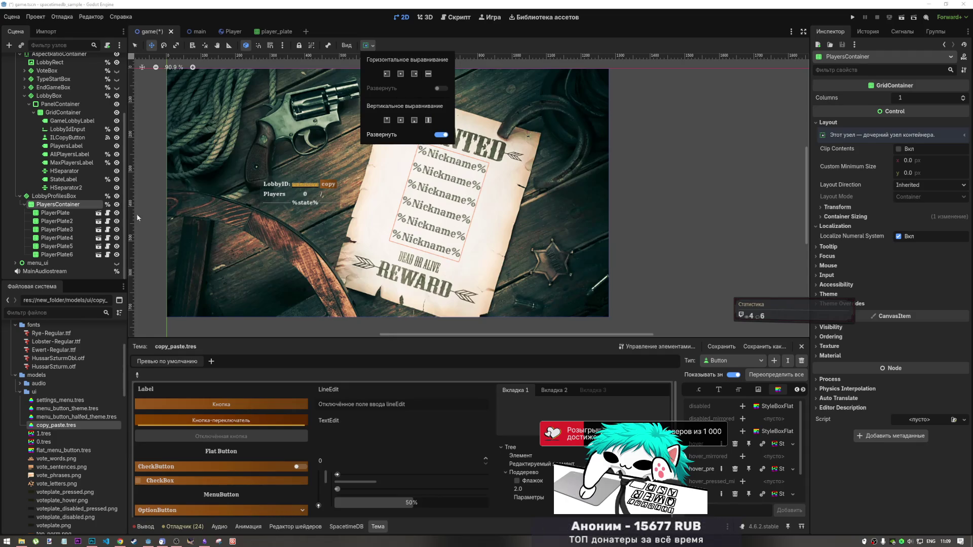
pyautogui.click(81, 215)
# Duplicate PlayerPlate5 and PlayerPlate6 into PlayerPlate7 and PlayerPlate8.
pyautogui.click(71, 246)
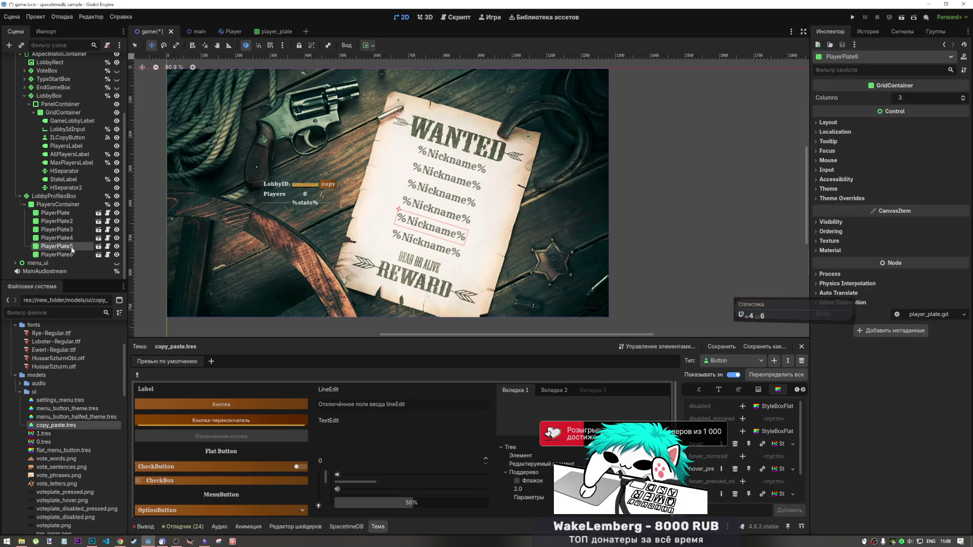
pyautogui.keyDown('shift'); pyautogui.click(72, 255); pyautogui.keyUp('shift')
pyautogui.hotkey('ctrl', 'd')
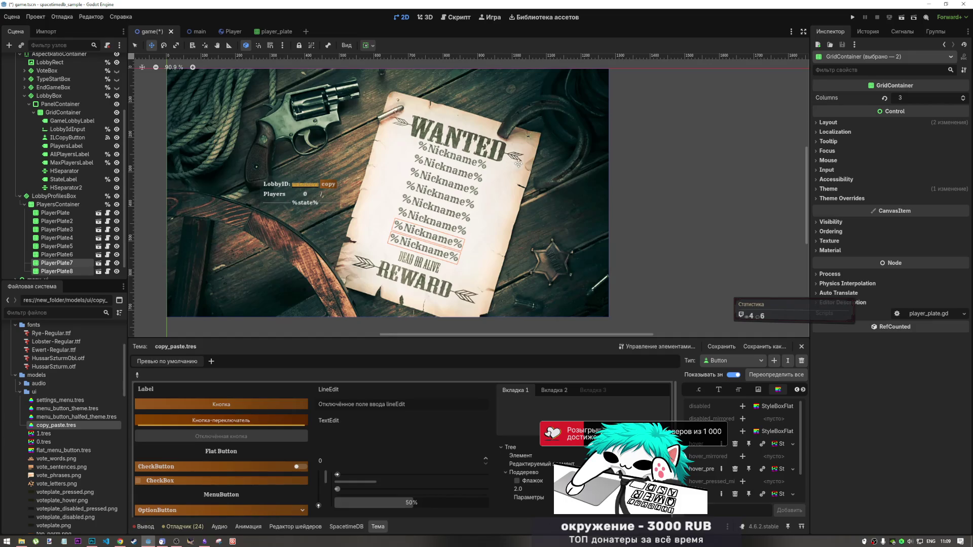
# Nudge LobbyProfilesBox slightly down and save the game scene.
pyautogui.click(351, 131)
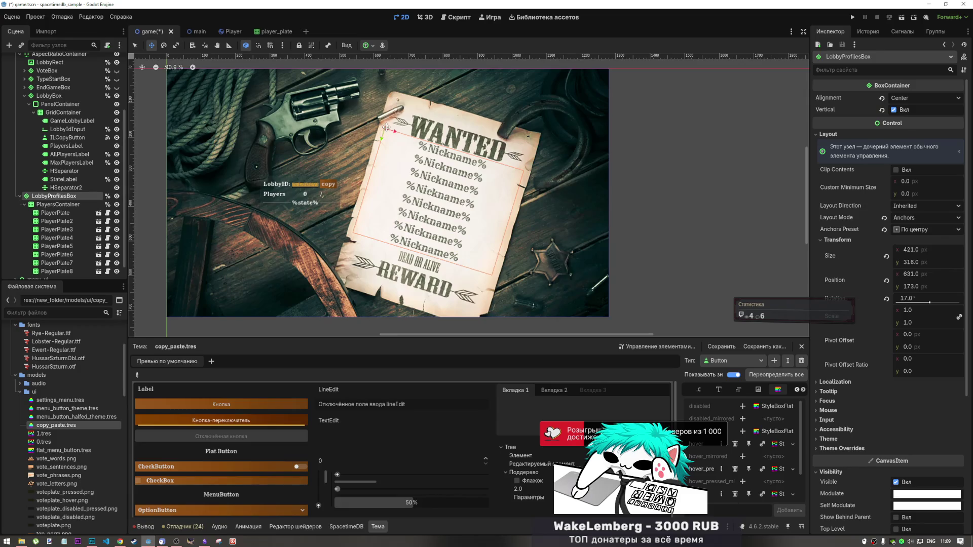
pyautogui.moveTo(386, 126); pyautogui.dragTo(386, 129)
pyautogui.click(70, 204)
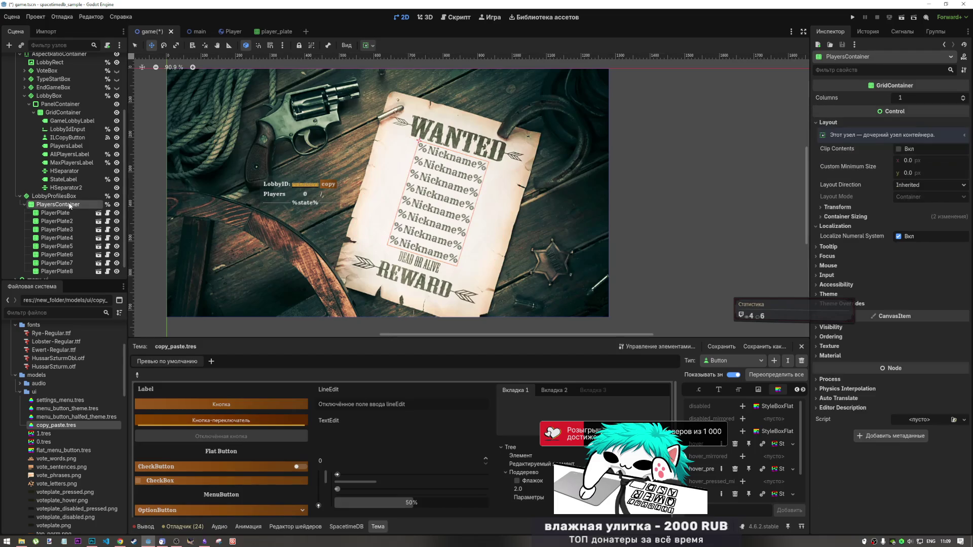
pyautogui.hotkey('ctrl', 's')
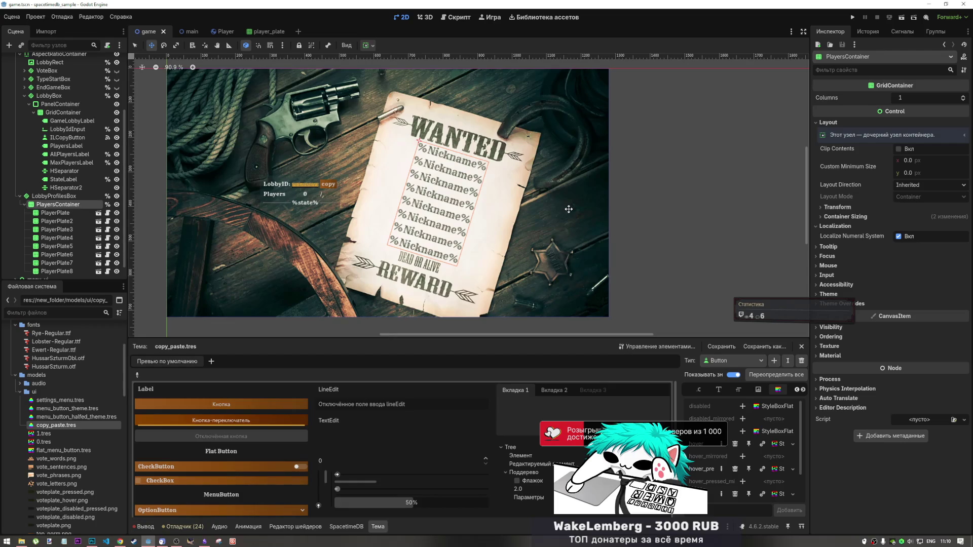
# Inspect LobbyProfilesBox and PlayersContainer layouts, then bring up Obsidian's MOODBOARD page beside Godot.
pyautogui.click(54, 196)
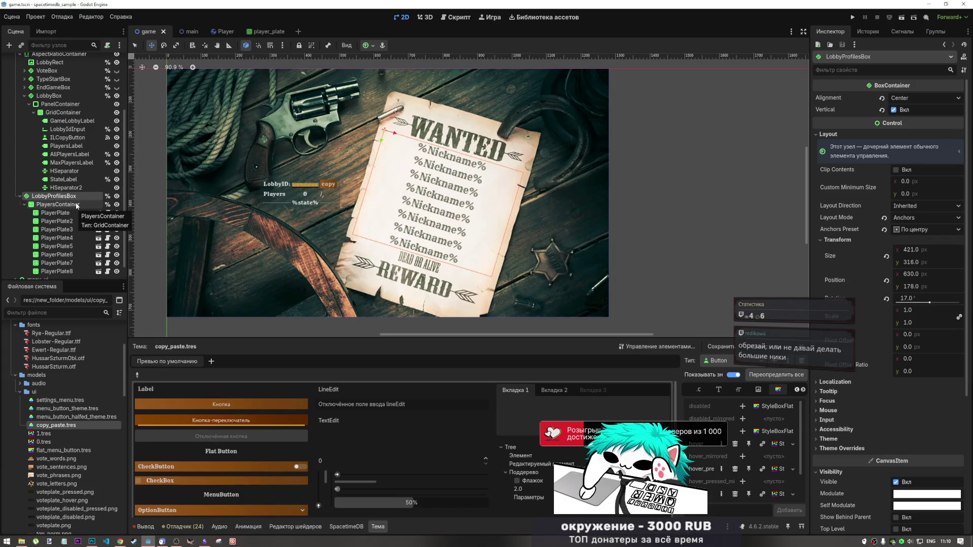
pyautogui.click(76, 204)
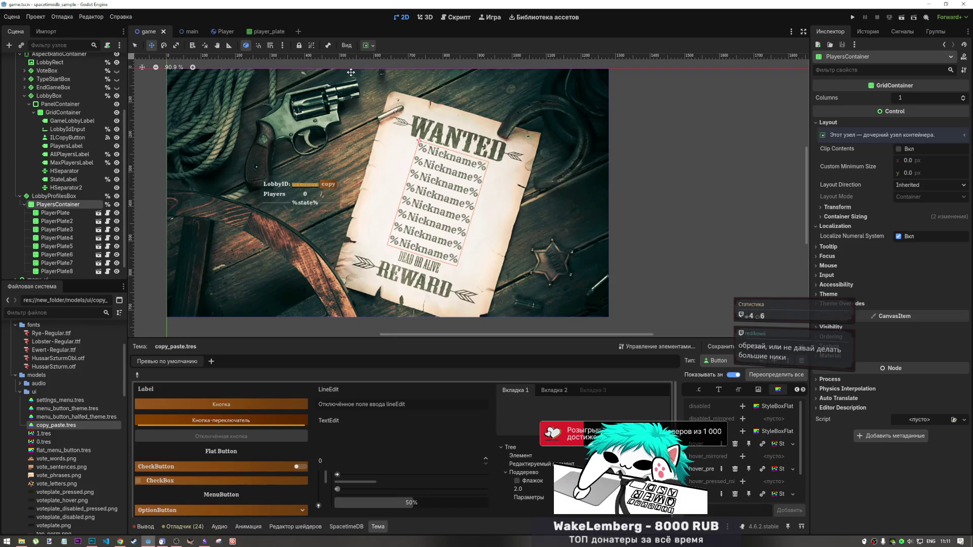
pyautogui.click(205, 542)
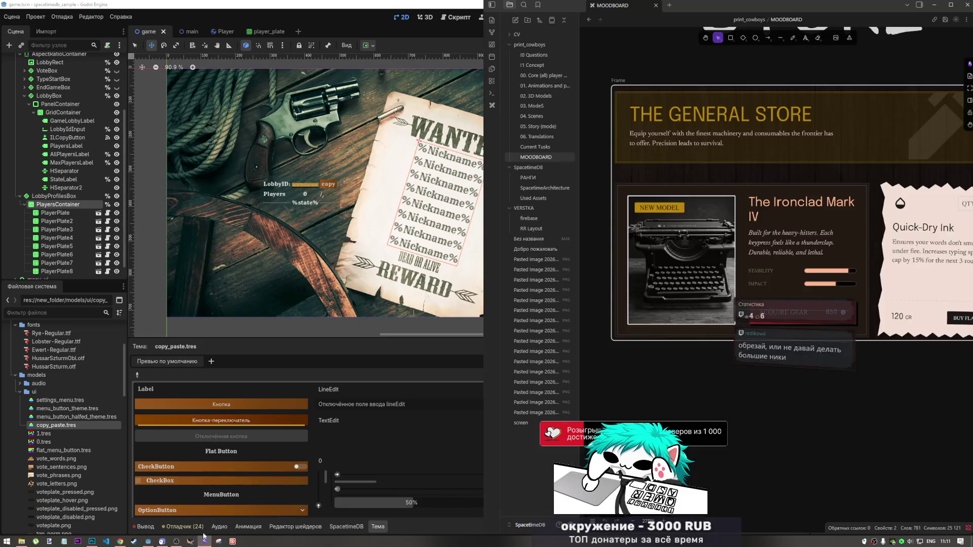
# In Current Tusks, add a Russian task about reducing nickname characters (server module), then return to Godot.
pyautogui.click(536, 147)
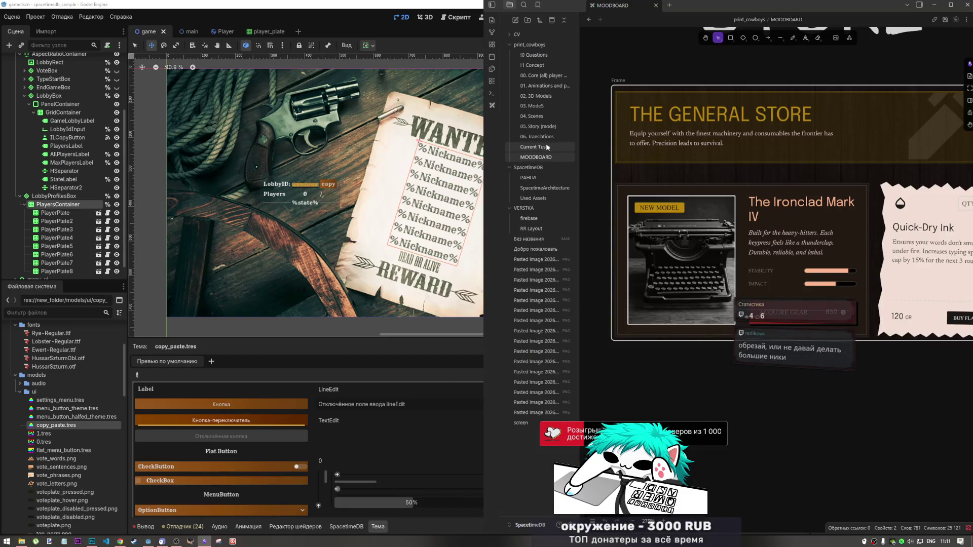
pyautogui.click(783, 404)
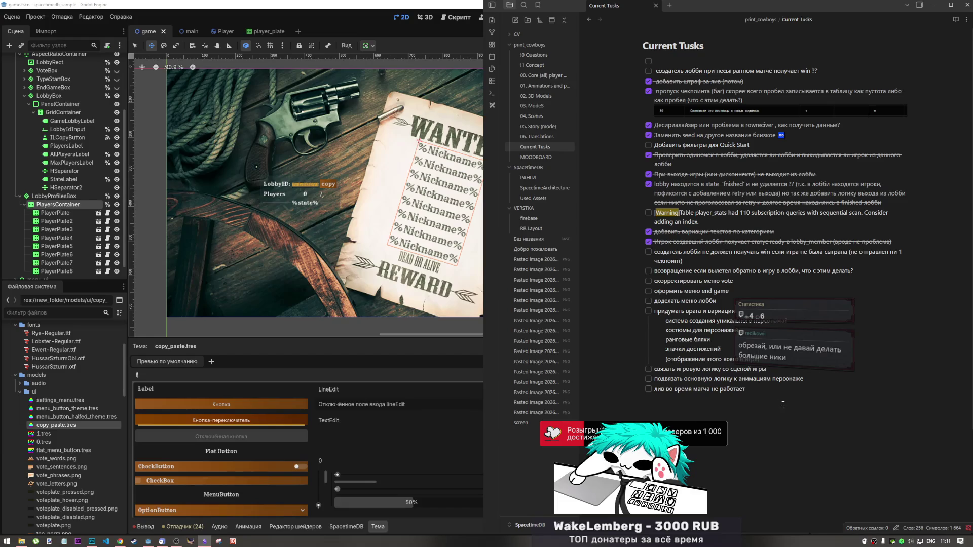
pyautogui.press('Return')
pyautogui.hotkey('alt', 'shift')
pyautogui.write('ум')
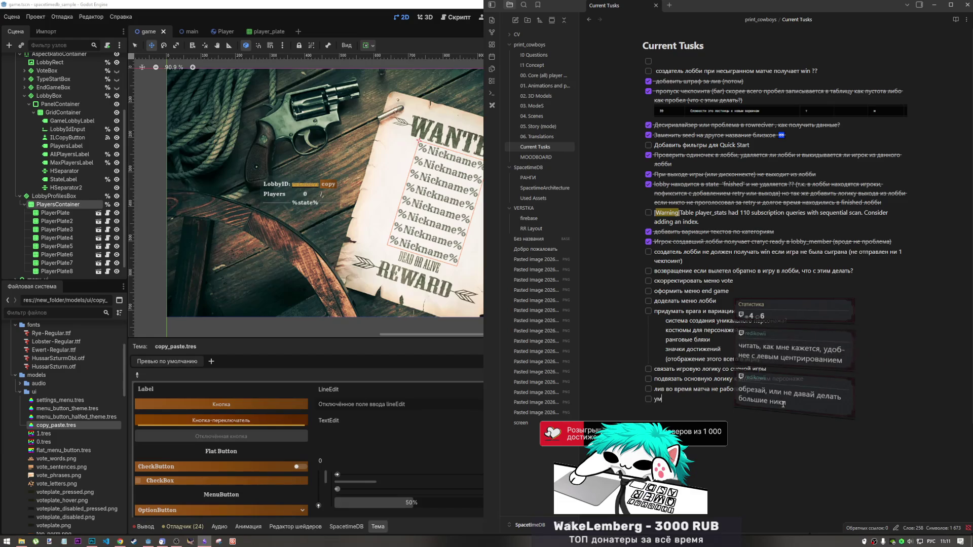
pyautogui.write('еньшить колич')
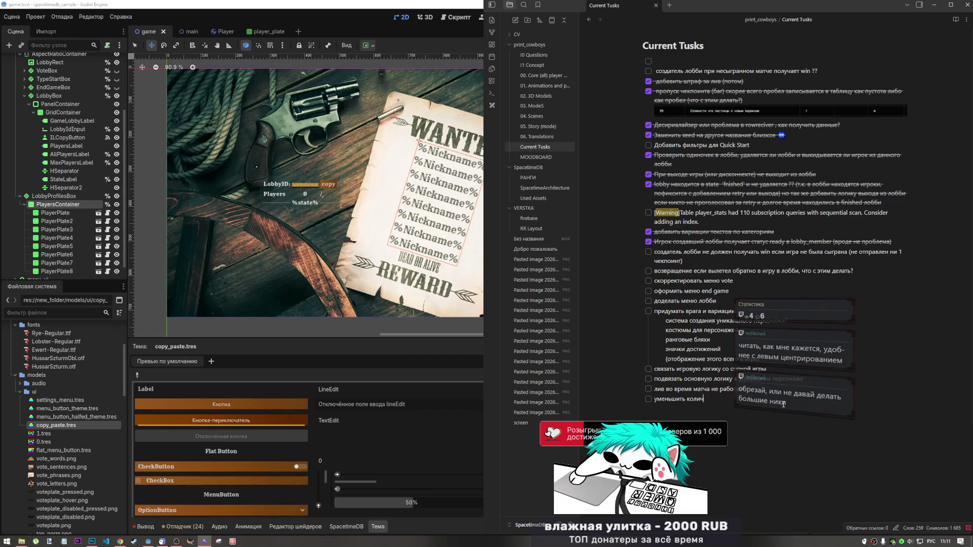
pyautogui.write('ество симв')
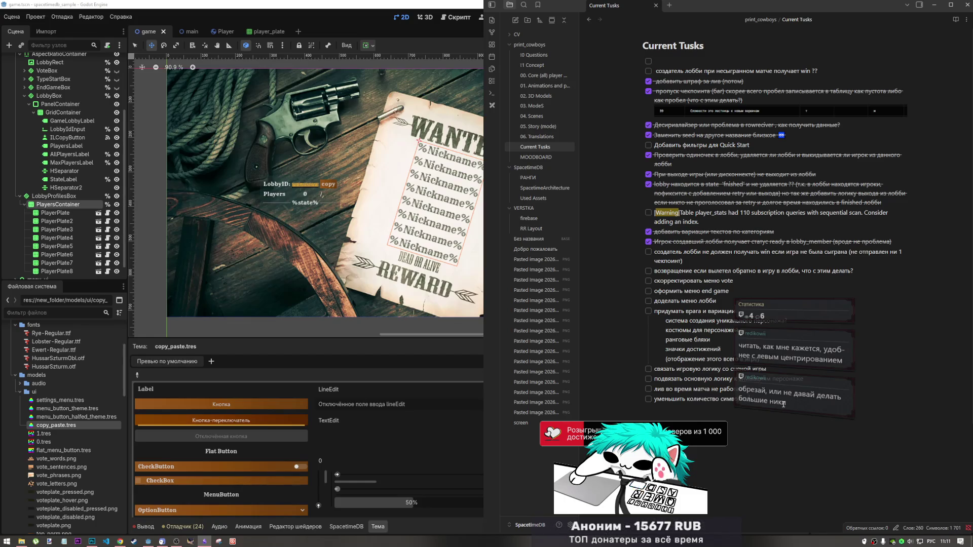
pyautogui.write('олов для')
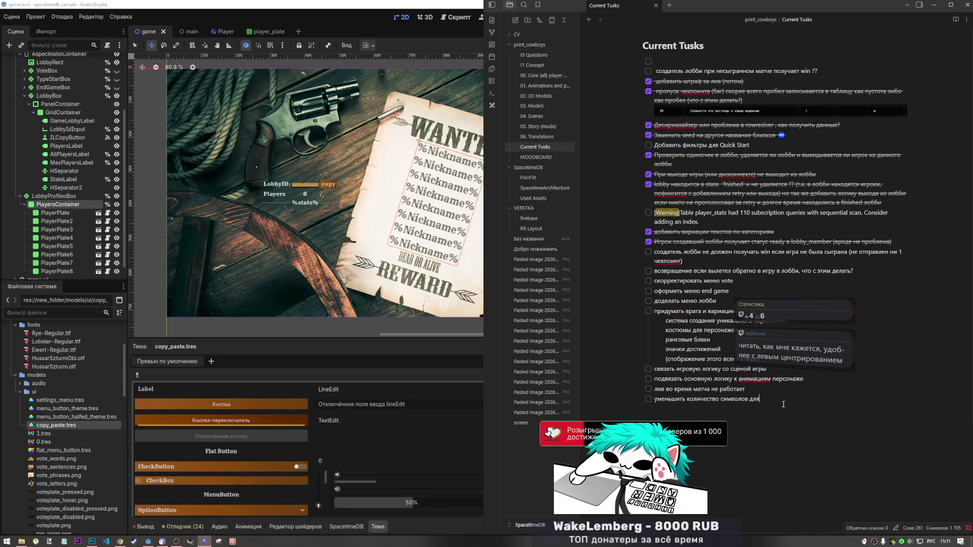
pyautogui.press('BackSpace')
pyautogui.press('BackSpace')
pyautogui.press('BackSpace')
pyautogui.write('выделяе')
pyautogui.write('мого дл')
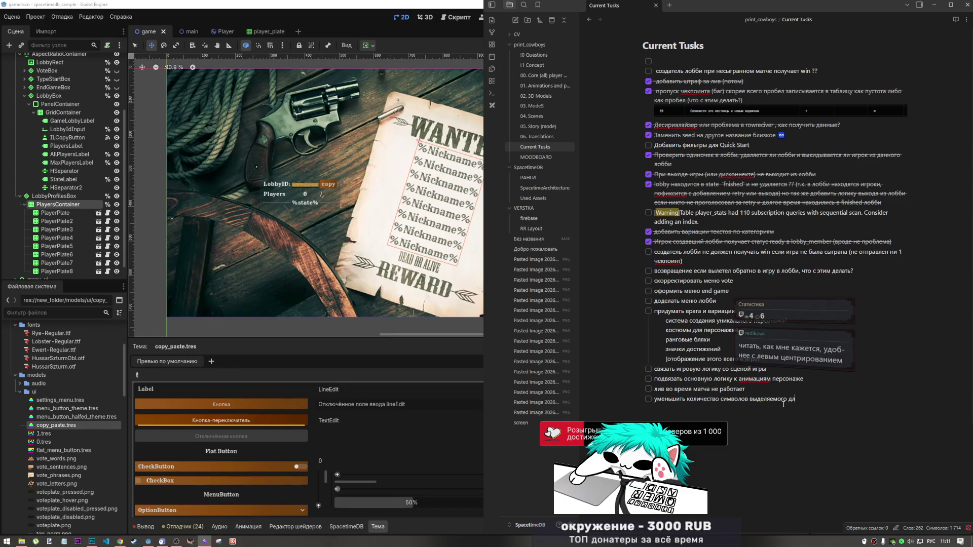
pyautogui.write('я никней')
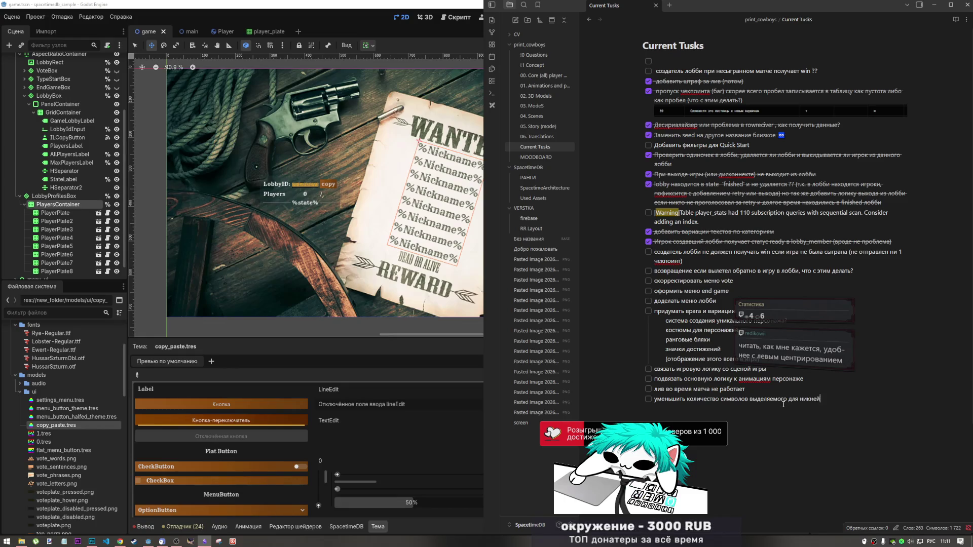
pyautogui.write('ма (')
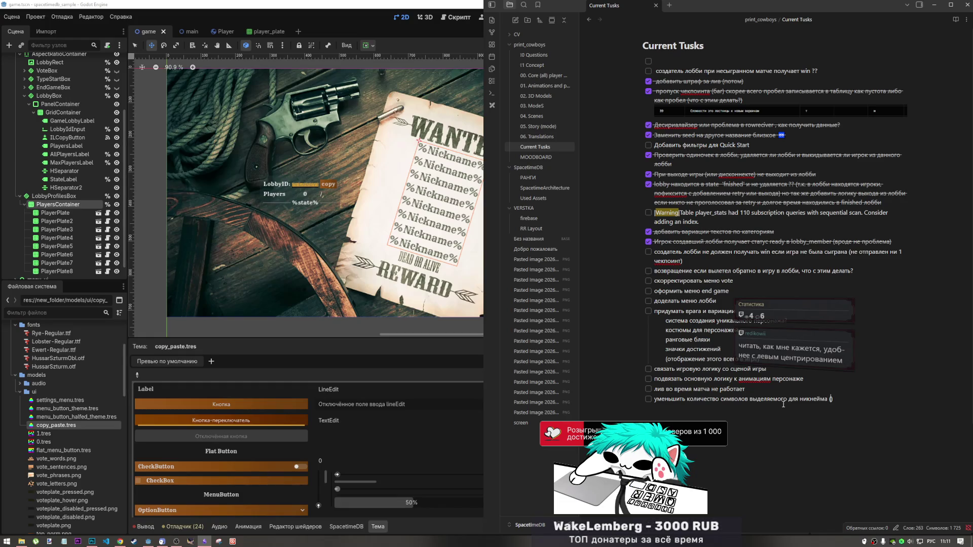
pyautogui.write('серверный модуль')
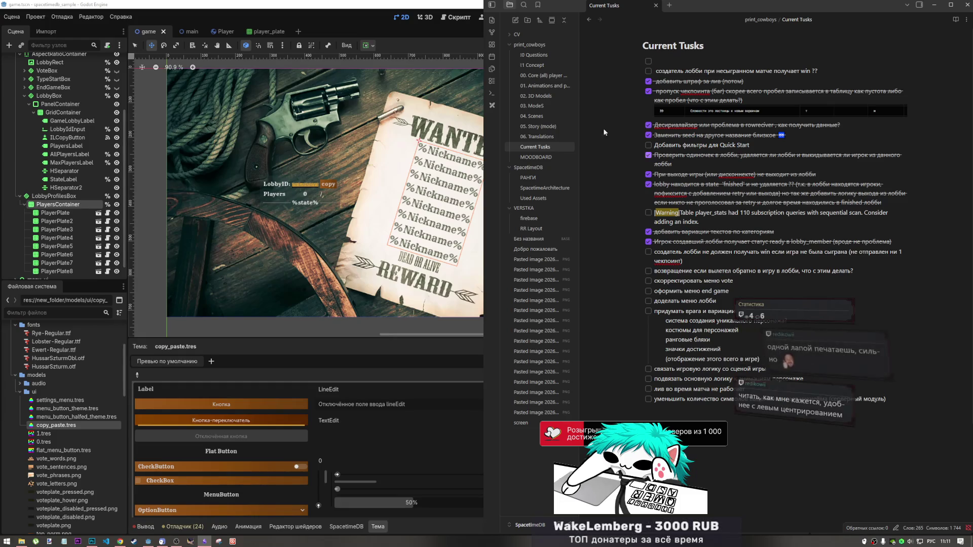
pyautogui.click(336, 14)
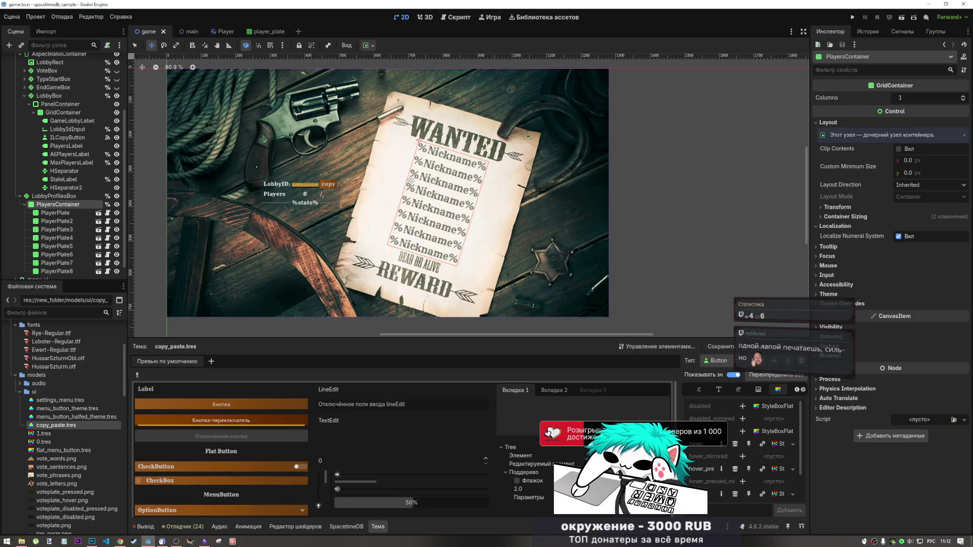
# From YouTube's home feed, play the SKAI ISYOURGOD music video, then bring up vote_plate.psd in Photoshop.
pyautogui.click(121, 540)
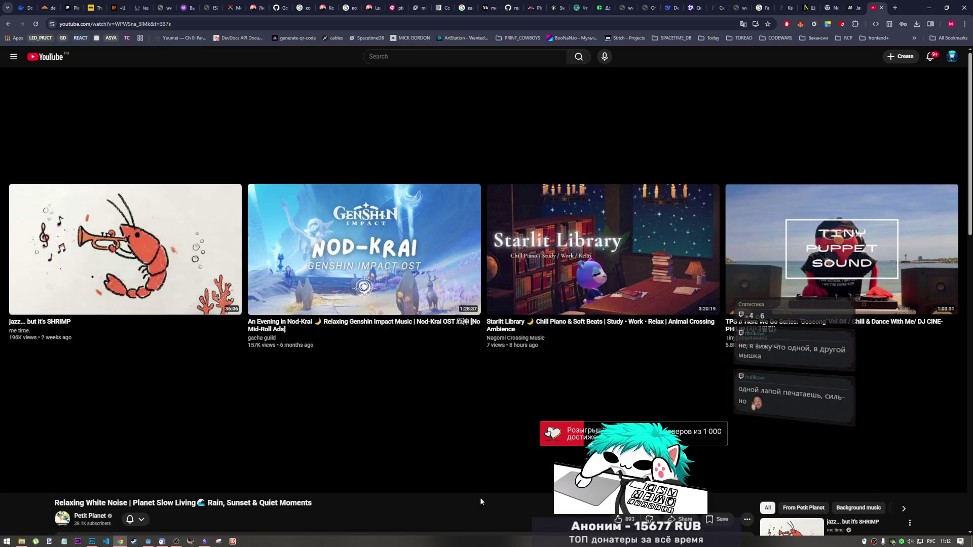
pyautogui.scroll(-1, 480, 501)
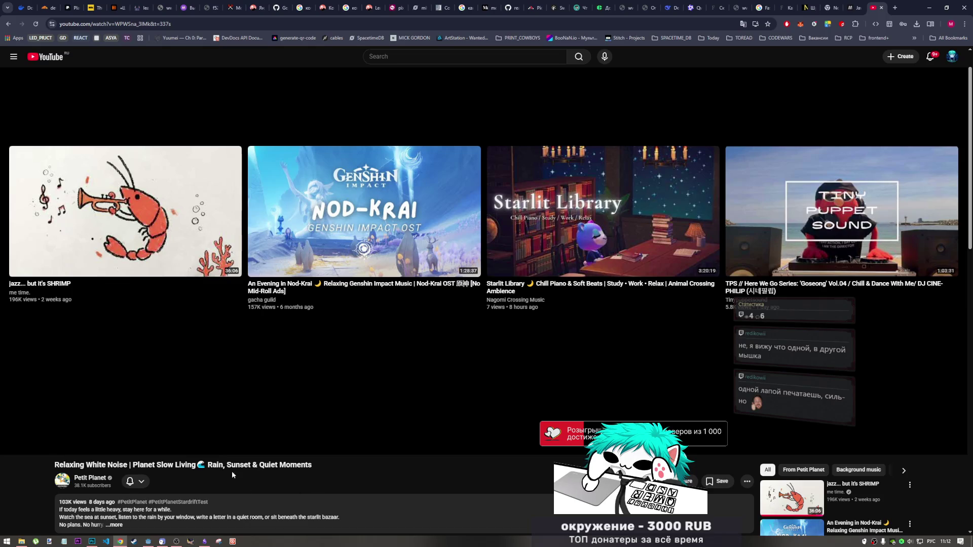
pyautogui.scroll(-3, 327, 412)
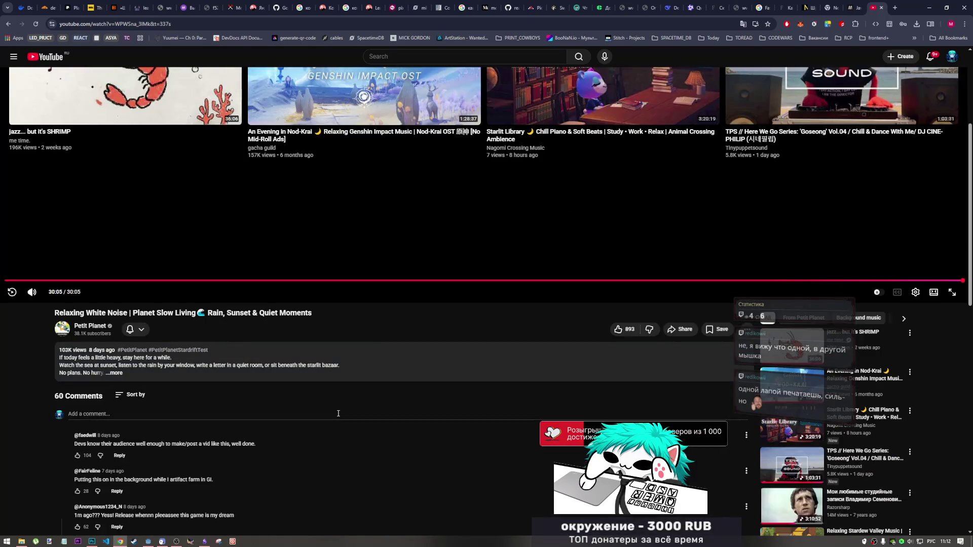
pyautogui.scroll(4, 355, 373)
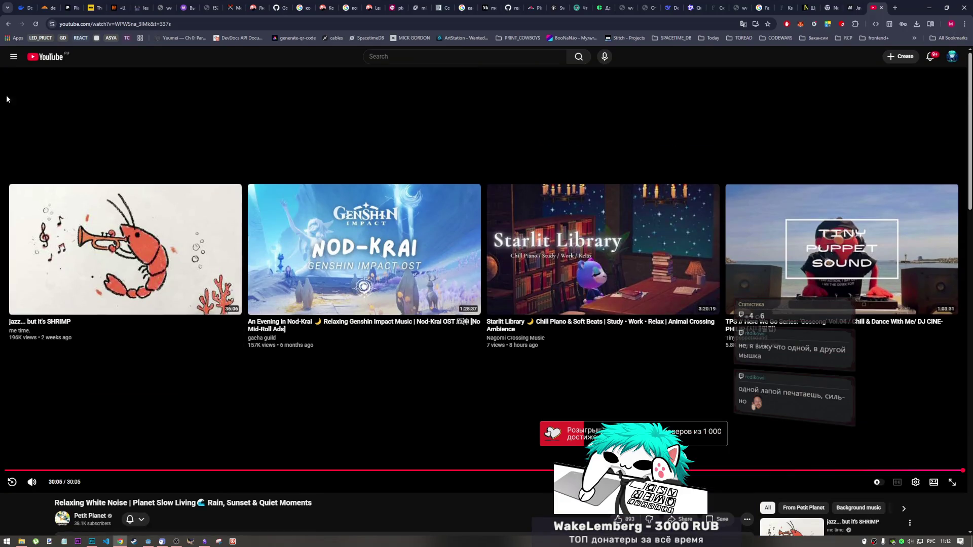
pyautogui.click(44, 57)
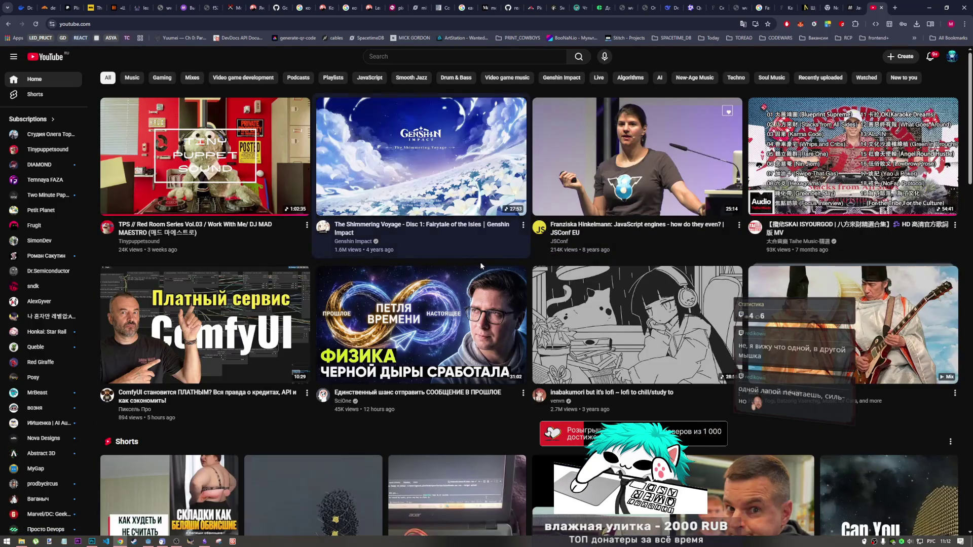
pyautogui.scroll(-1, 515, 321)
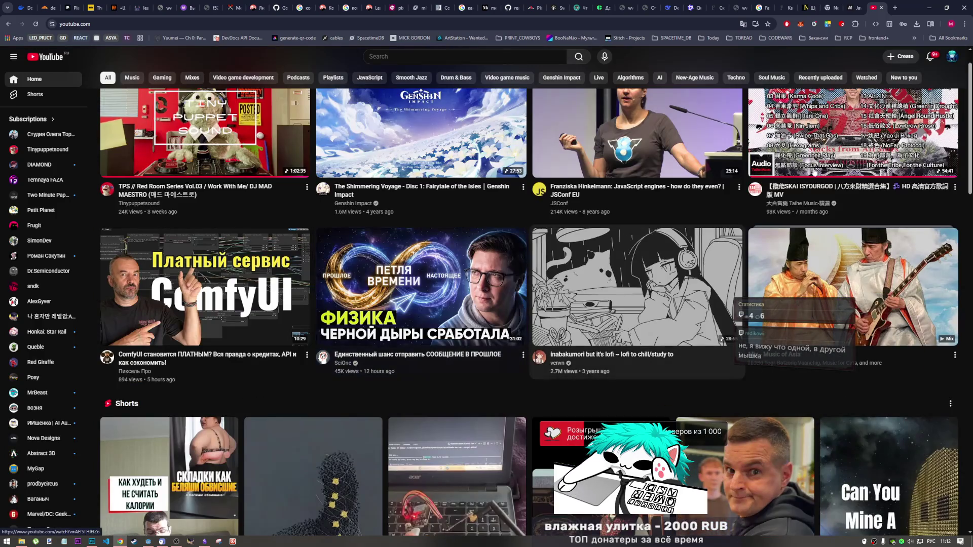
pyautogui.click(617, 314)
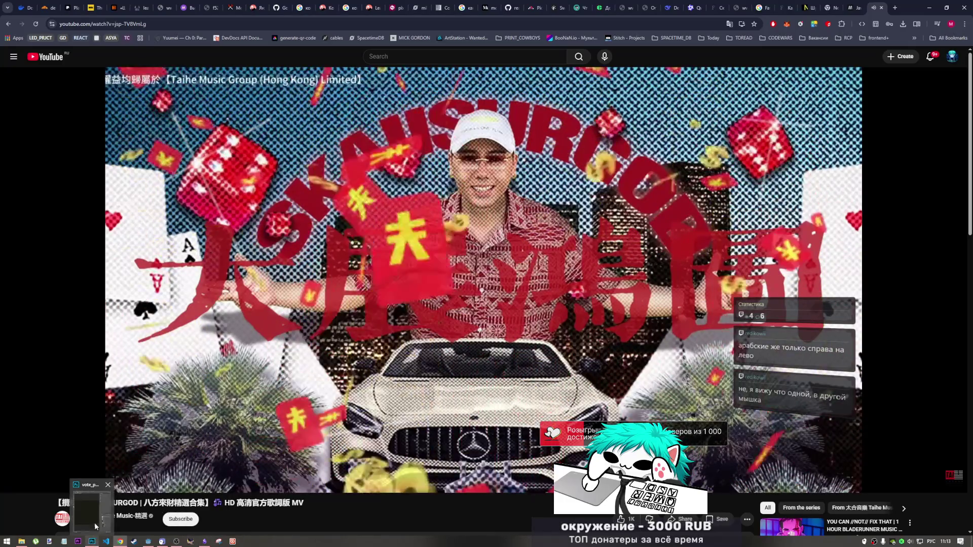
pyautogui.moveTo(178, 543)
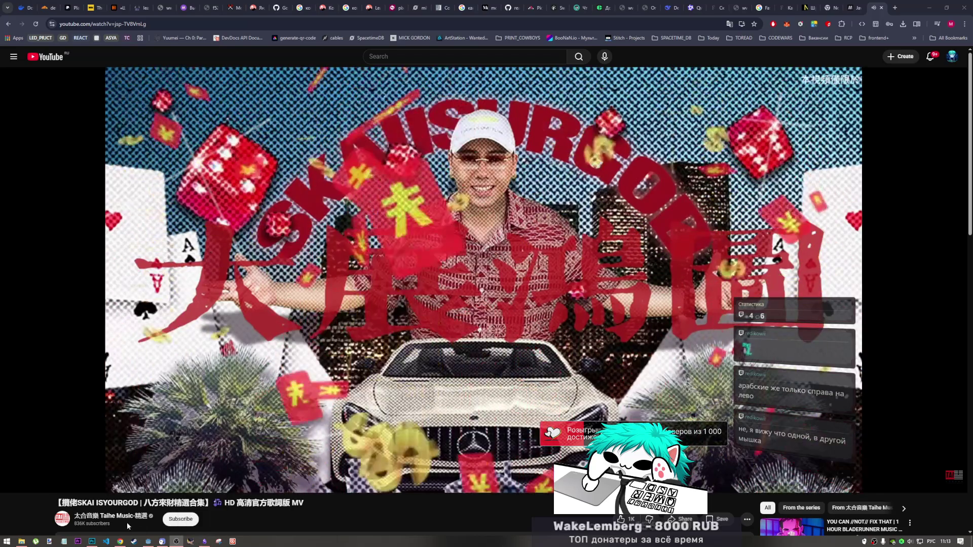
pyautogui.click(92, 542)
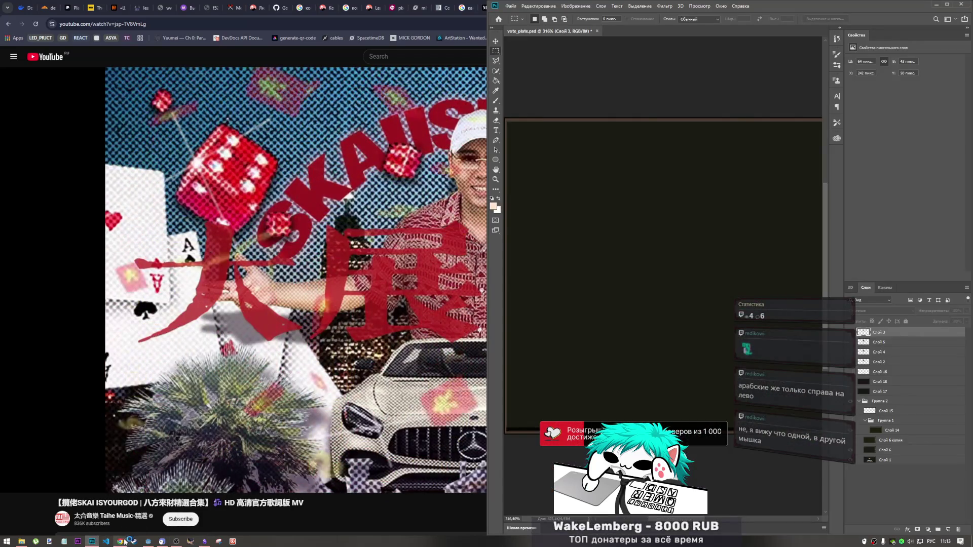
# Bring the Godot wanted-poster scene back in front of Photoshop.
pyautogui.moveTo(122, 543)
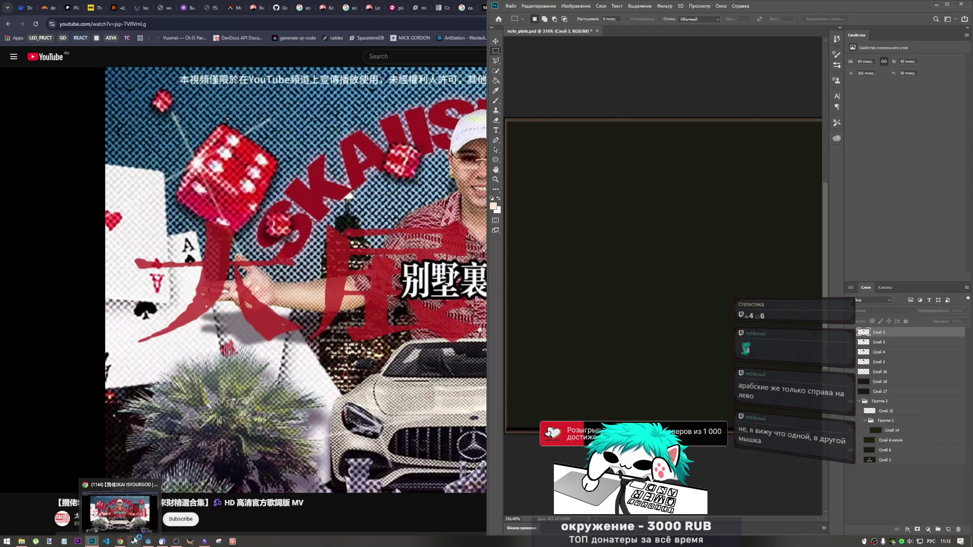
pyautogui.click(153, 543)
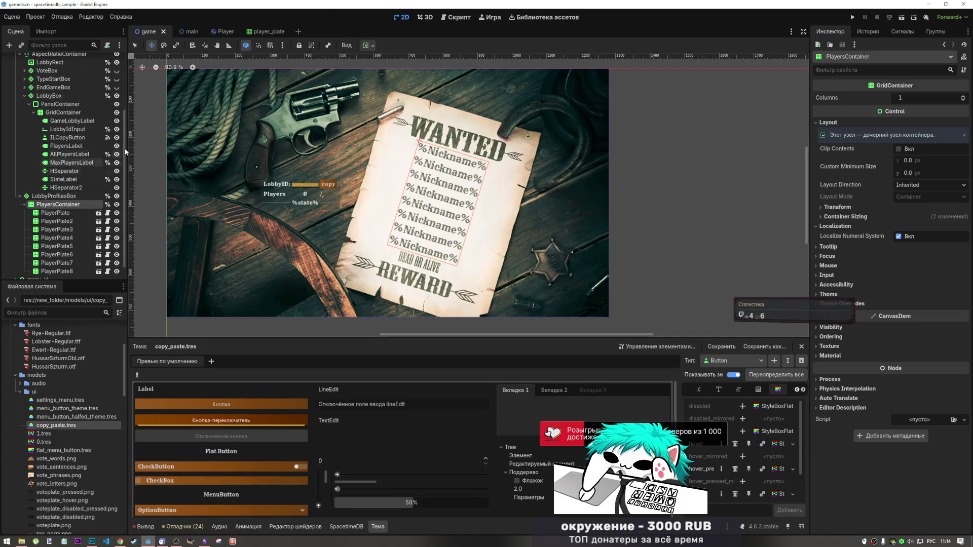
# Inspect the player_plate scene's NicknameLabel and the PlayerPlate container sizing options.
pyautogui.click(259, 32)
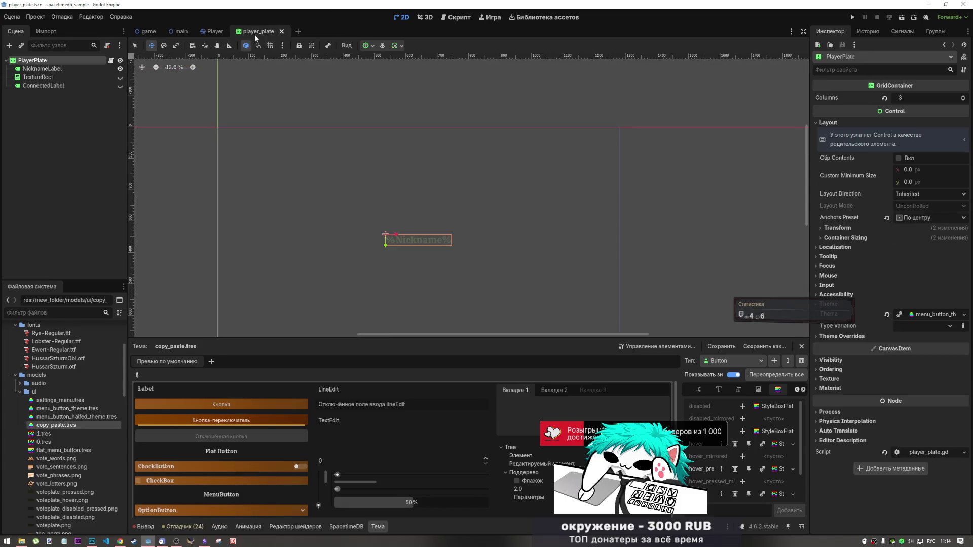
pyautogui.click(58, 68)
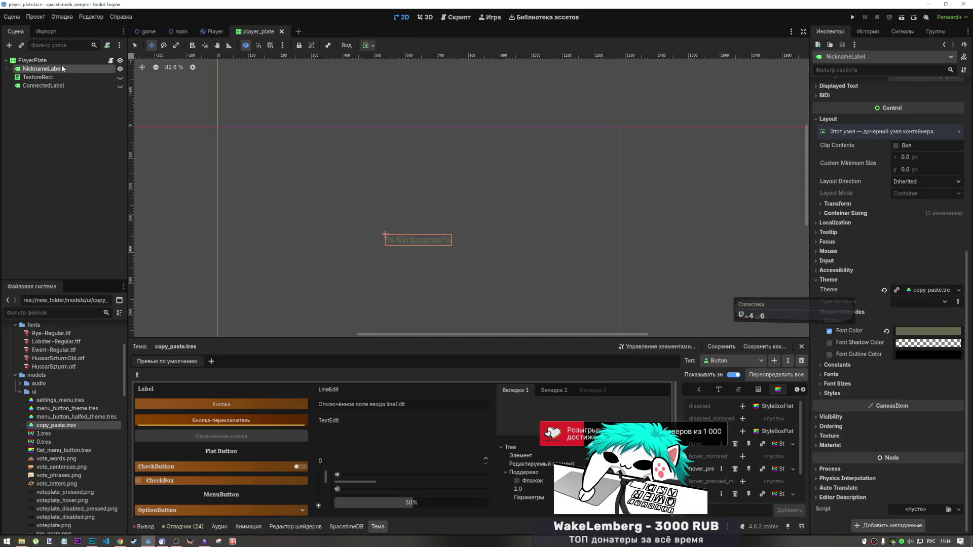
pyautogui.click(33, 61)
pyautogui.click(397, 46)
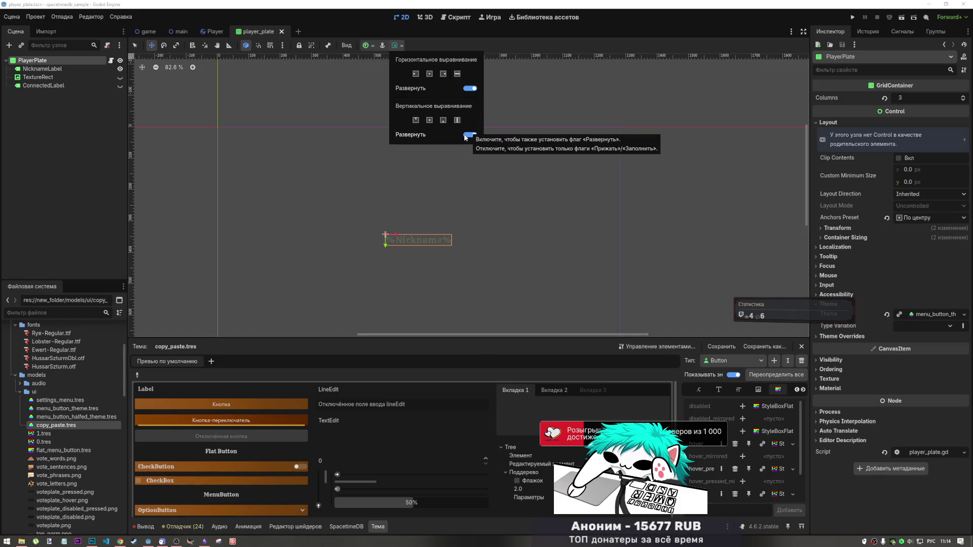
# Delete PlayerPlate6 through PlayerPlate8 from the game scene and confirm the removal.
pyautogui.moveTo(176, 37)
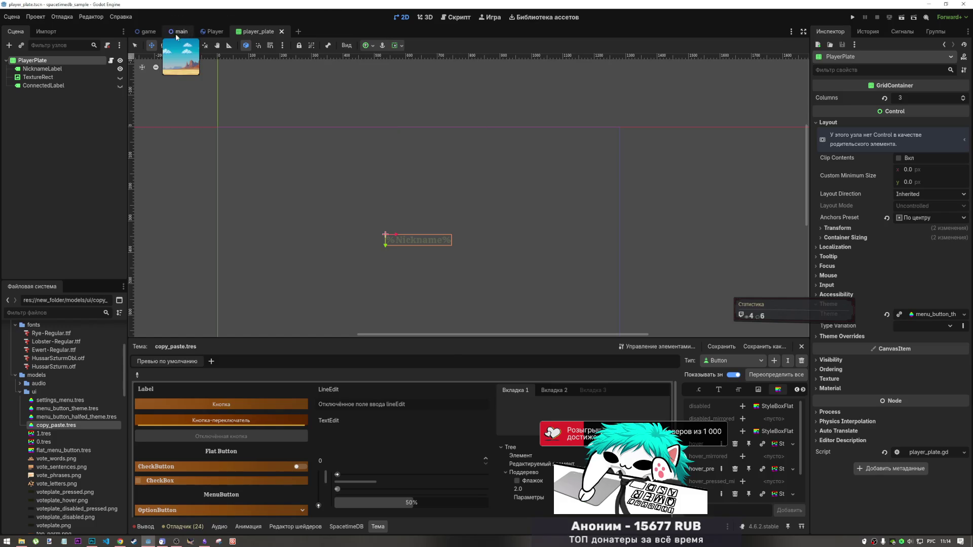
pyautogui.click(148, 32)
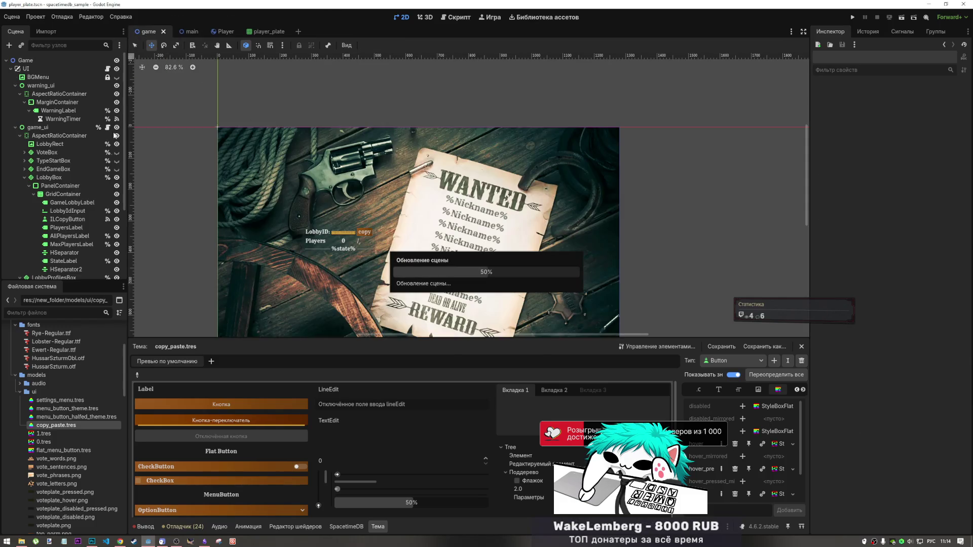
pyautogui.click(58, 238)
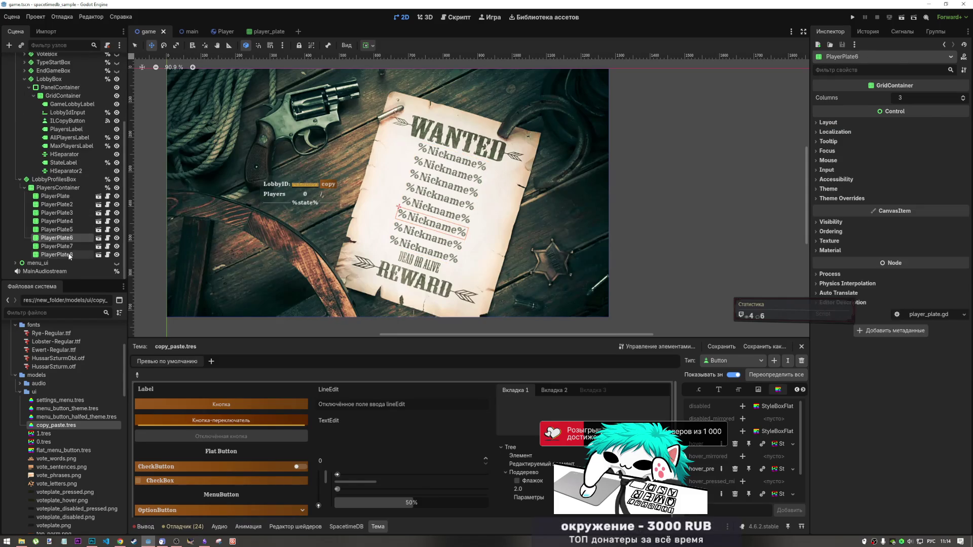
pyautogui.keyDown('shift'); pyautogui.click(70, 255); pyautogui.keyUp('shift')
pyautogui.press('Delete')
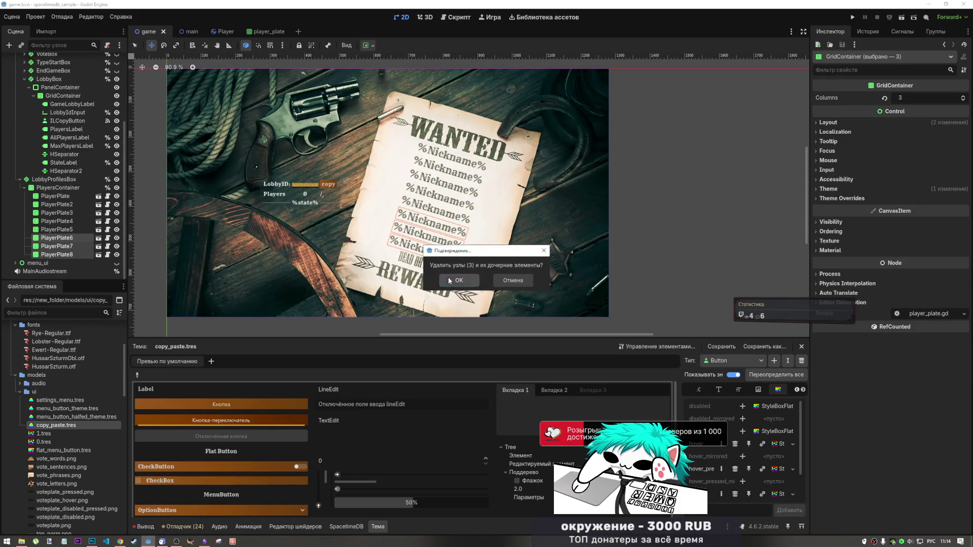
pyautogui.click(450, 281)
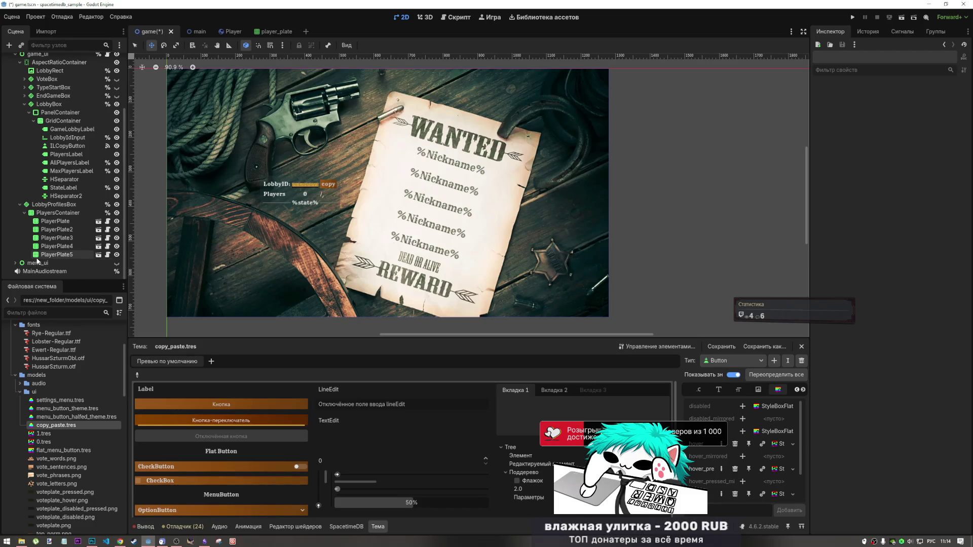
# Clear NicknameLabel's %Nickname% placeholder text, removing the 1234567 test input and a stray character.
pyautogui.click(258, 31)
pyautogui.click(52, 69)
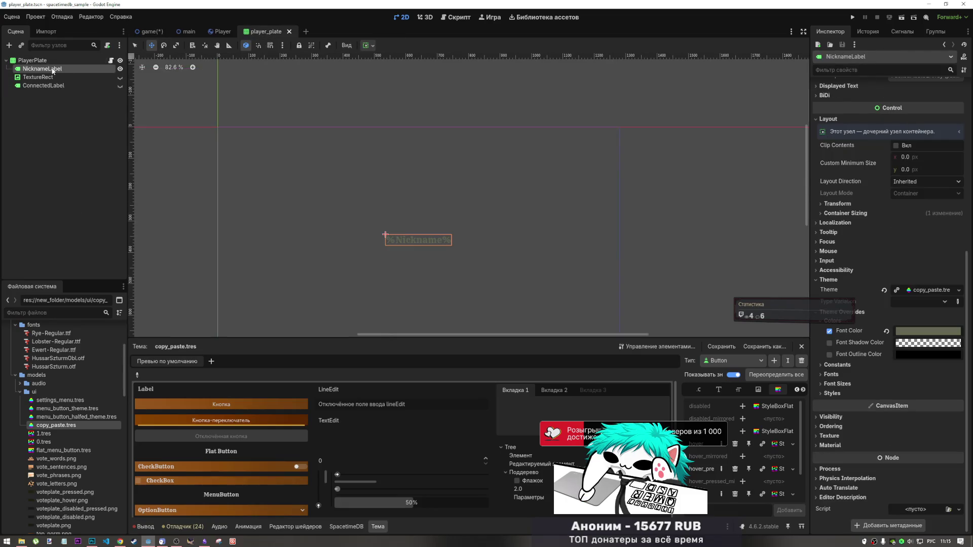
pyautogui.scroll(5, 864, 150)
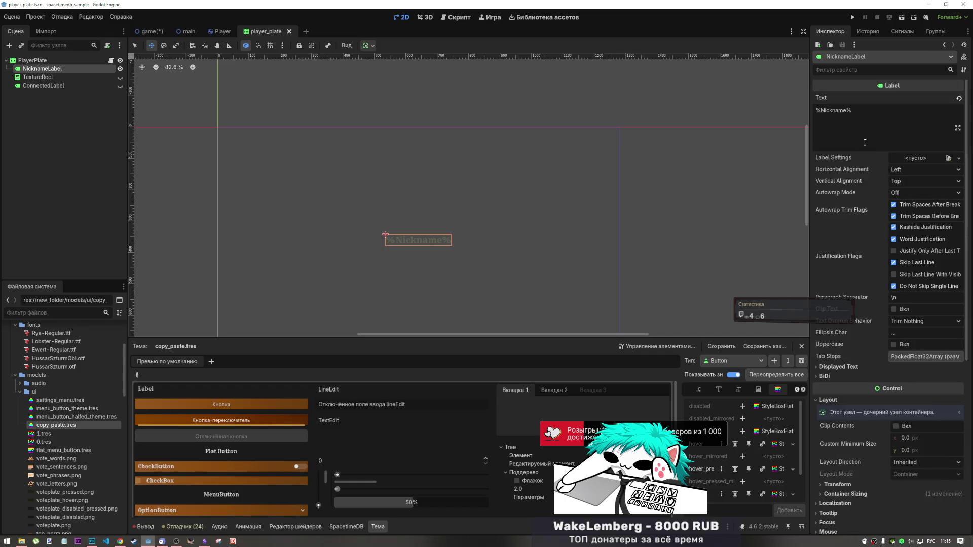
pyautogui.tripleClick(860, 112)
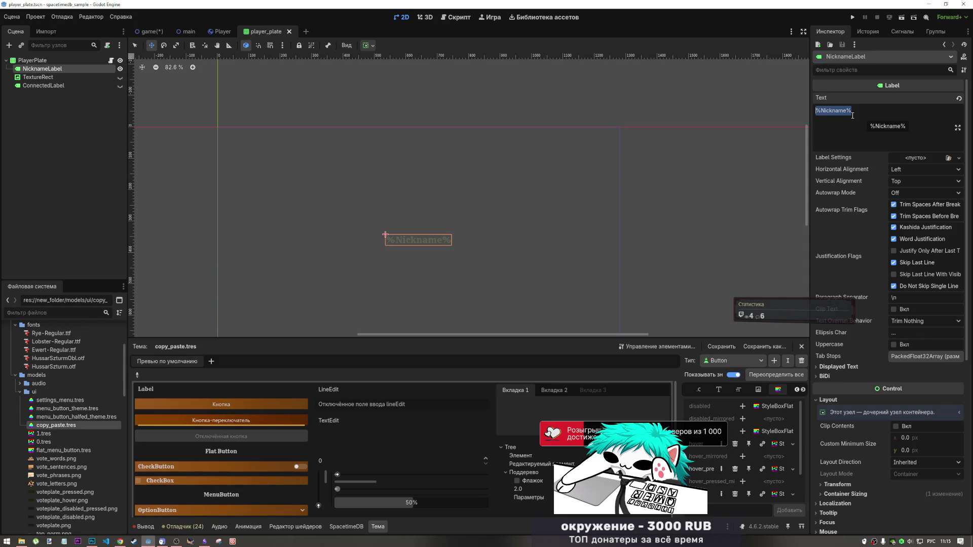
pyautogui.press('BackSpace')
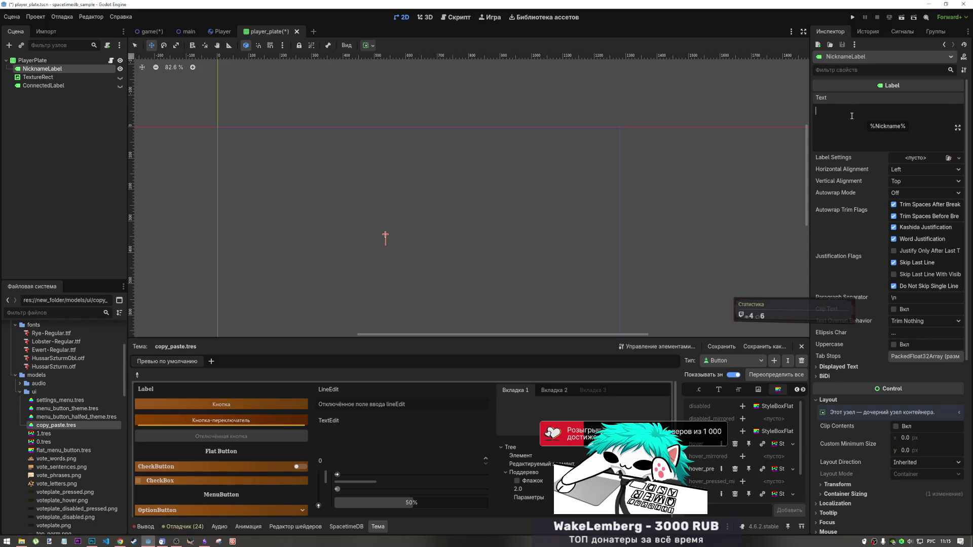
pyautogui.write('12345')
pyautogui.write('67')
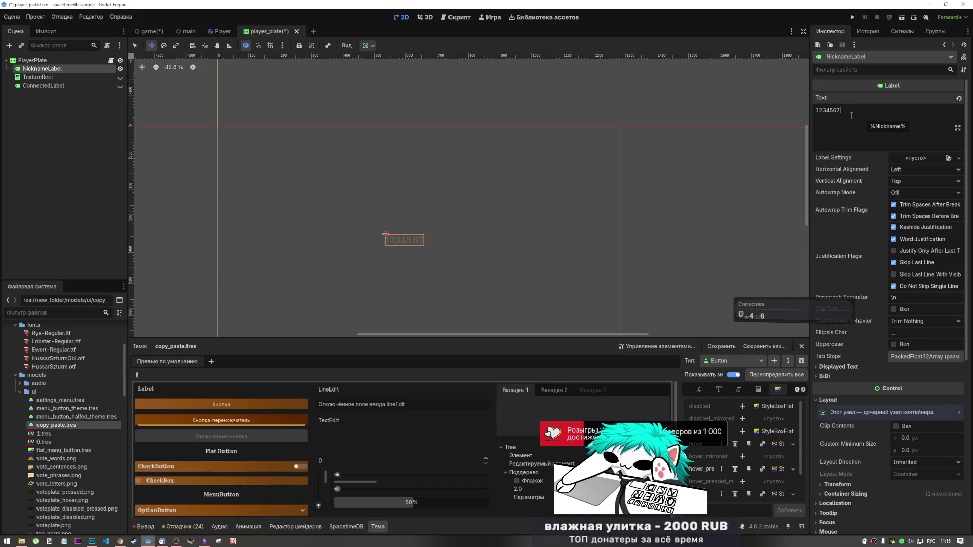
pyautogui.press('BackSpace')
pyautogui.press('BackSpace')
pyautogui.press('BackSpace')
pyautogui.write('ж')
pyautogui.press('BackSpace')
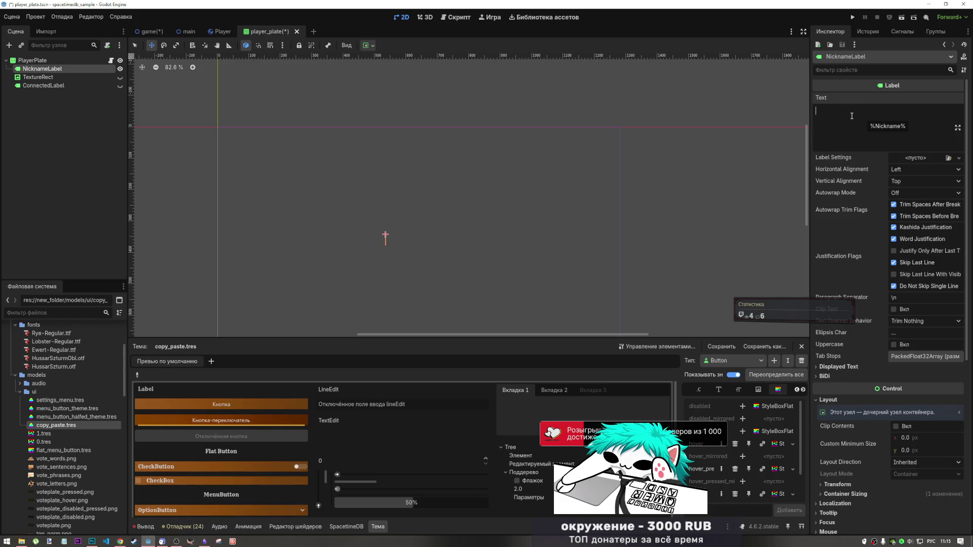
# Set NicknameLabel's text to a long row of W's, save, and preview the game scene.
pyautogui.hotkey('alt', 'shift')
pyautogui.write('W')
pyautogui.write('WW')
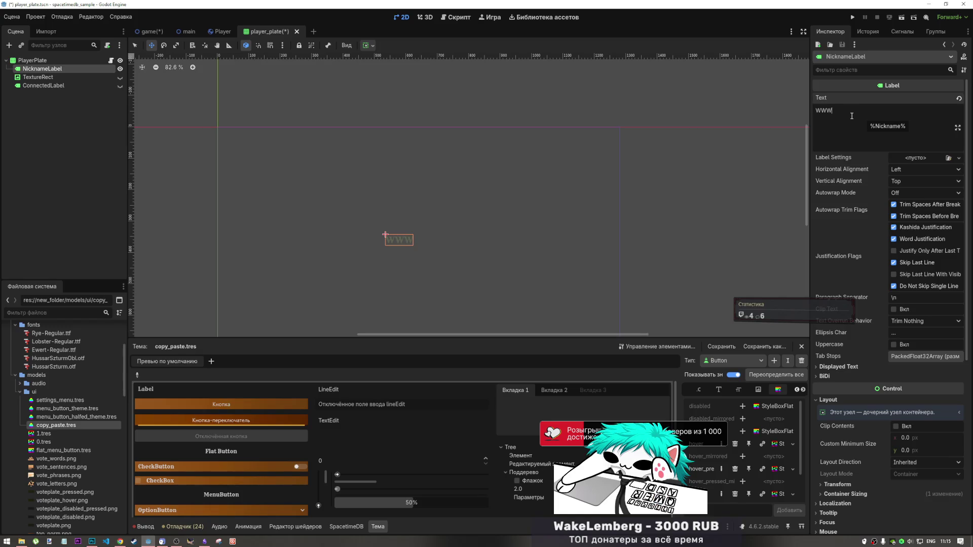
pyautogui.write('WWWW')
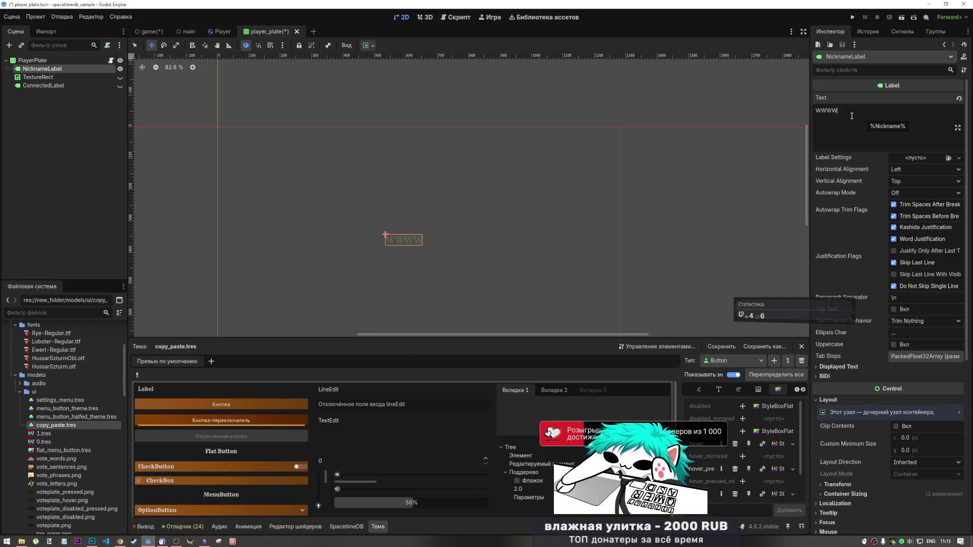
pyautogui.write('WWWWWWWW')
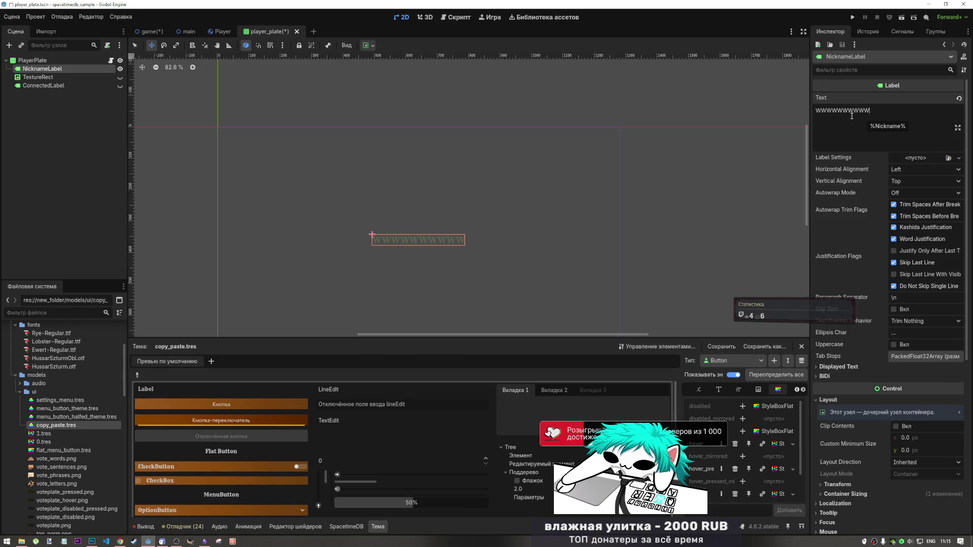
pyautogui.write('WWWWWWW')
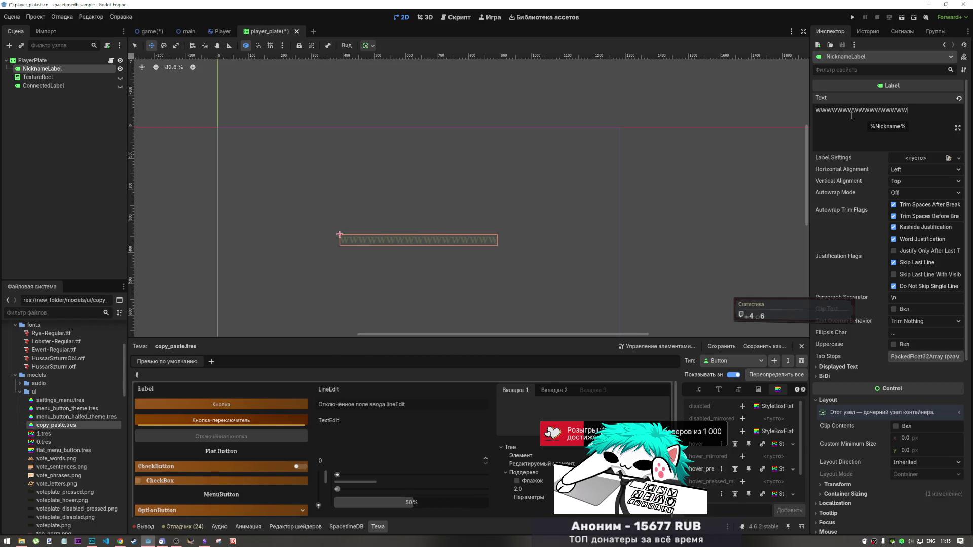
pyautogui.hotkey('ctrl', 's')
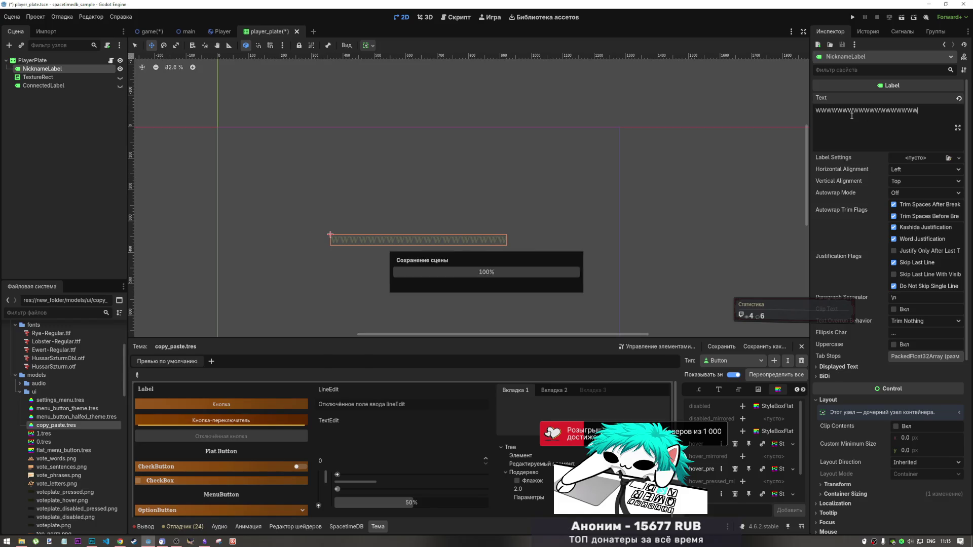
pyautogui.click(140, 32)
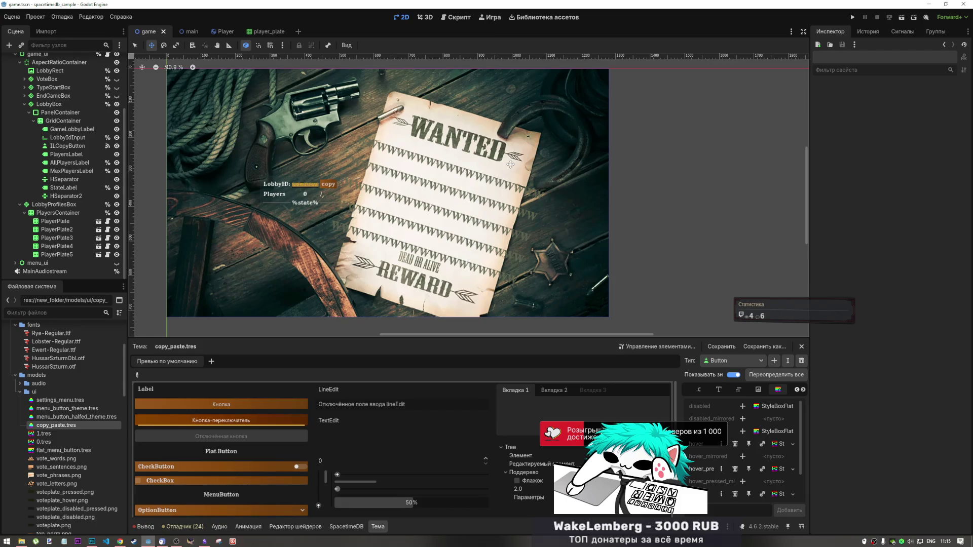
# Try NicknameLabel overrun modes, settle on Trim Characters, enable Clip Text, and save.
pyautogui.click(266, 32)
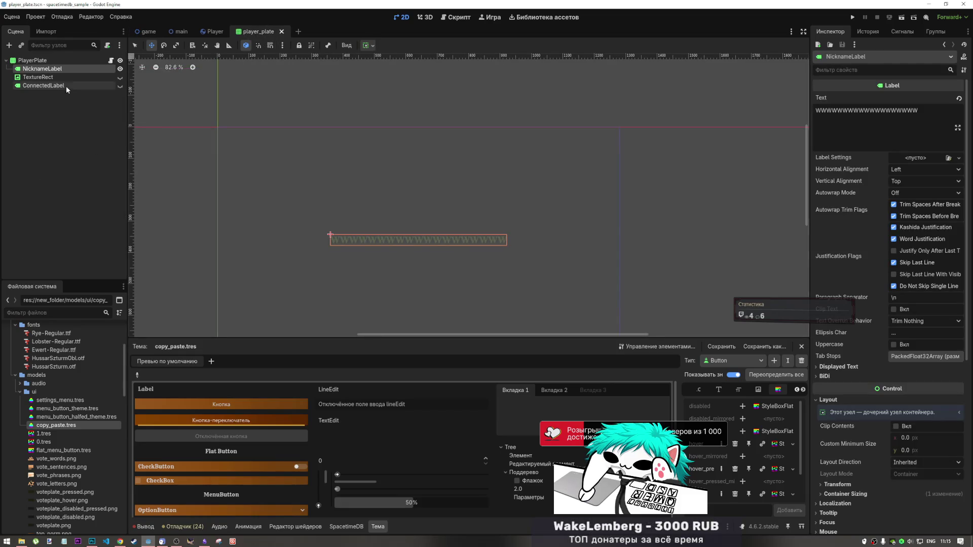
pyautogui.scroll(-2, 880, 267)
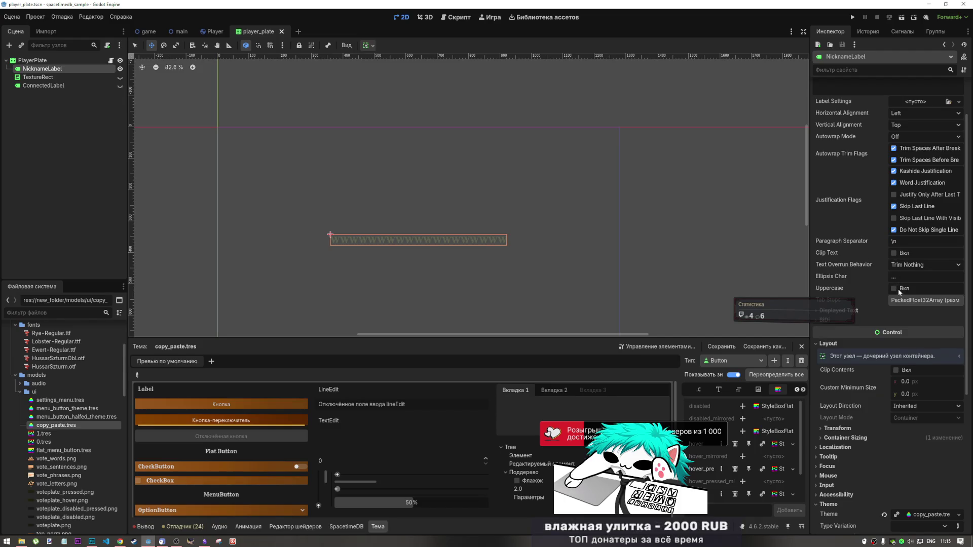
pyautogui.click(903, 264)
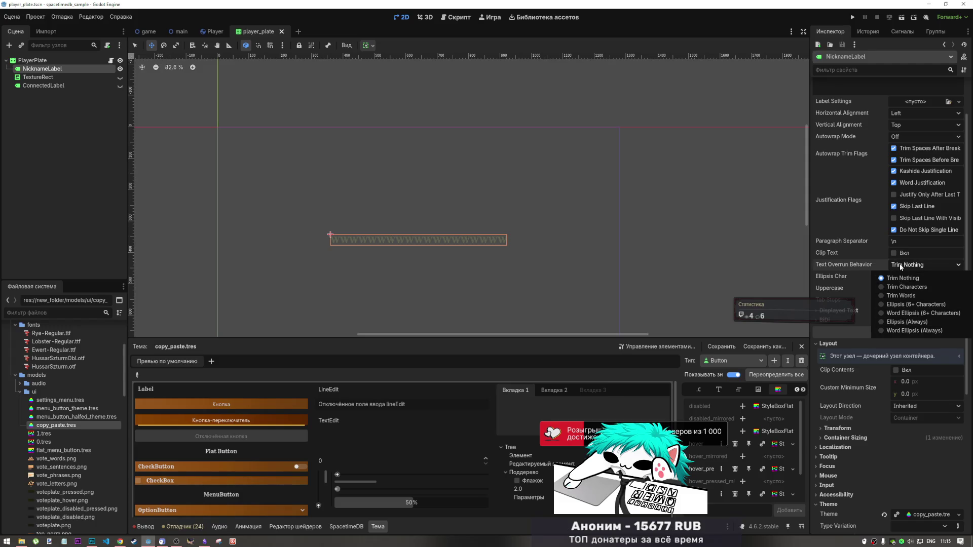
pyautogui.click(896, 278)
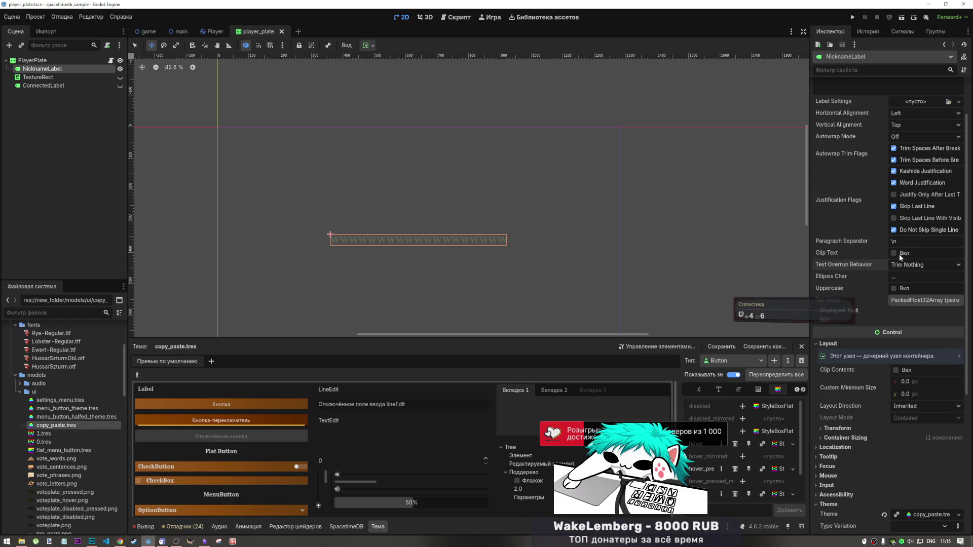
pyautogui.click(900, 265)
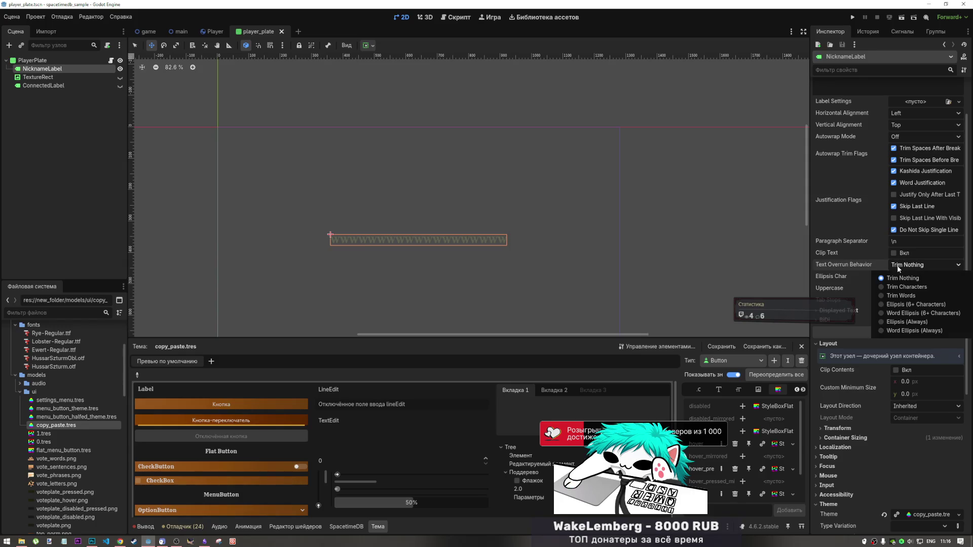
pyautogui.click(900, 304)
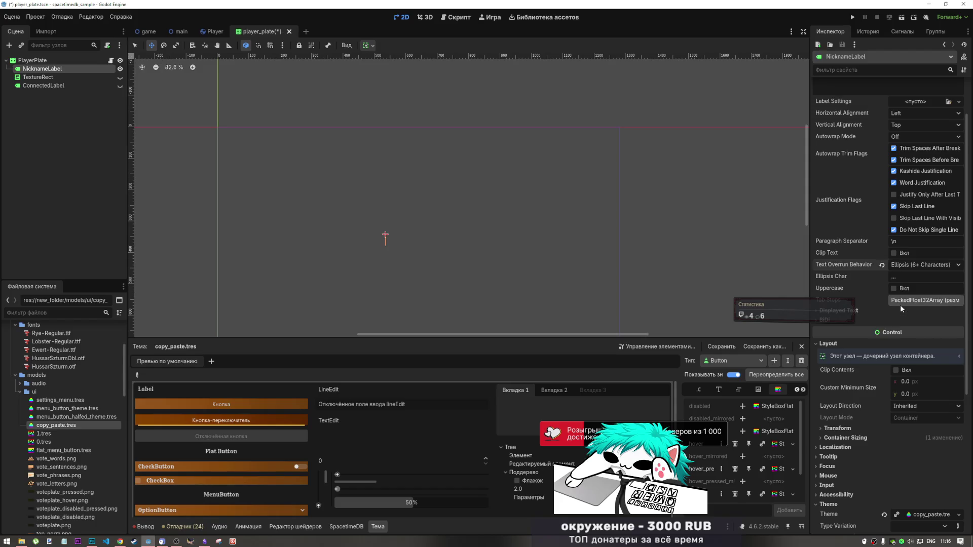
pyautogui.click(883, 265)
pyautogui.click(899, 265)
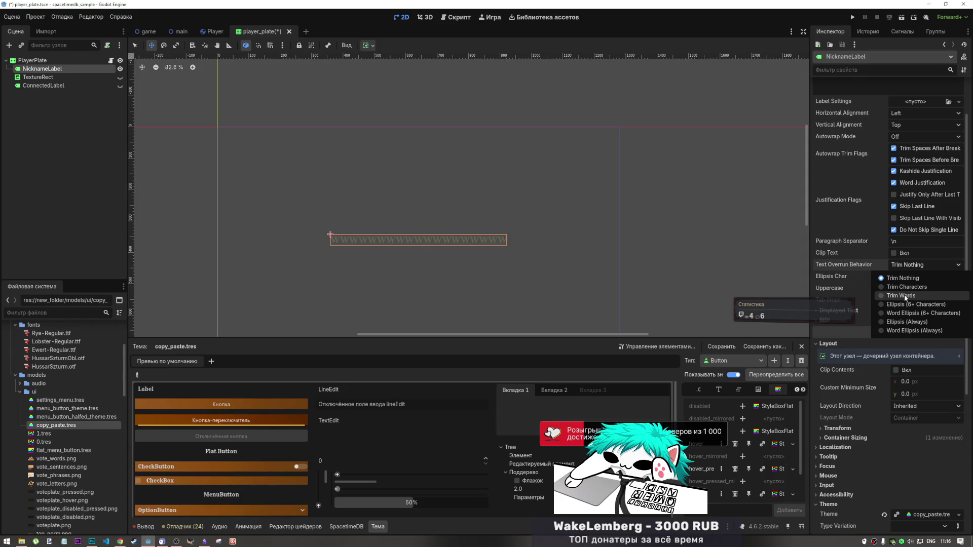
pyautogui.click(905, 287)
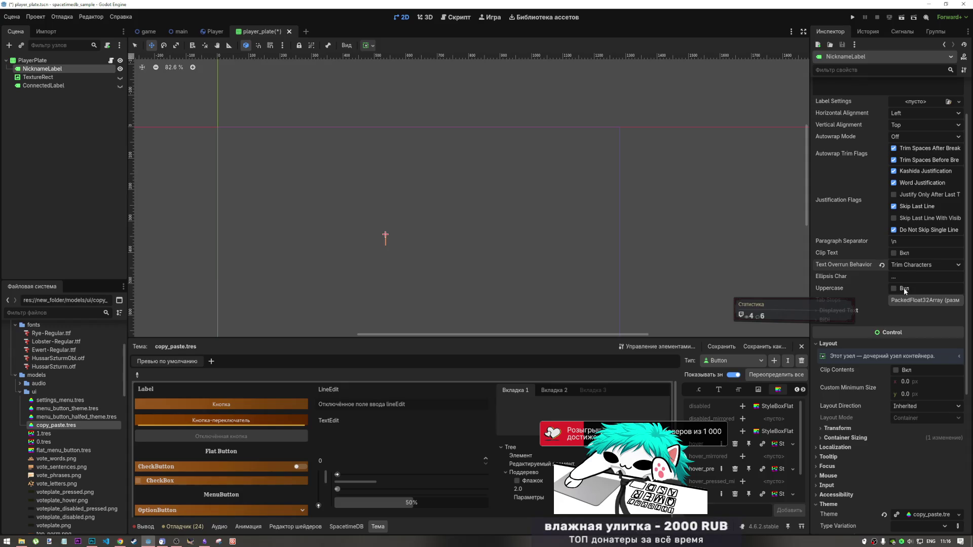
pyautogui.click(893, 253)
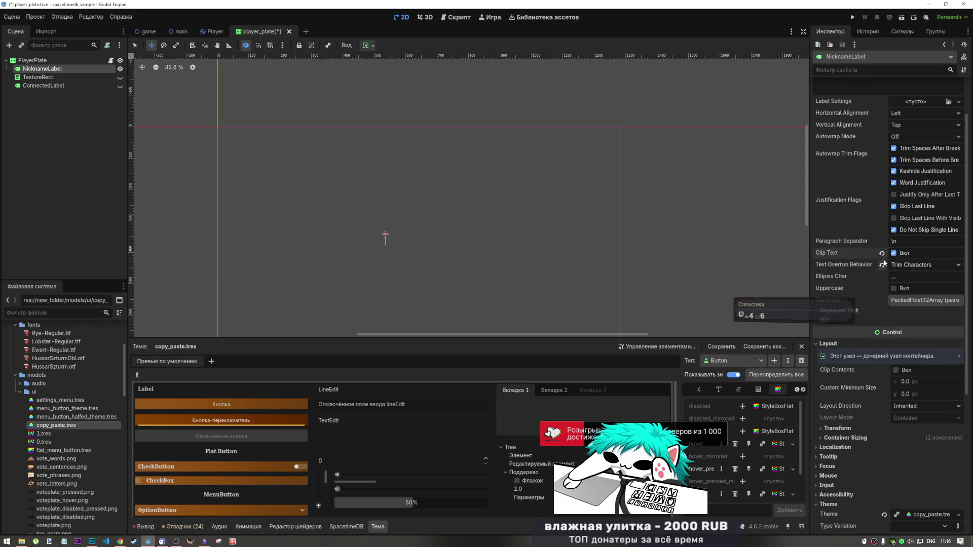
pyautogui.hotkey('ctrl', 's')
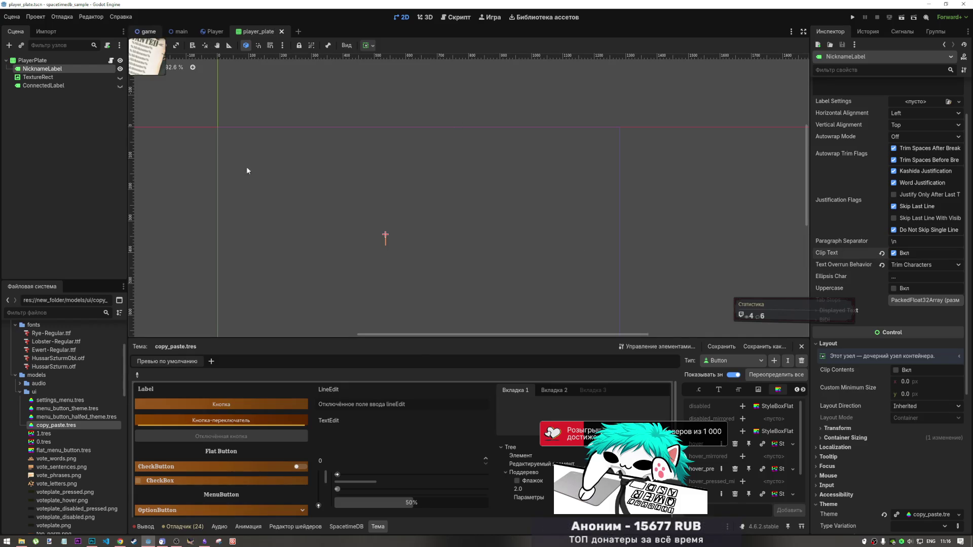
# After checking the game scene, set NicknameLabel's Text Overrun Behavior to Trim Words.
pyautogui.click(146, 31)
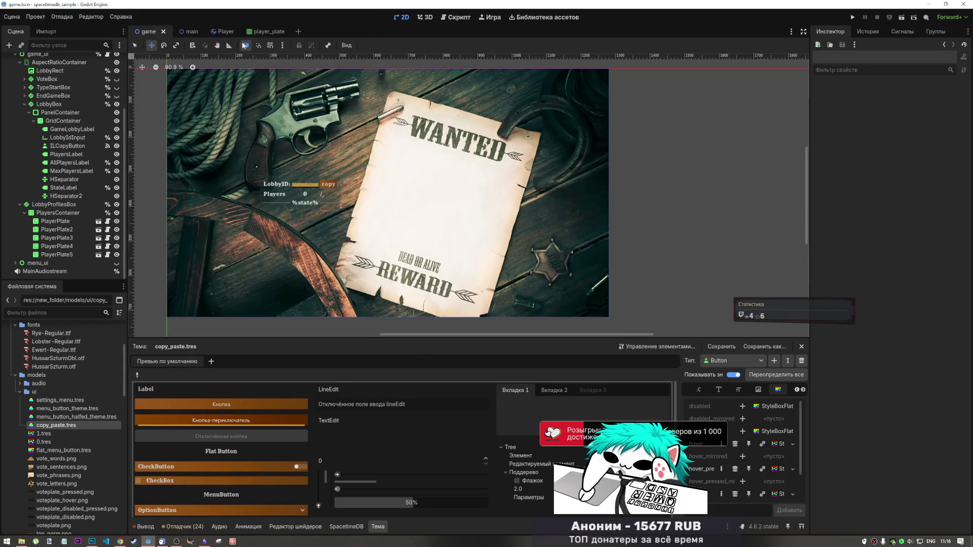
pyautogui.click(263, 32)
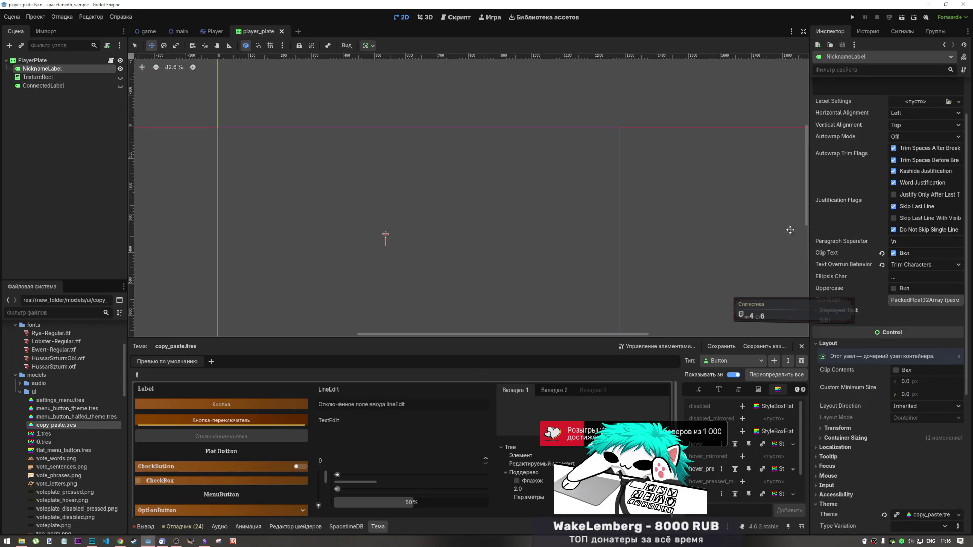
pyautogui.click(907, 265)
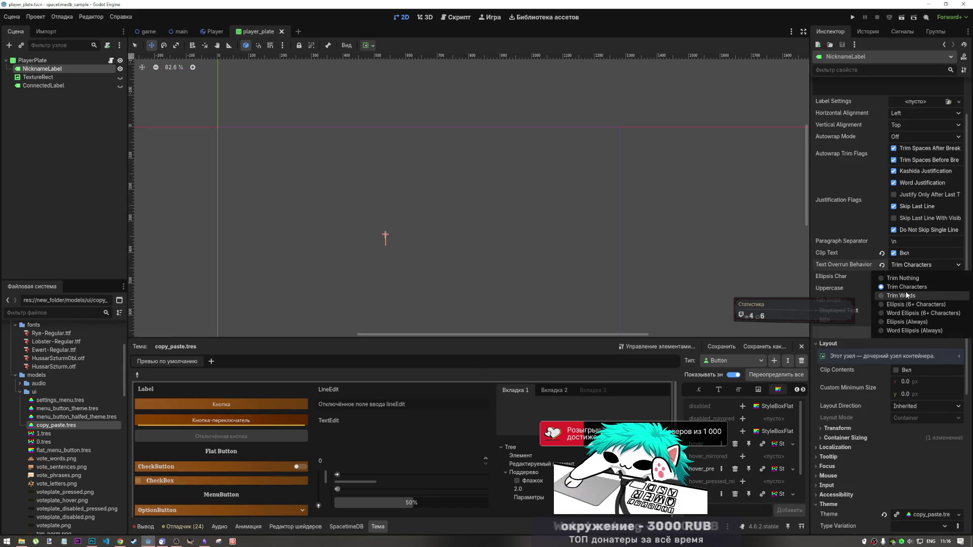
pyautogui.click(904, 294)
pyautogui.click(907, 266)
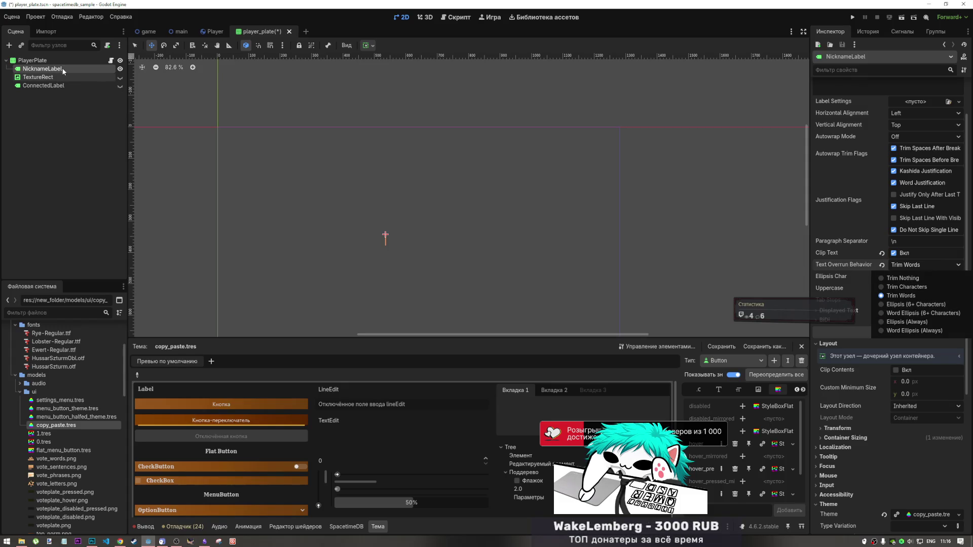
pyautogui.click(372, 47)
pyautogui.click(371, 46)
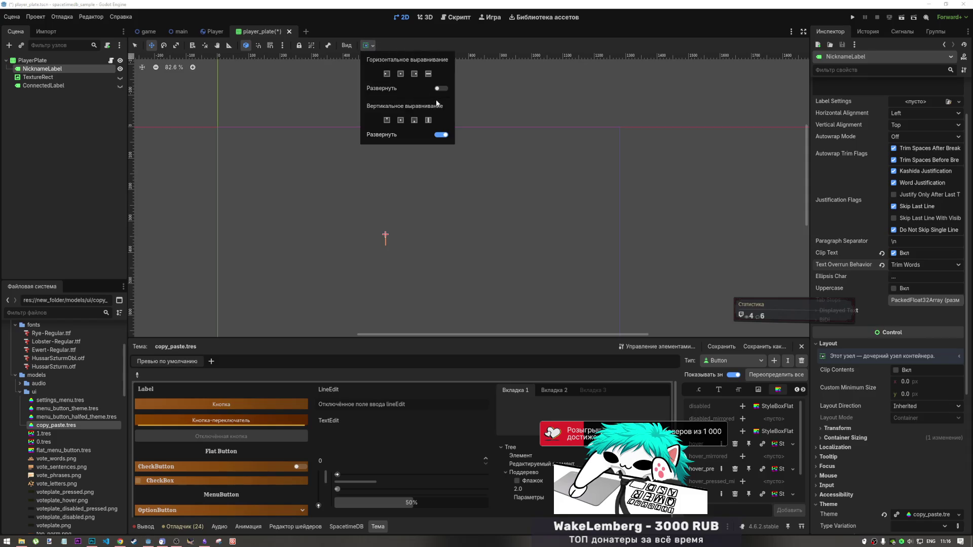
# Enable horizontal Expand on NicknameLabel and turn off Clip Text while testing overrun modes.
pyautogui.click(441, 88)
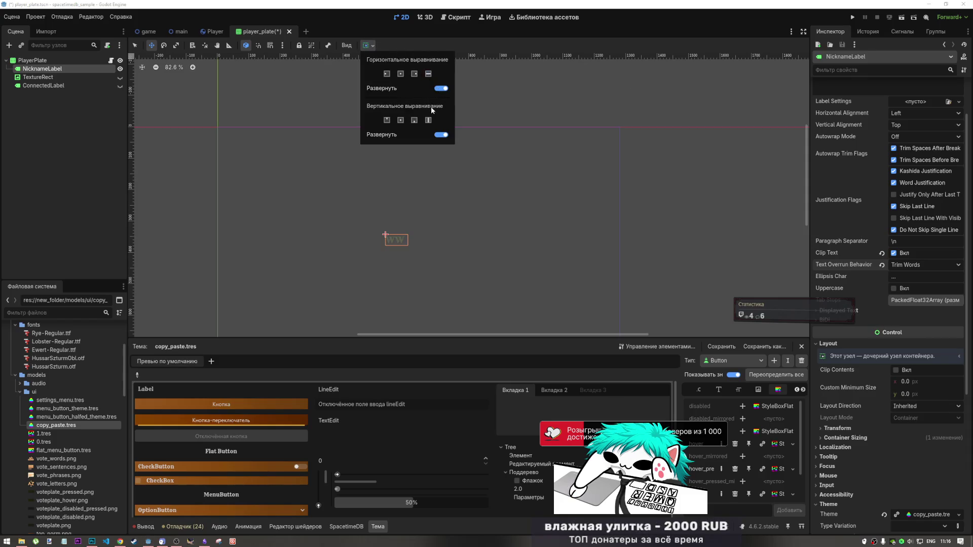
pyautogui.click(907, 264)
pyautogui.click(907, 265)
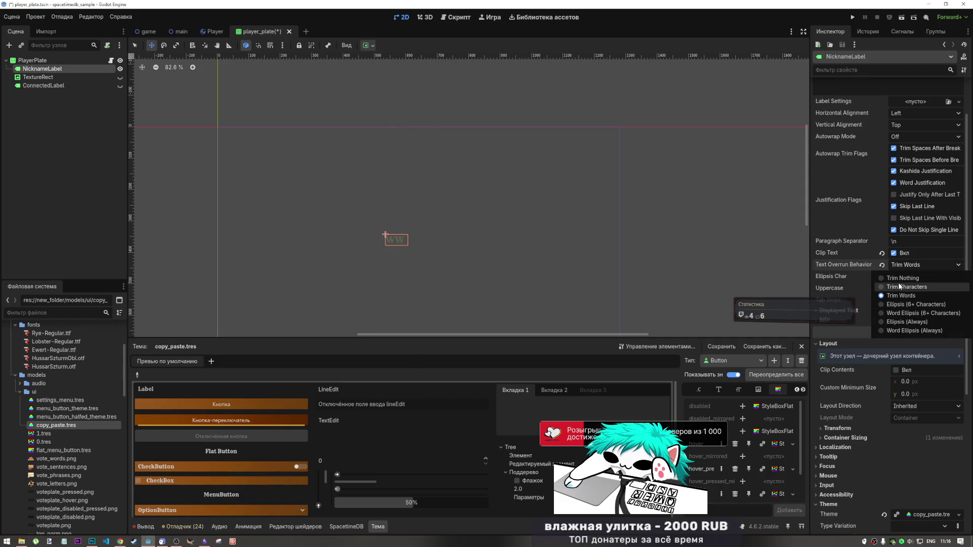
pyautogui.click(898, 280)
pyautogui.click(898, 265)
pyautogui.click(900, 279)
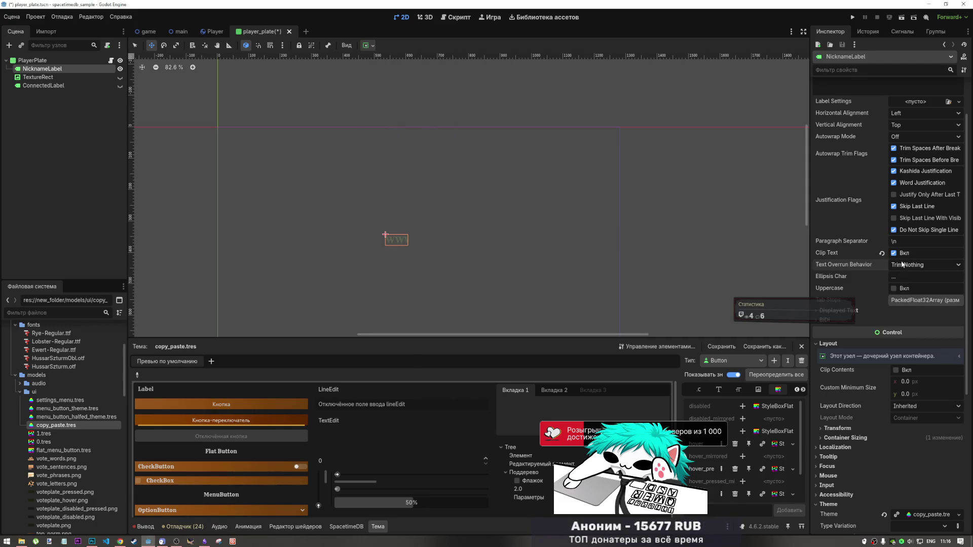
pyautogui.click(903, 265)
pyautogui.click(903, 265)
pyautogui.click(902, 253)
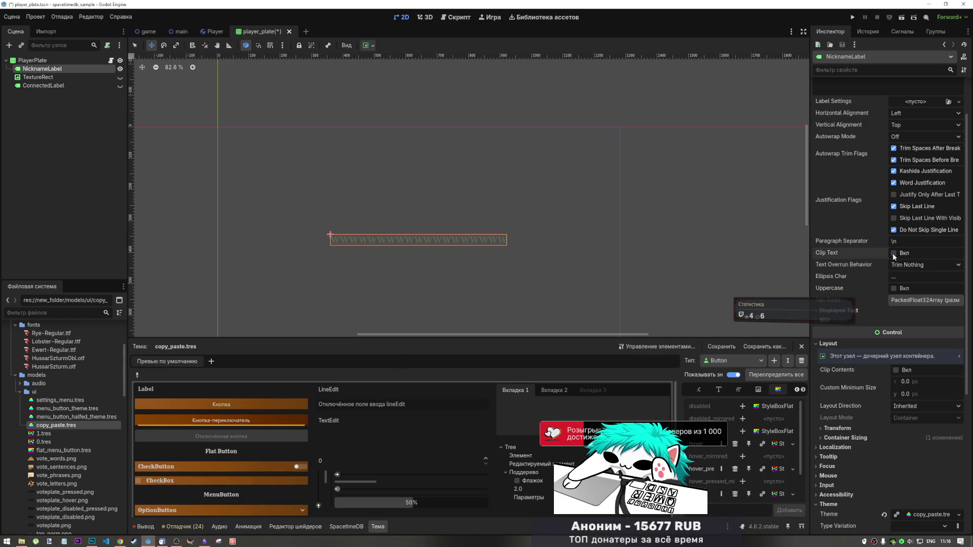
# Set NicknameLabel's Text Overrun Behavior to Ellipsis (Always) and save the plate scene.
pyautogui.click(905, 266)
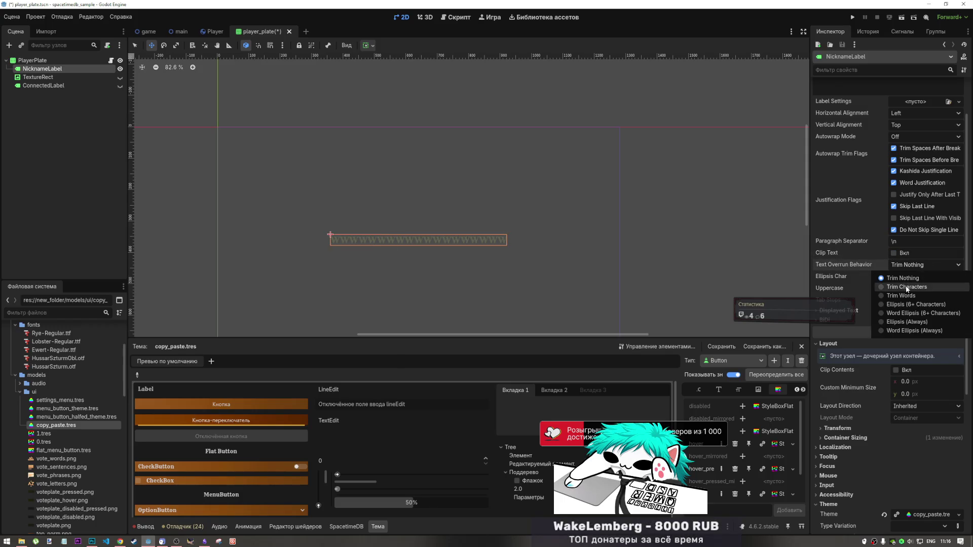
pyautogui.click(906, 287)
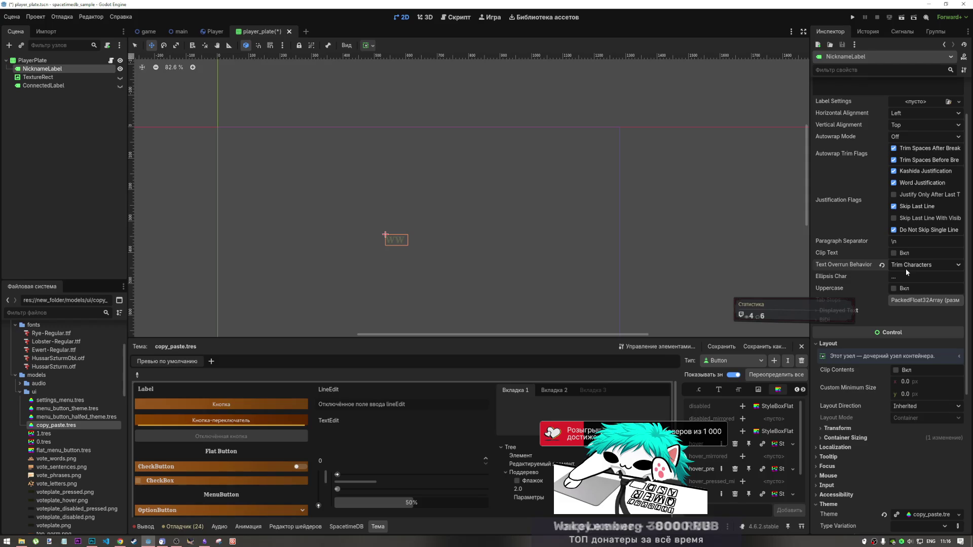
pyautogui.click(905, 268)
pyautogui.click(912, 299)
pyautogui.click(912, 266)
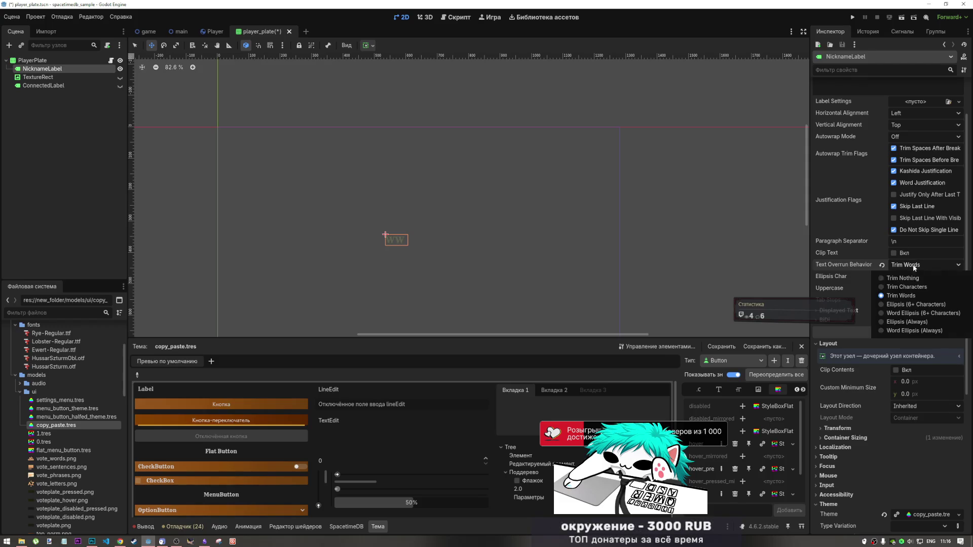
pyautogui.click(911, 304)
pyautogui.click(913, 269)
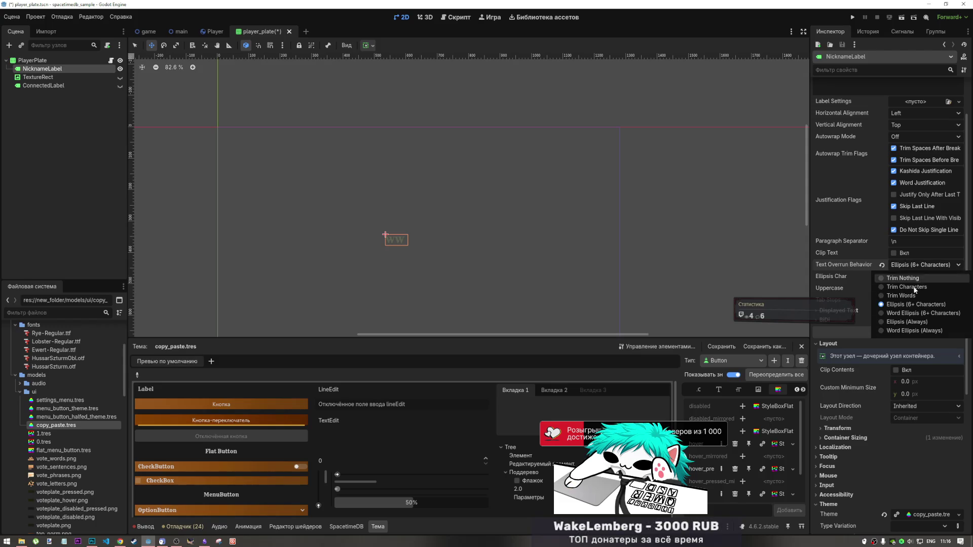
pyautogui.click(914, 269)
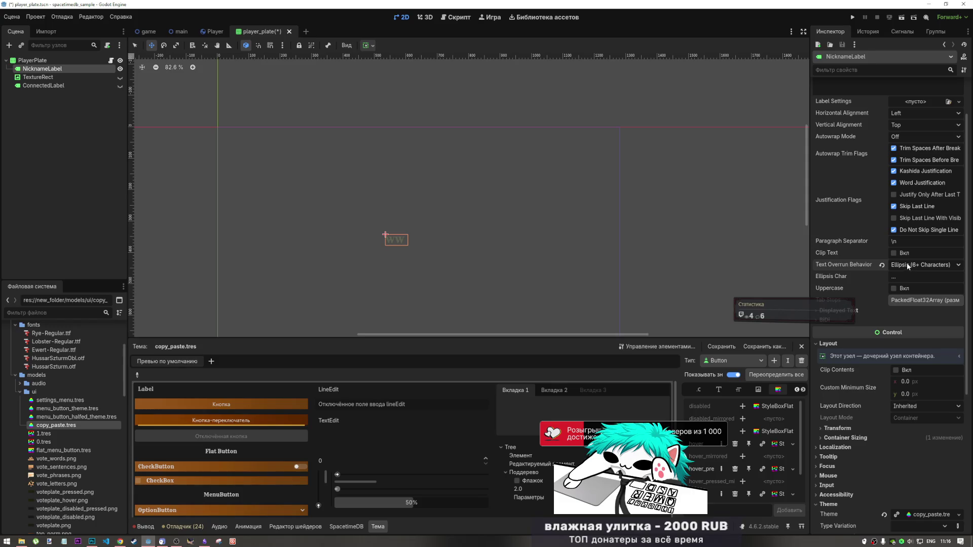
pyautogui.click(907, 263)
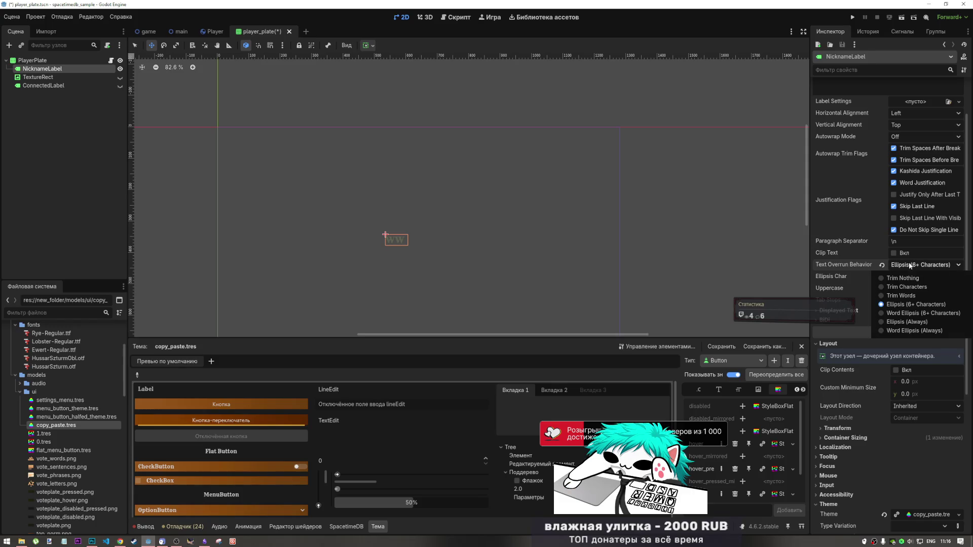
pyautogui.click(910, 321)
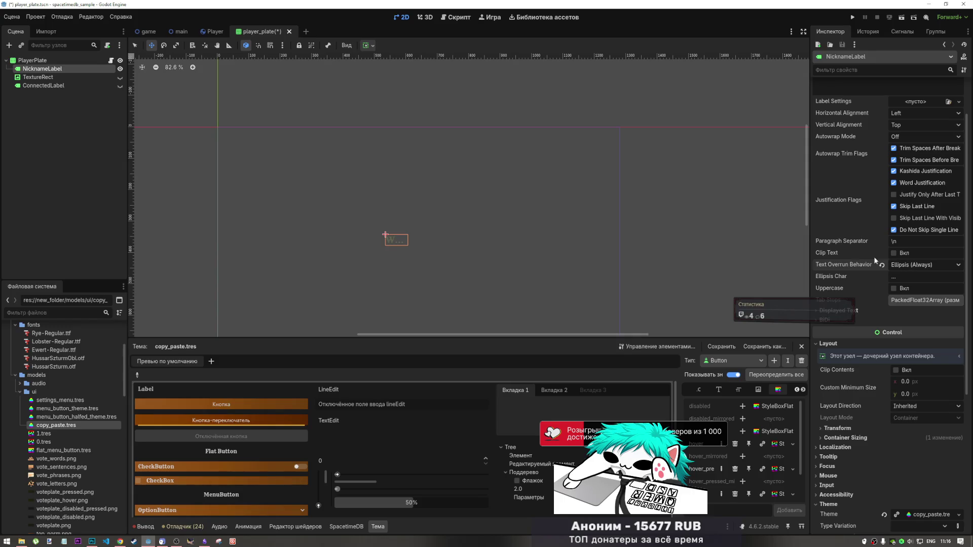
pyautogui.hotkey('ctrl', 's')
# Turn off PlayerPlate's horizontal expand and give it the Center Wide anchor preset.
pyautogui.click(365, 45)
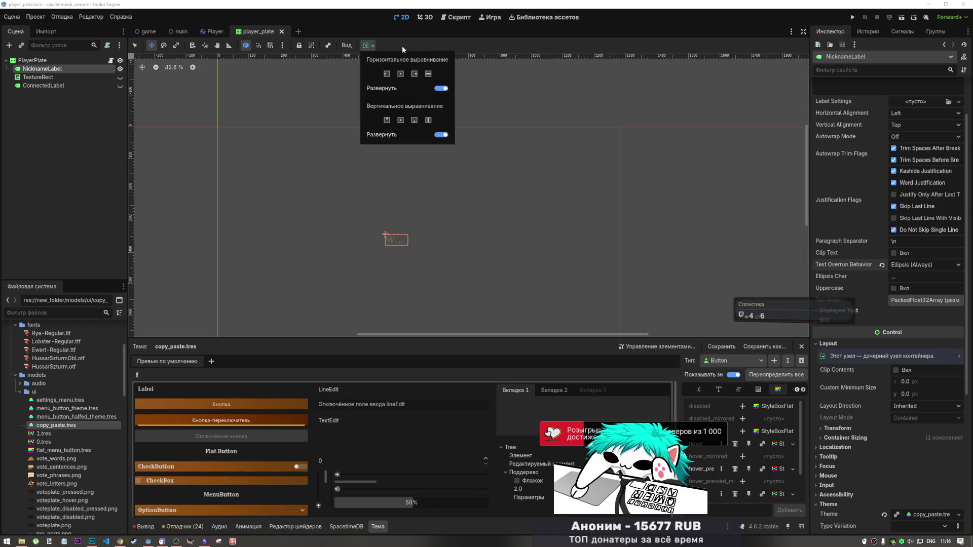
pyautogui.click(428, 73)
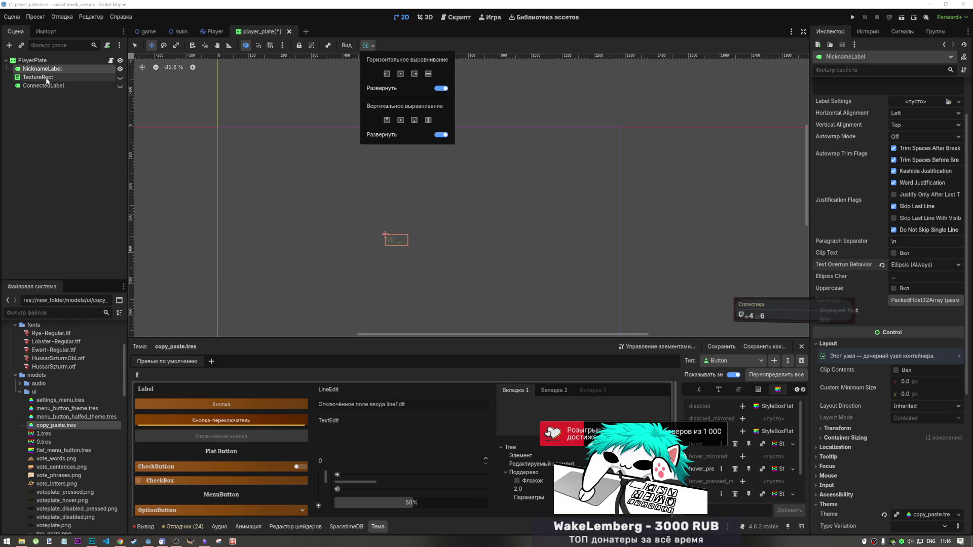
pyautogui.click(47, 59)
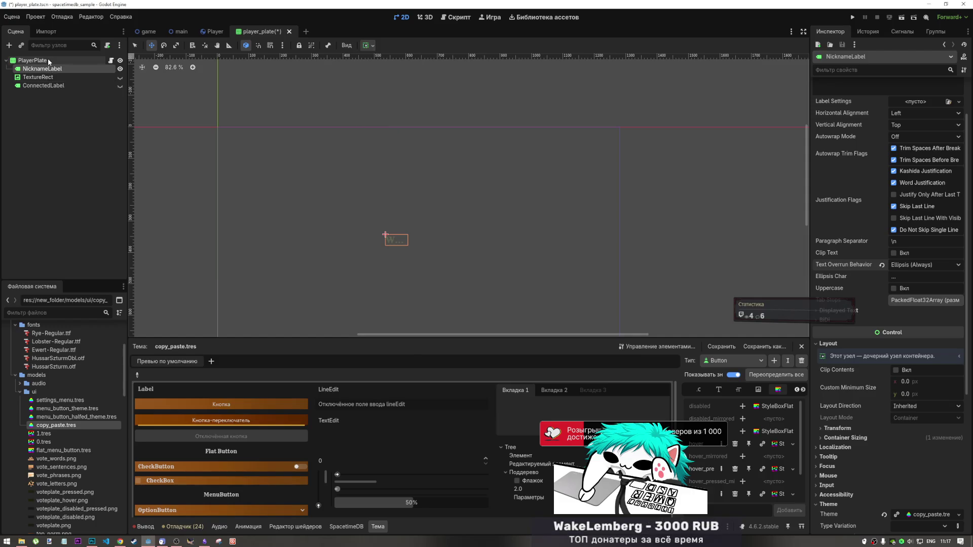
pyautogui.rightClick(47, 59)
pyautogui.click(39, 62)
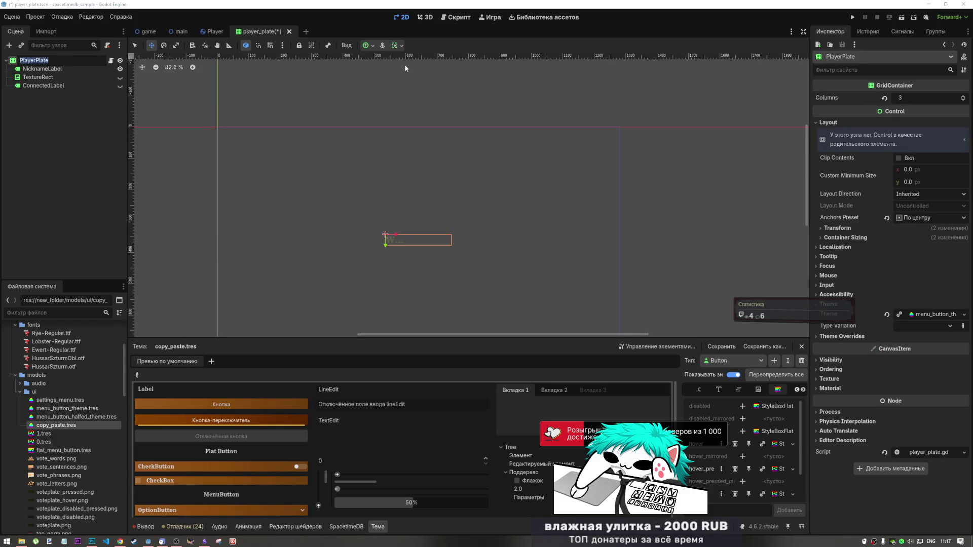
pyautogui.click(396, 46)
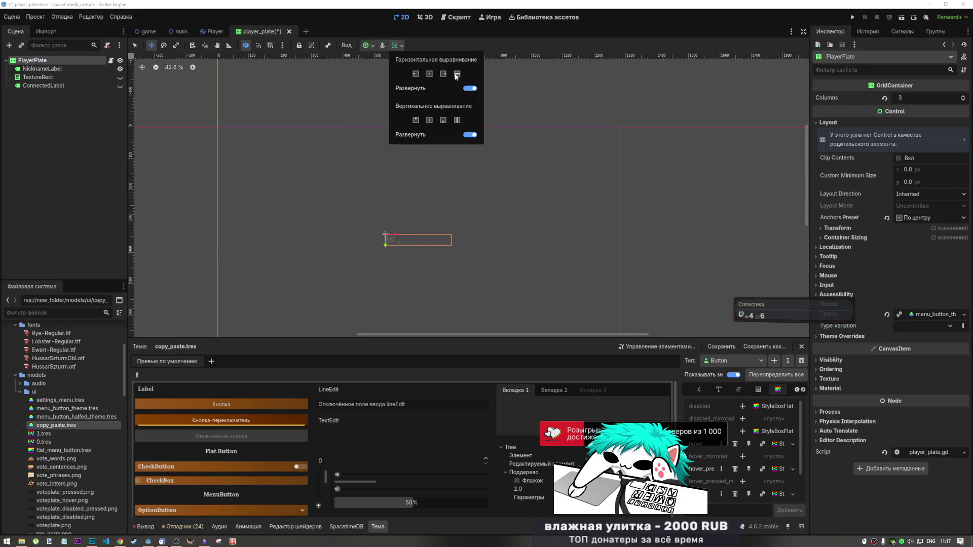
pyautogui.click(473, 89)
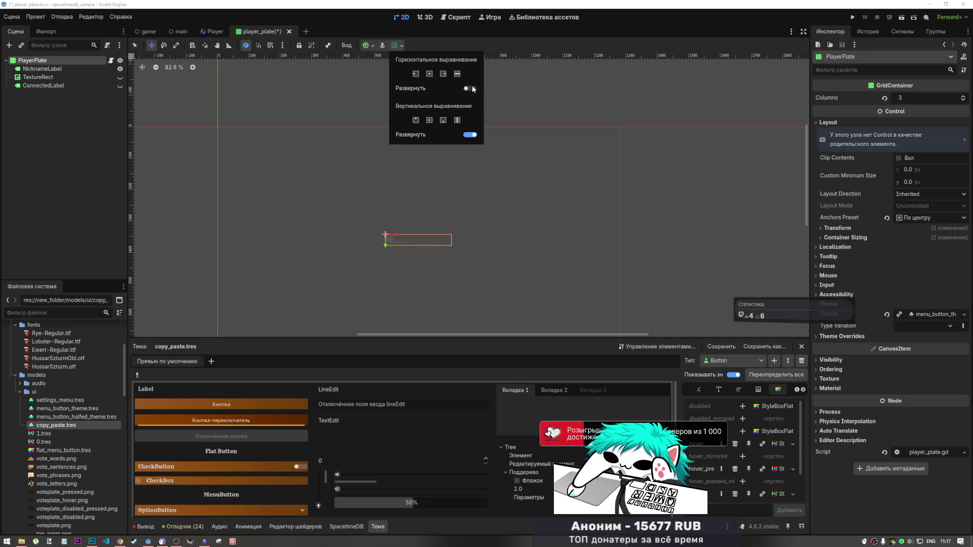
pyautogui.click(386, 49)
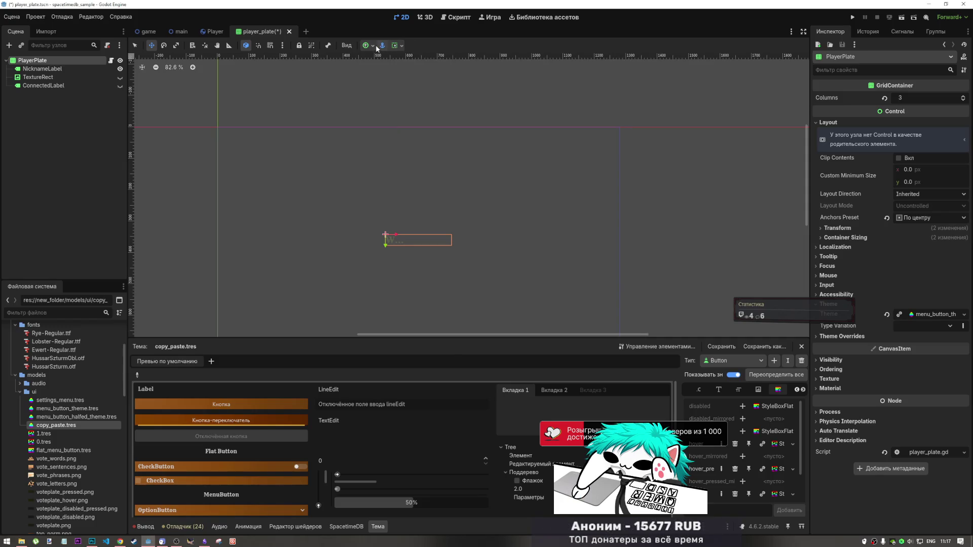
pyautogui.click(372, 46)
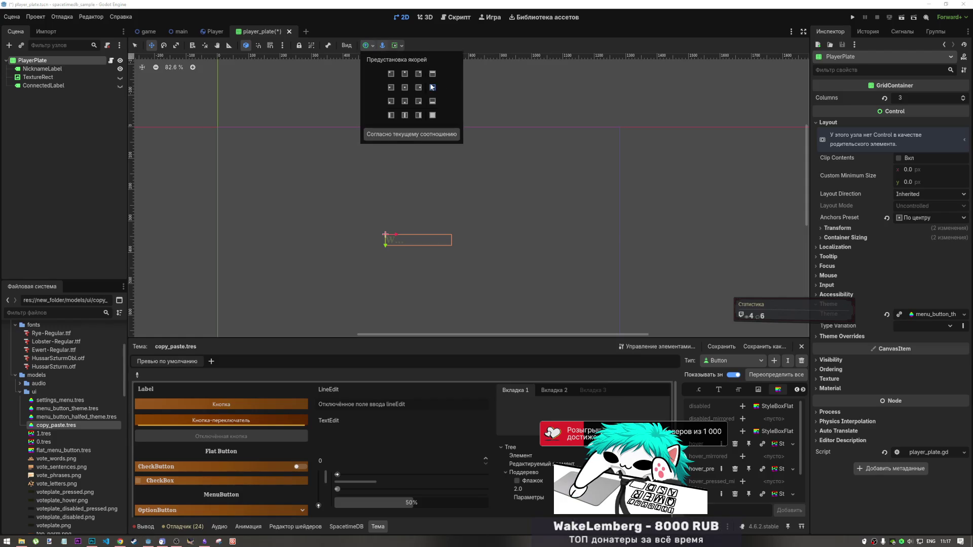
pyautogui.click(432, 87)
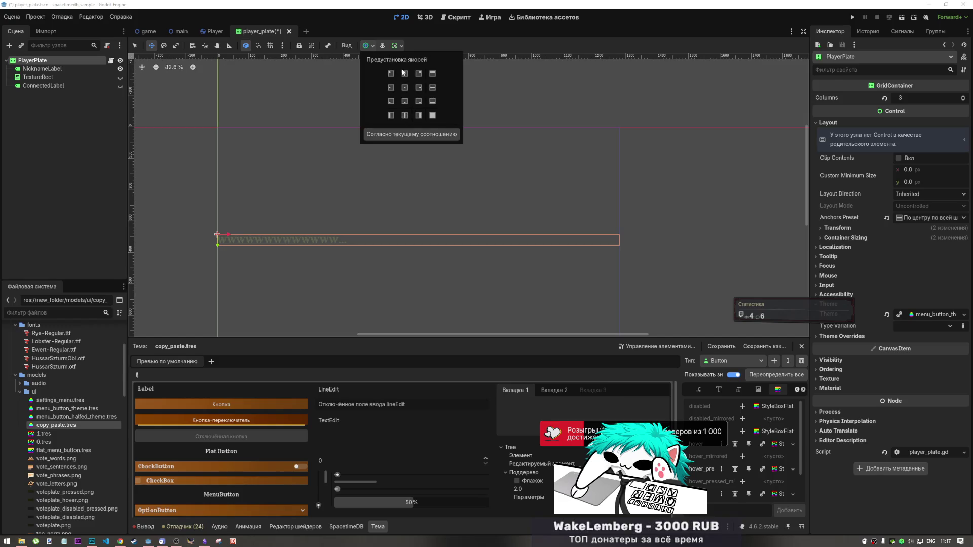
pyautogui.click(35, 69)
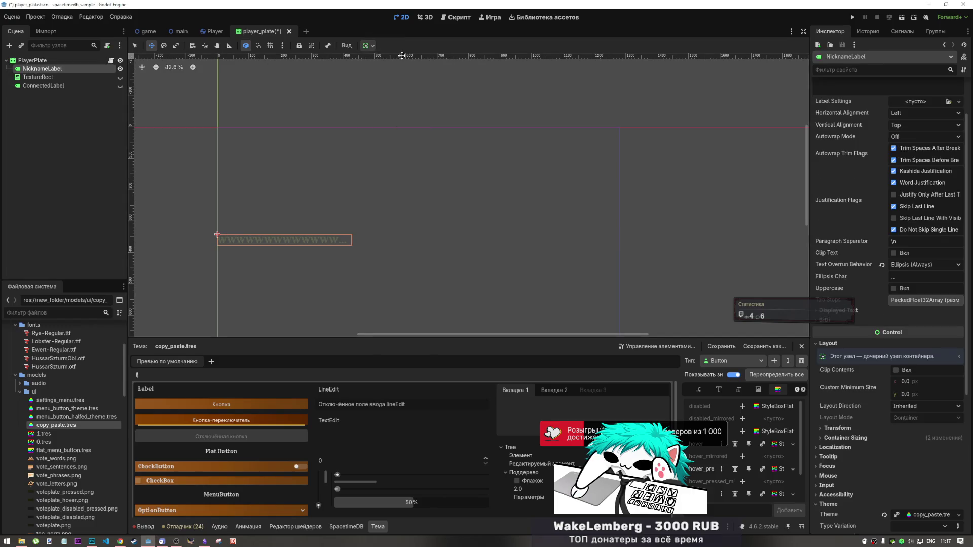
# Set NicknameLabel's horizontal alignment to Fill and save the plate scene.
pyautogui.click(367, 46)
pyautogui.click(400, 73)
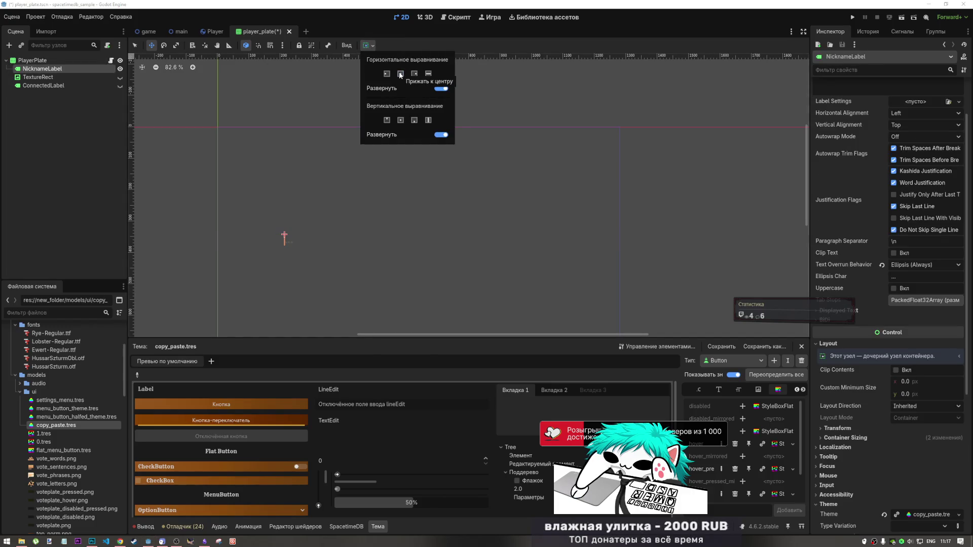
pyautogui.click(432, 75)
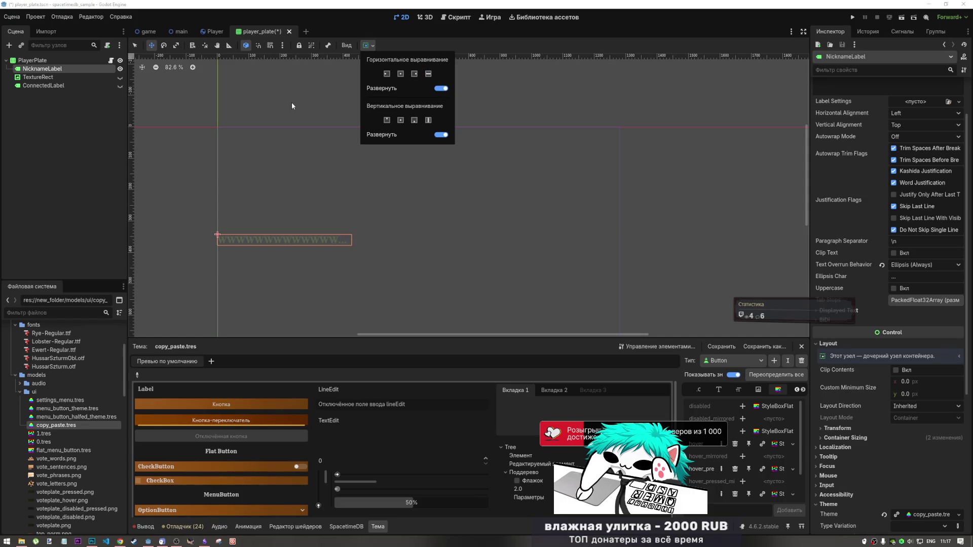
pyautogui.click(284, 113)
pyautogui.hotkey('ctrl', 's')
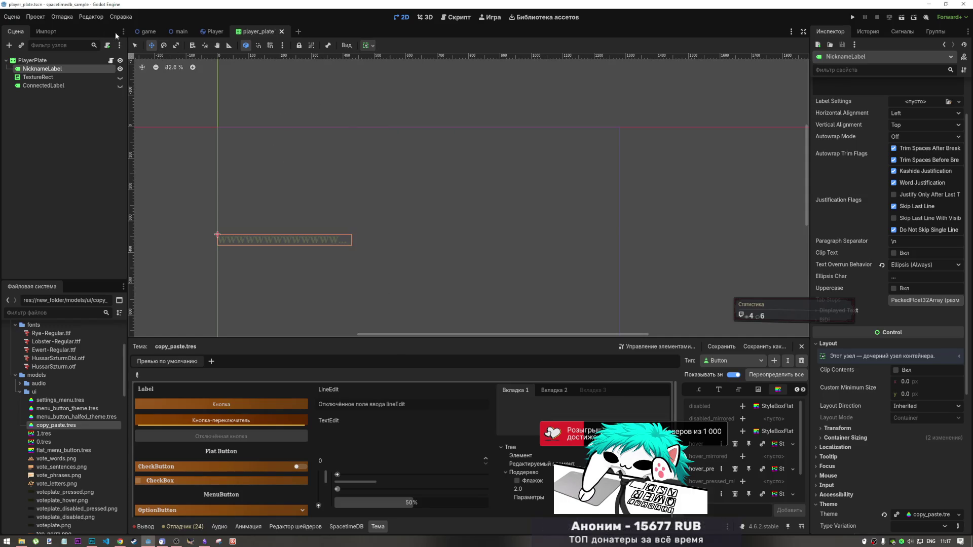
# Compare NicknameLabel's word and character ellipsis overrun modes, both always and six-plus characters.
pyautogui.click(908, 267)
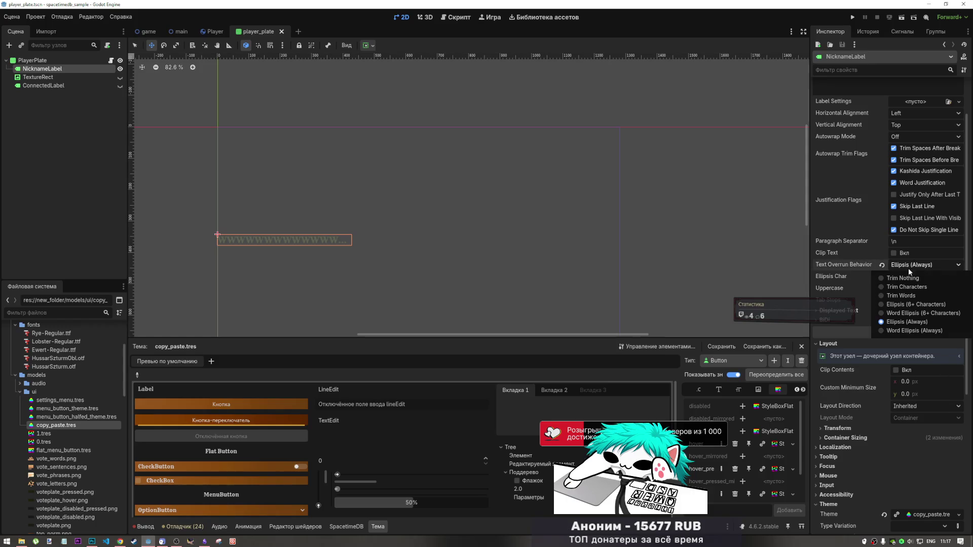
pyautogui.click(913, 333)
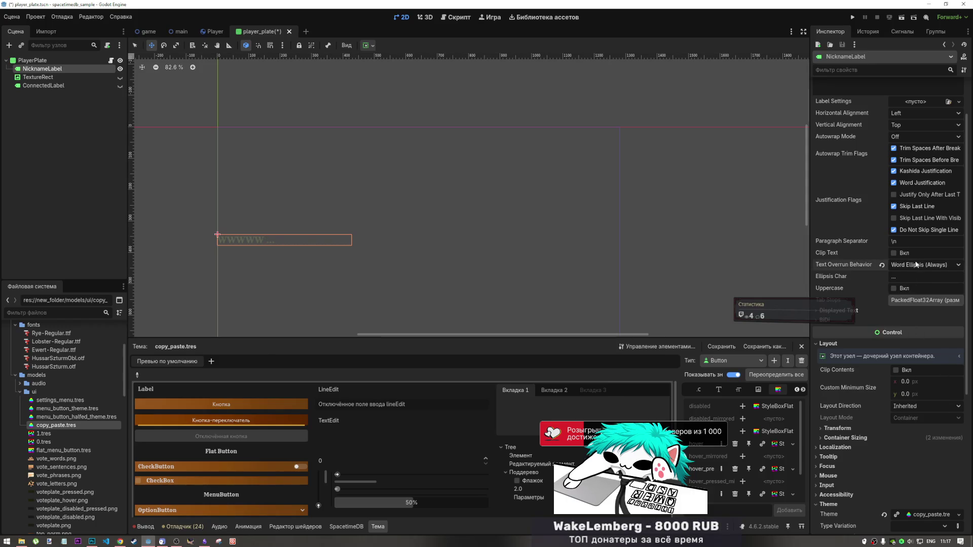
pyautogui.click(916, 264)
pyautogui.click(912, 323)
pyautogui.click(920, 266)
pyautogui.click(919, 310)
pyautogui.click(919, 263)
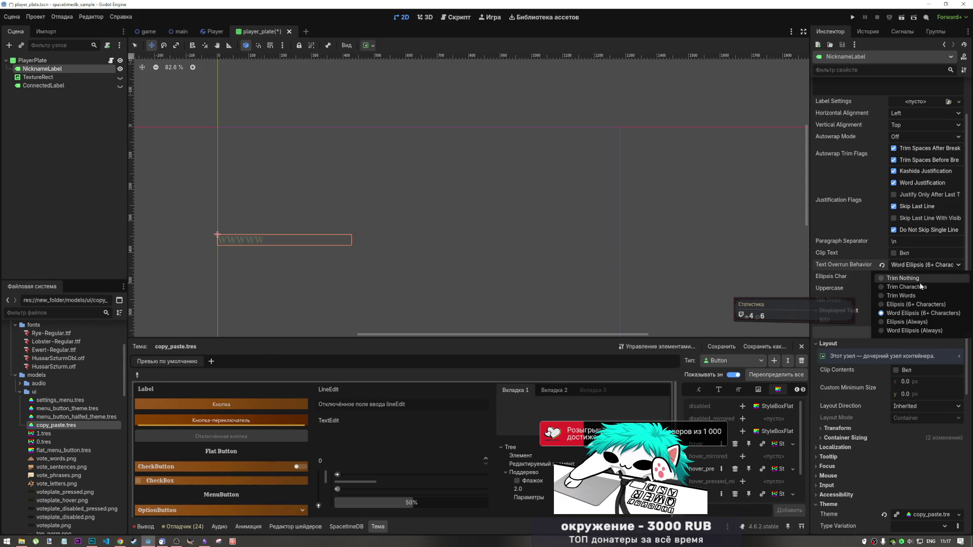
pyautogui.click(918, 299)
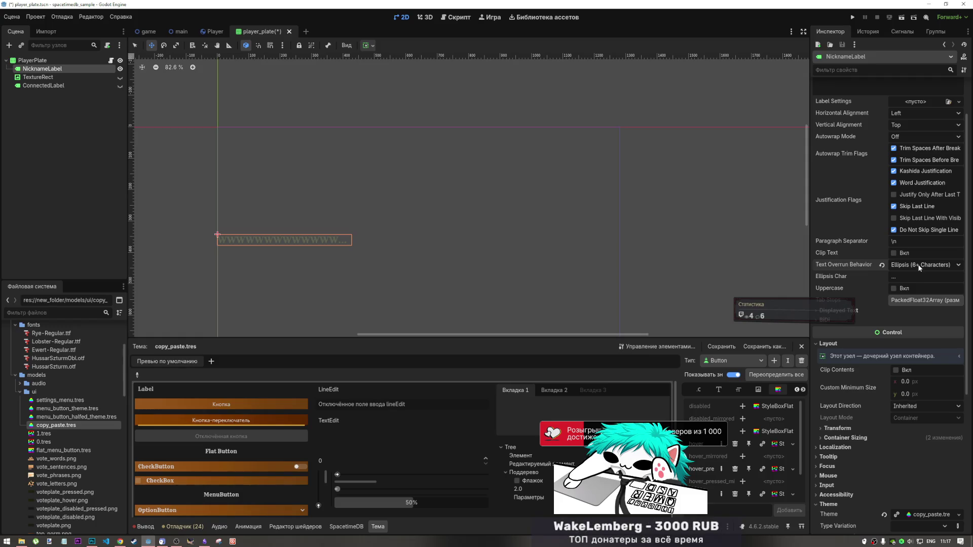
# Set NicknameLabel's Text Overrun Behavior to Trim Characters and save.
pyautogui.click(919, 266)
pyautogui.click(913, 290)
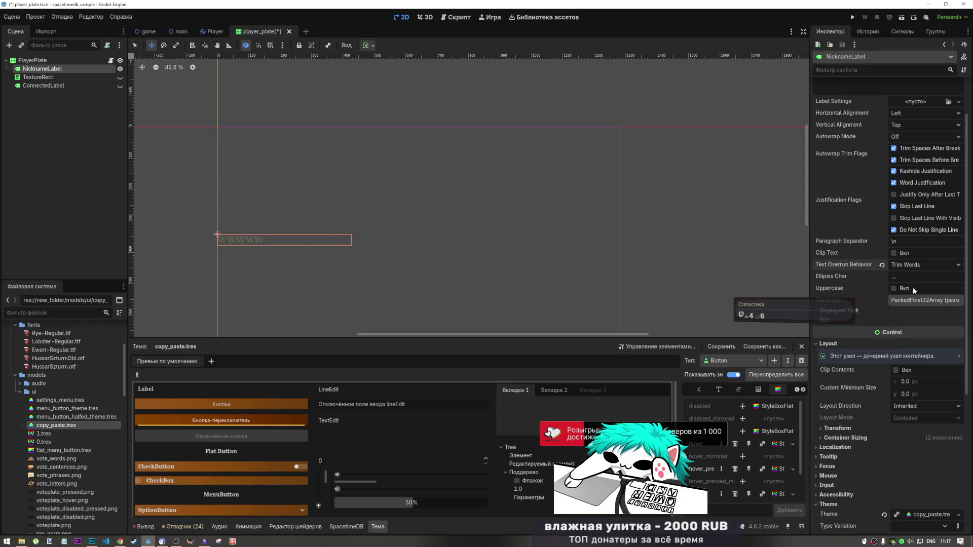
pyautogui.click(916, 261)
pyautogui.click(907, 287)
pyautogui.click(915, 265)
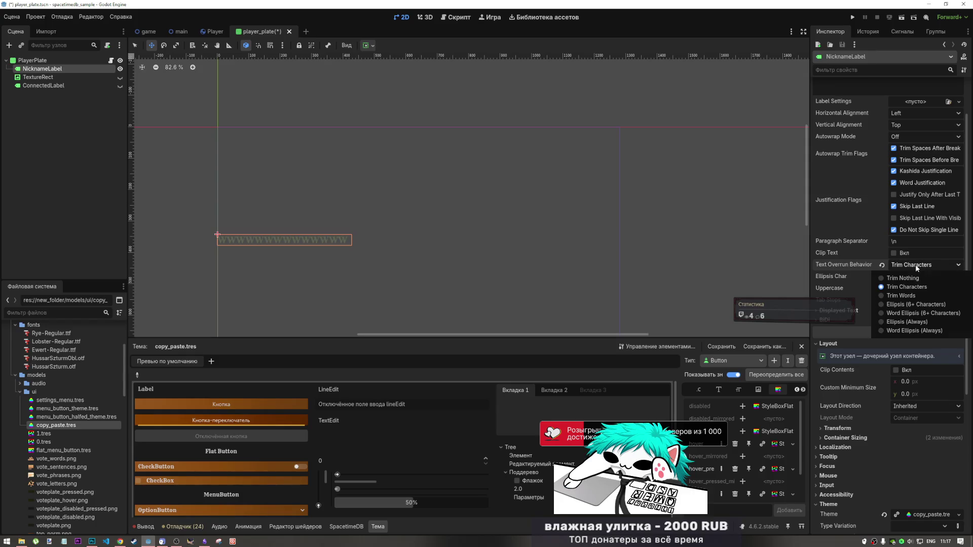
pyautogui.click(916, 266)
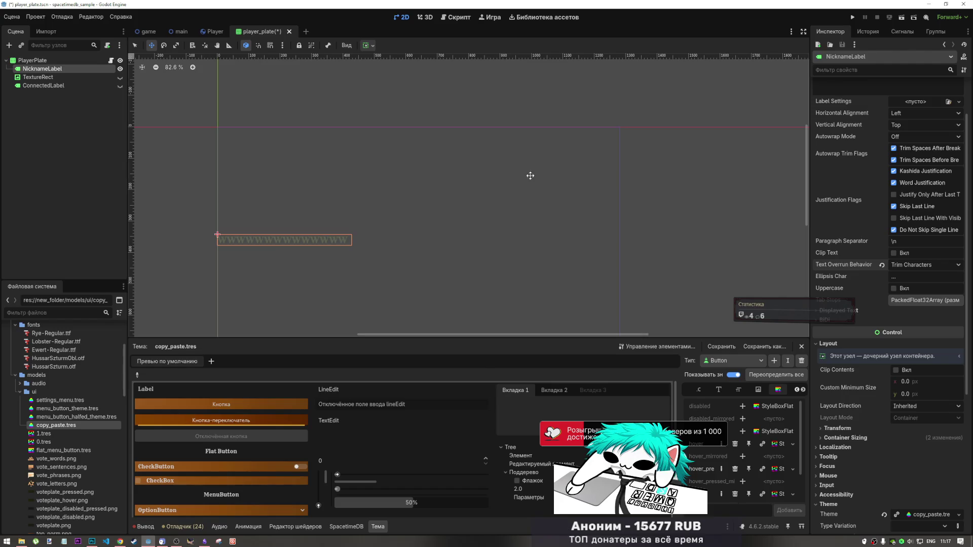
pyautogui.hotkey('ctrl', 's')
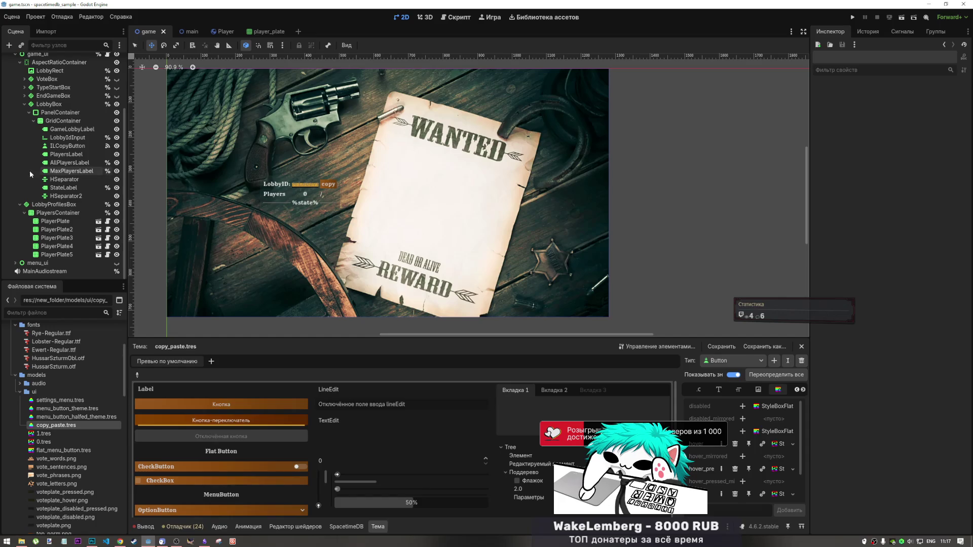
# Set the PlayerPlate instance's horizontal alignment to Fill in the game scene.
pyautogui.click(55, 221)
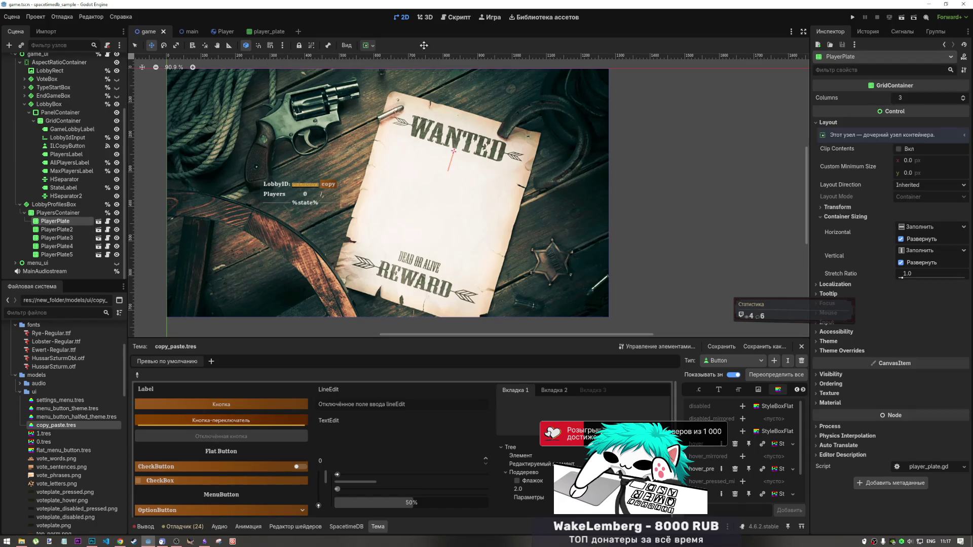
pyautogui.click(369, 45)
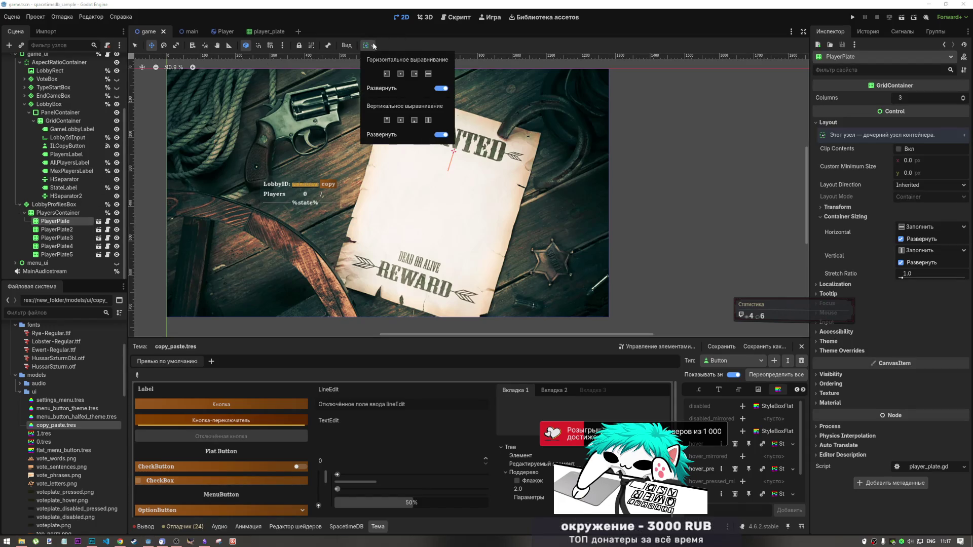
pyautogui.click(429, 74)
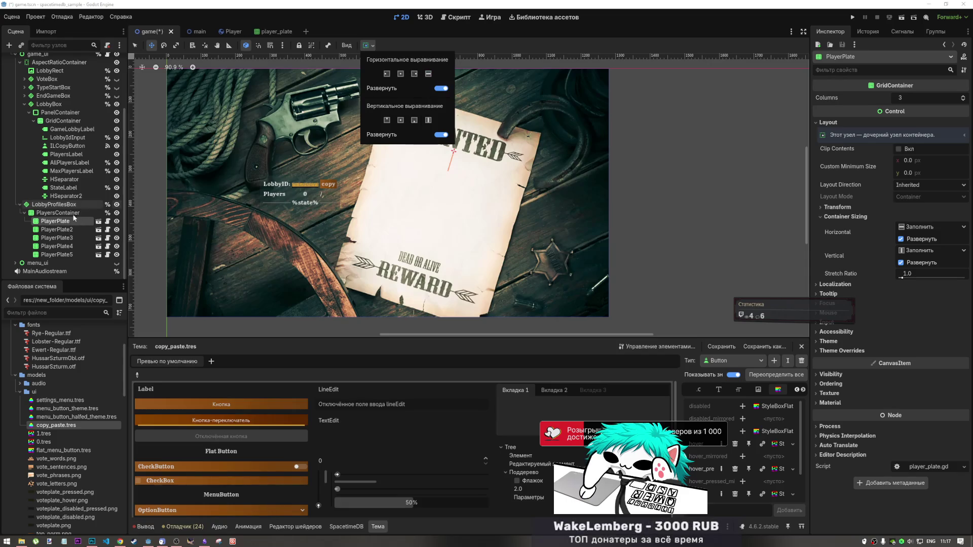
# Set PlayersContainer's horizontal alignment to Fill, after briefly trying Center, and save the game scene.
pyautogui.click(56, 204)
pyautogui.click(58, 213)
pyautogui.click(372, 46)
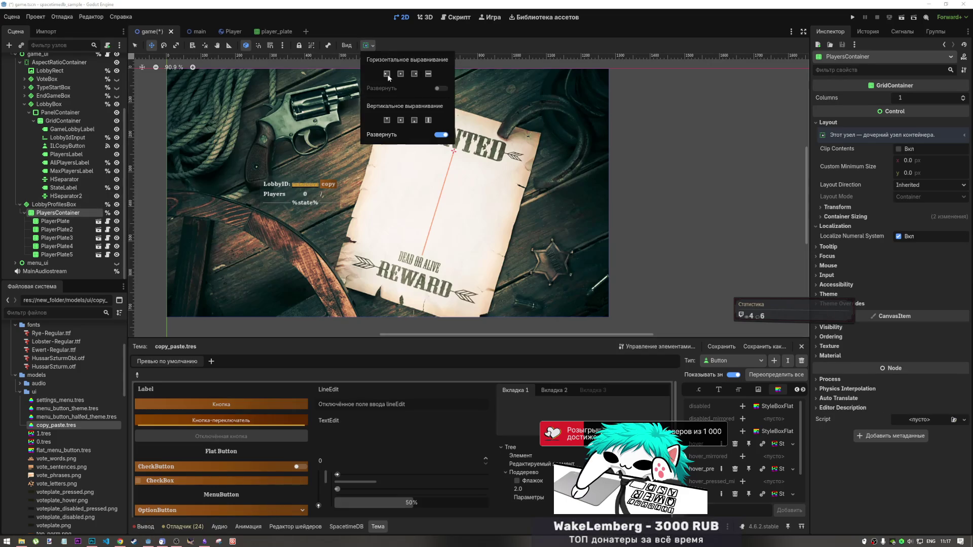
pyautogui.click(426, 76)
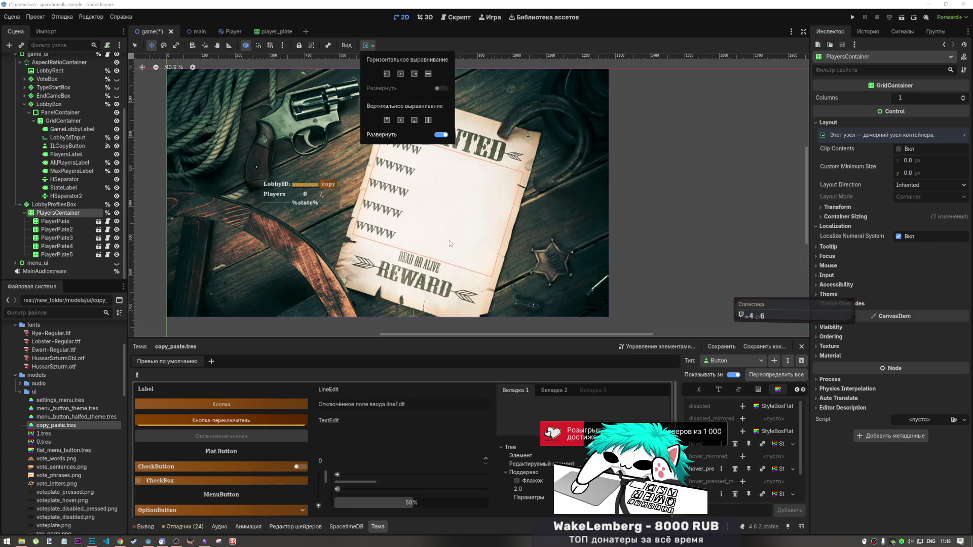
pyautogui.click(399, 74)
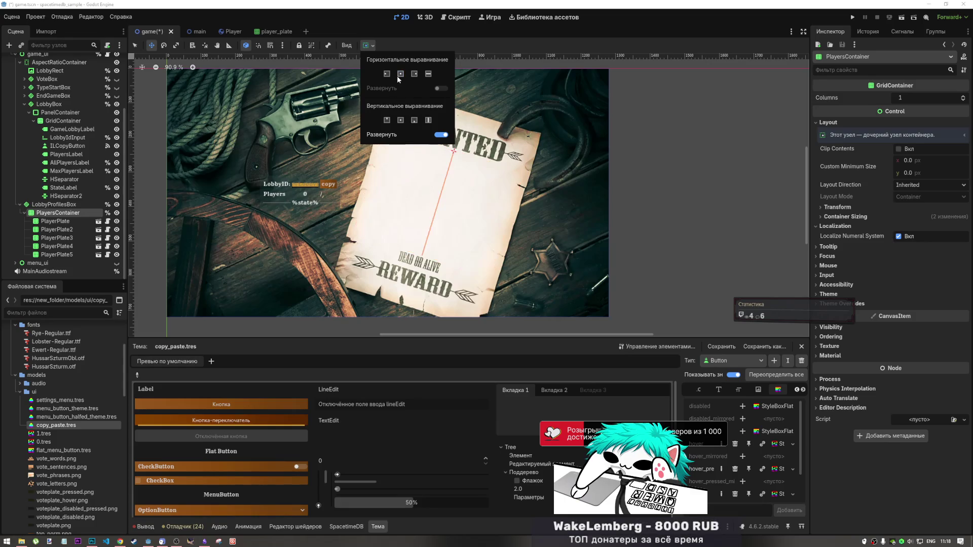
pyautogui.click(431, 74)
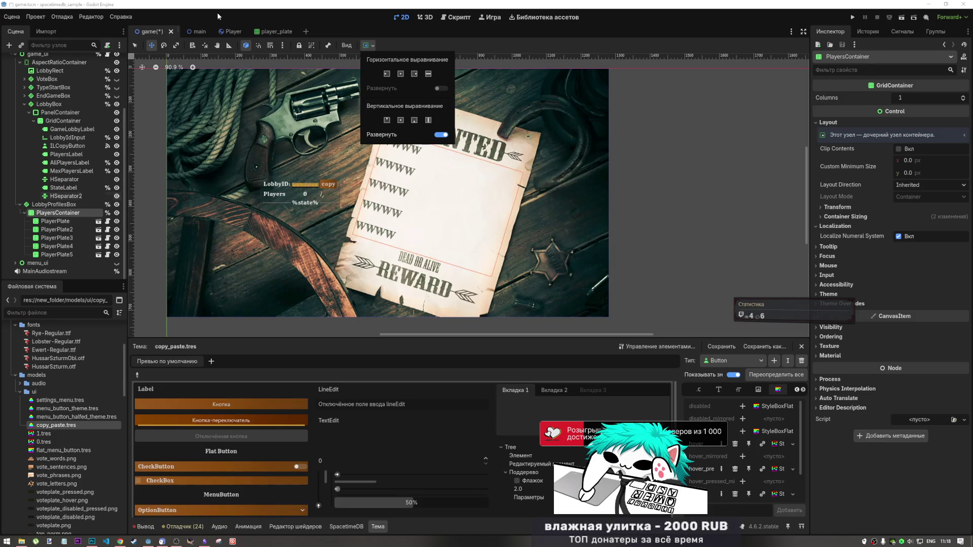
pyautogui.hotkey('ctrl', 's')
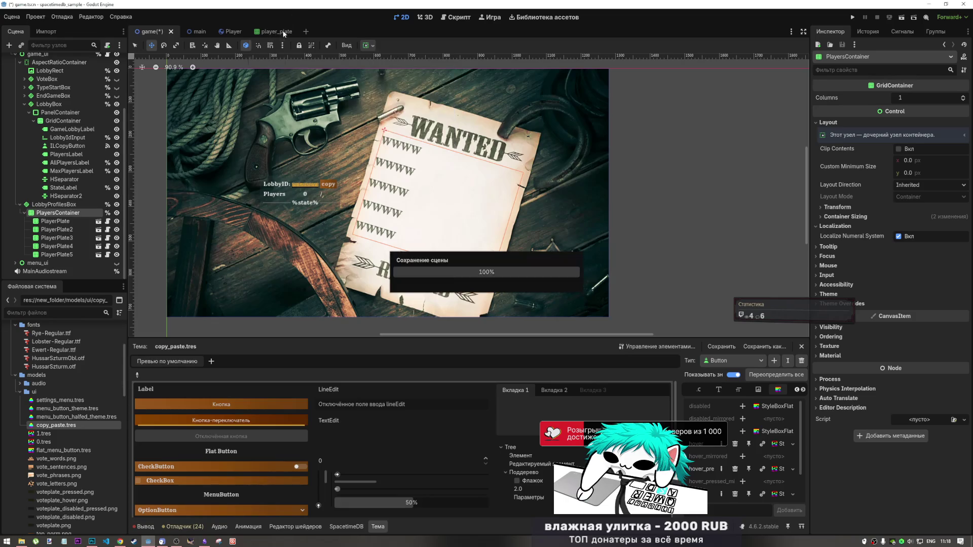
pyautogui.click(276, 32)
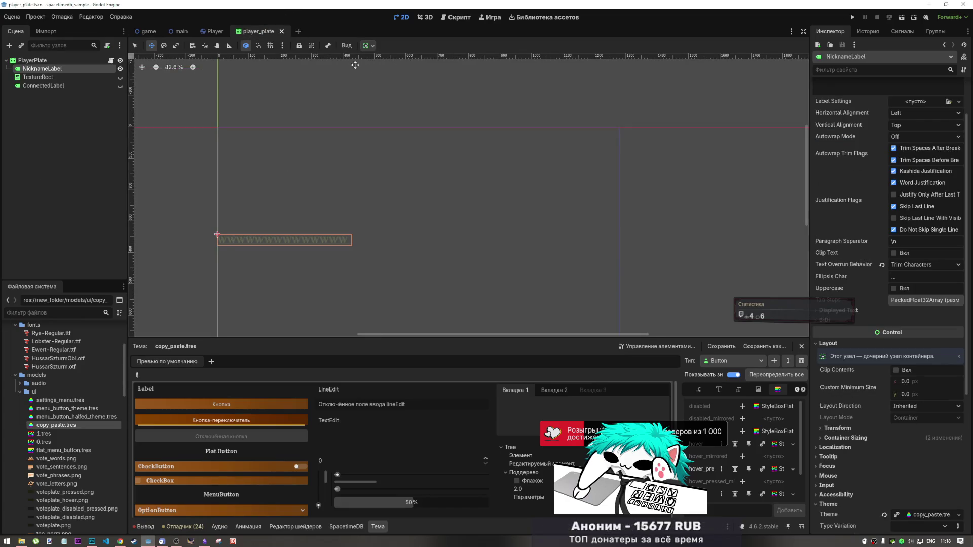
# Center NicknameLabel horizontally, then give PlayerPlate the Full Rect anchor preset.
pyautogui.click(368, 45)
pyautogui.click(401, 75)
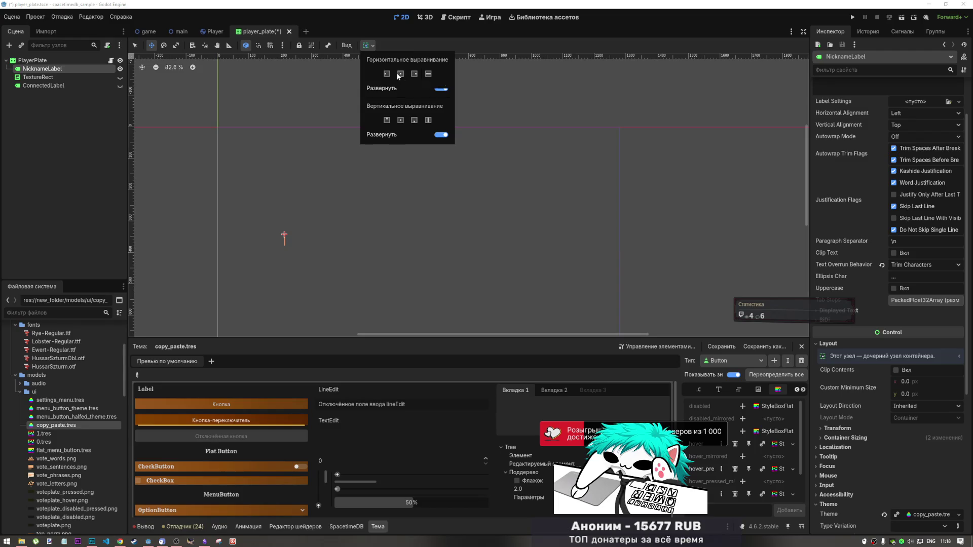
pyautogui.click(33, 60)
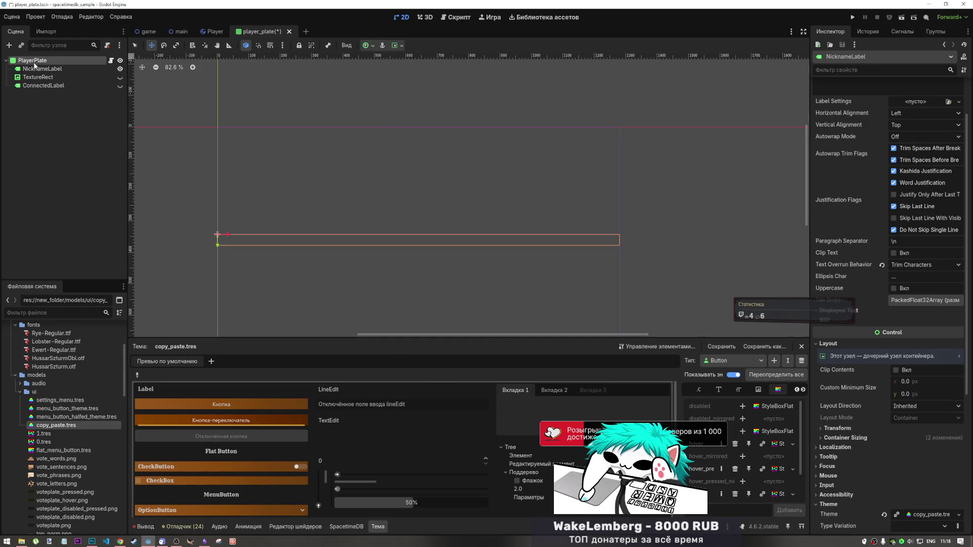
pyautogui.click(136, 45)
pyautogui.click(373, 46)
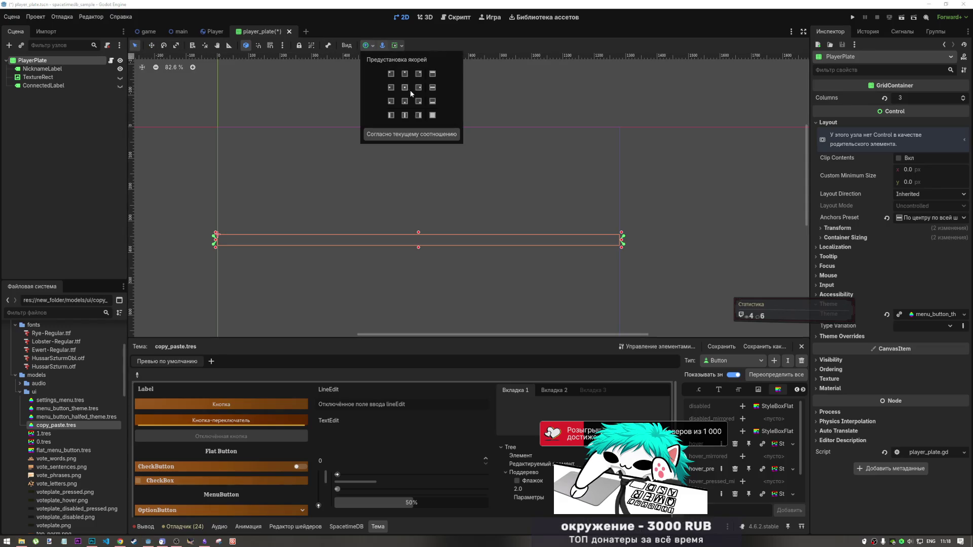
pyautogui.click(433, 116)
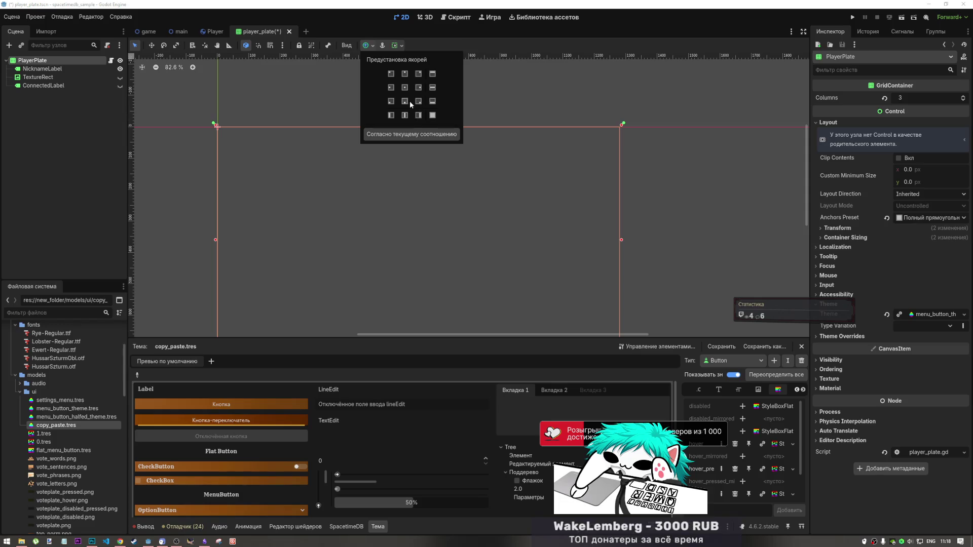
# Enable horizontal and vertical Expand on NicknameLabel with Fill alignment, save, and view the game scene.
pyautogui.click(41, 69)
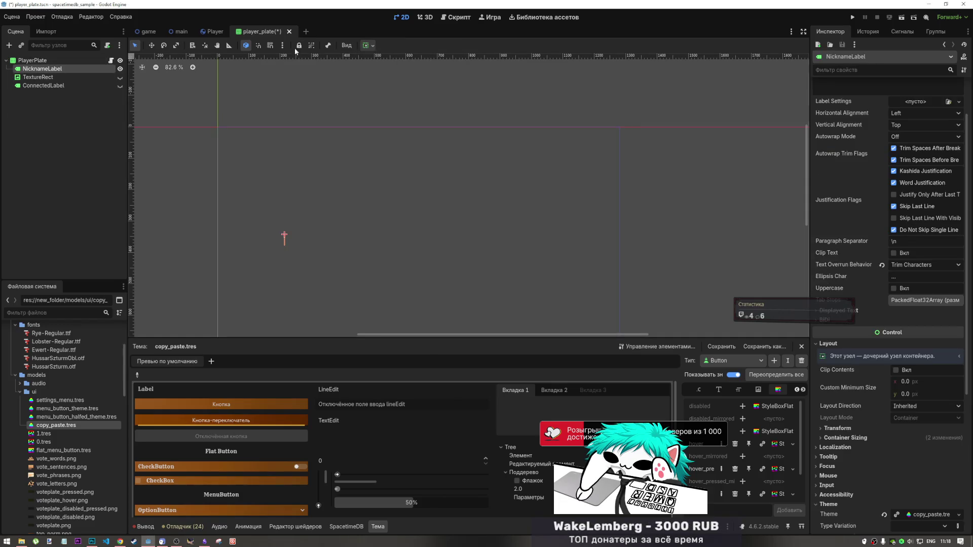
pyautogui.click(368, 45)
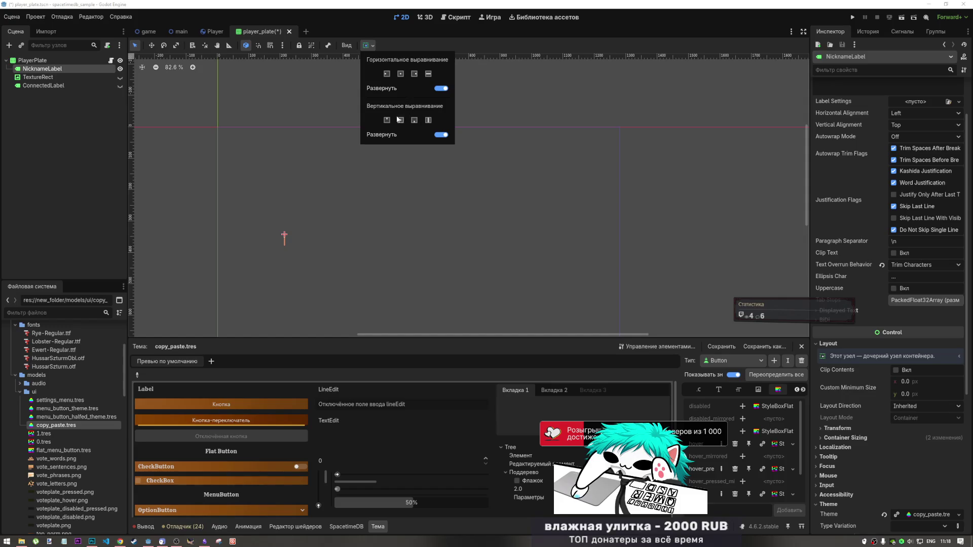
pyautogui.click(441, 134)
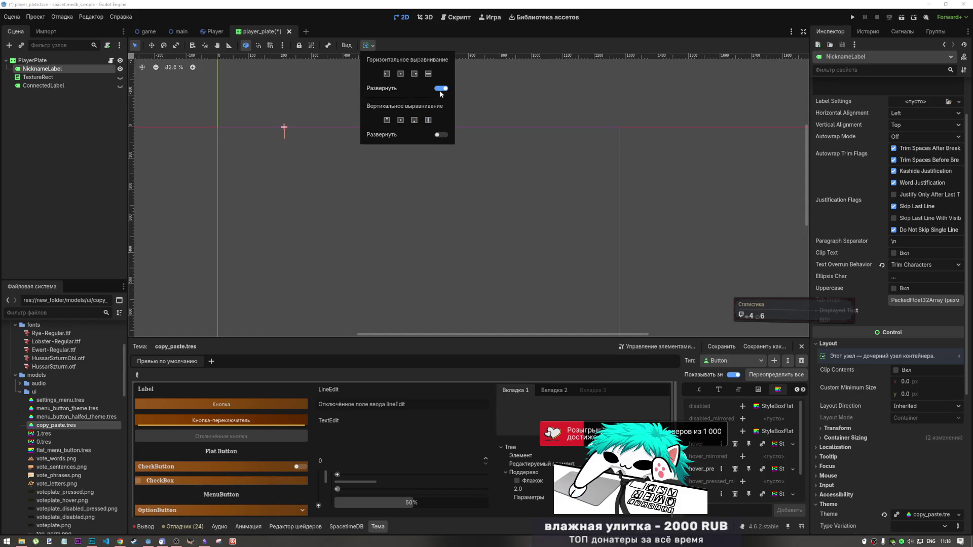
pyautogui.click(438, 88)
pyautogui.click(440, 135)
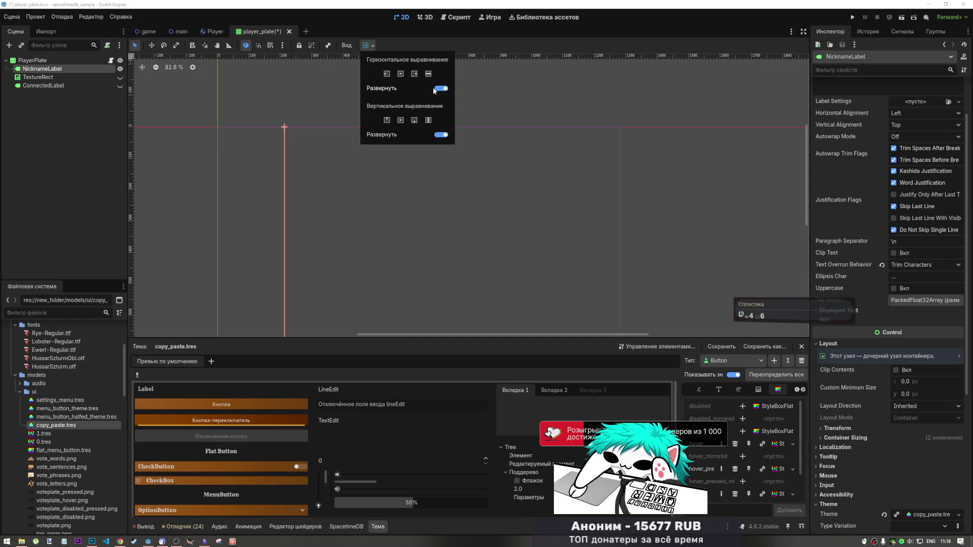
pyautogui.click(438, 135)
pyautogui.click(438, 134)
pyautogui.click(429, 73)
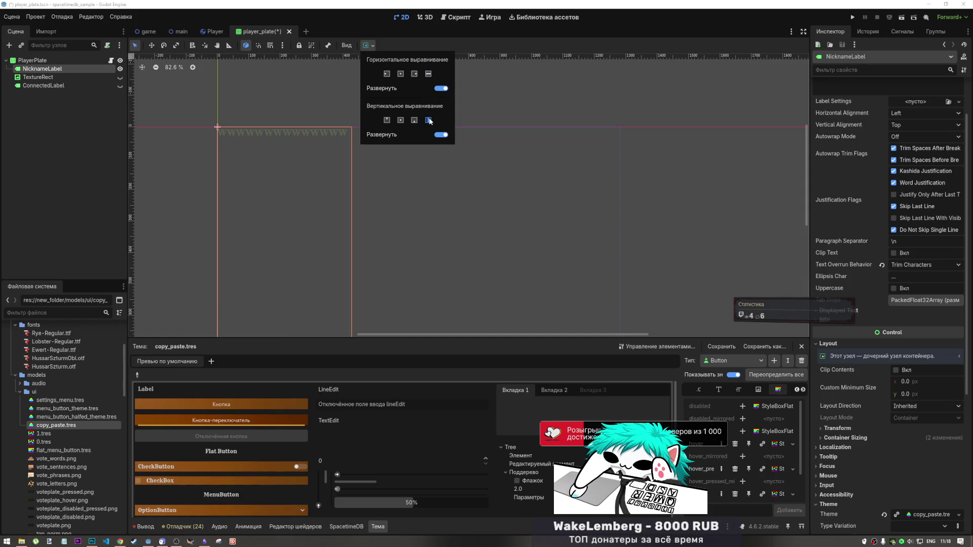
pyautogui.scroll(-2, 273, 119)
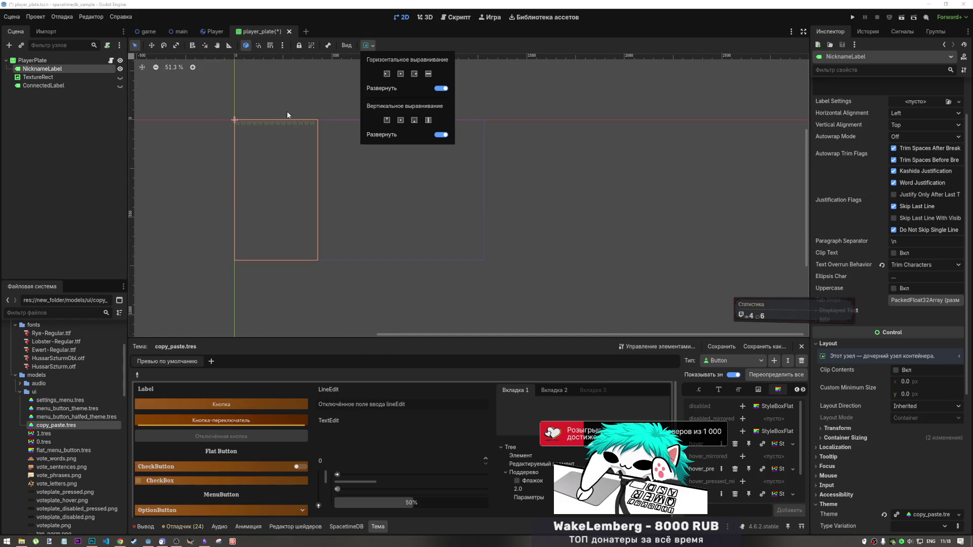
pyautogui.hotkey('ctrl', 's')
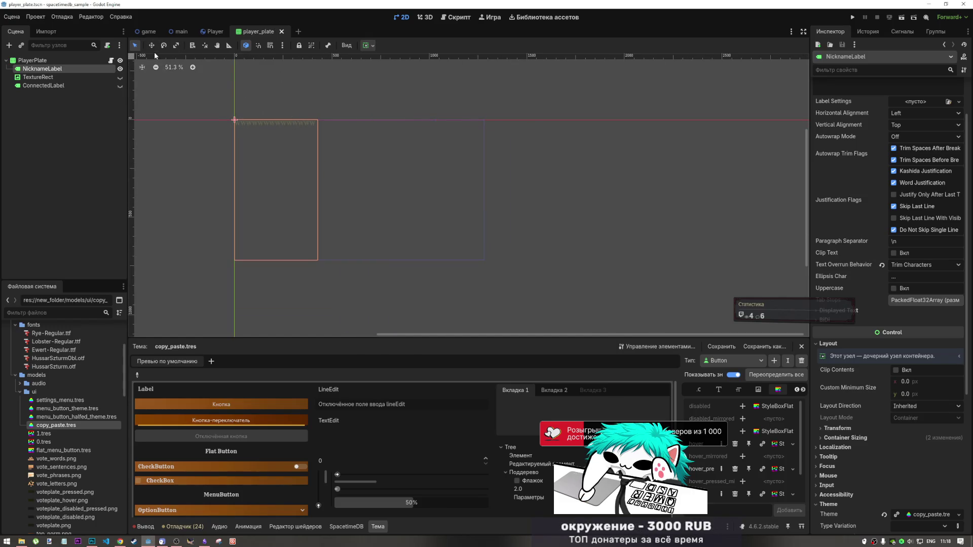
pyautogui.hotkey('ctrl', 'Tab')
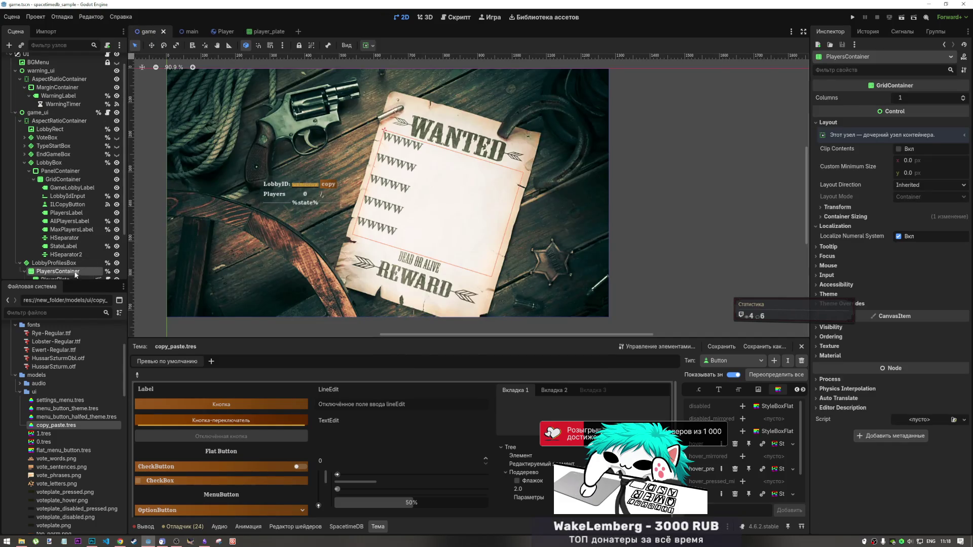
# Try Center for PlayersContainer's horizontal alignment, revert to Fill, then reopen player_plate.
pyautogui.click(371, 45)
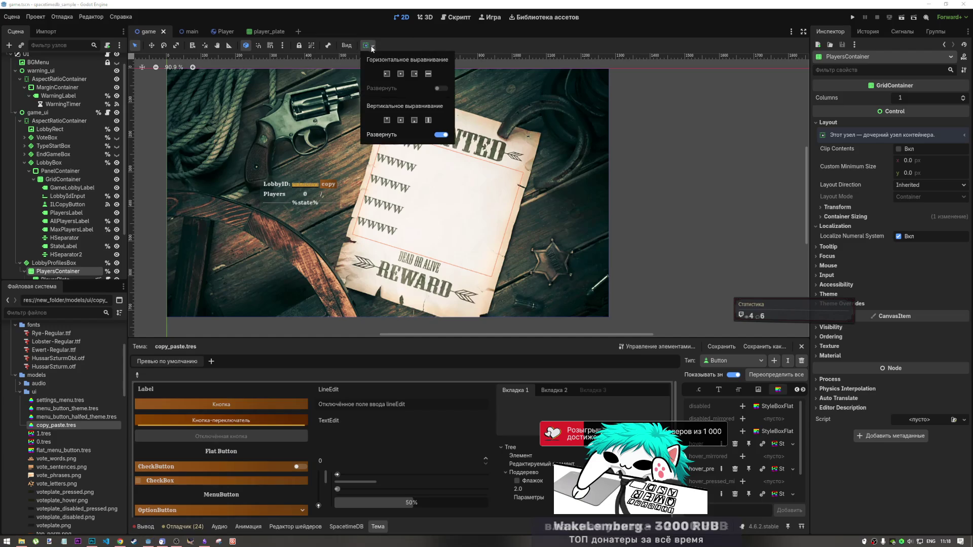
pyautogui.click(402, 74)
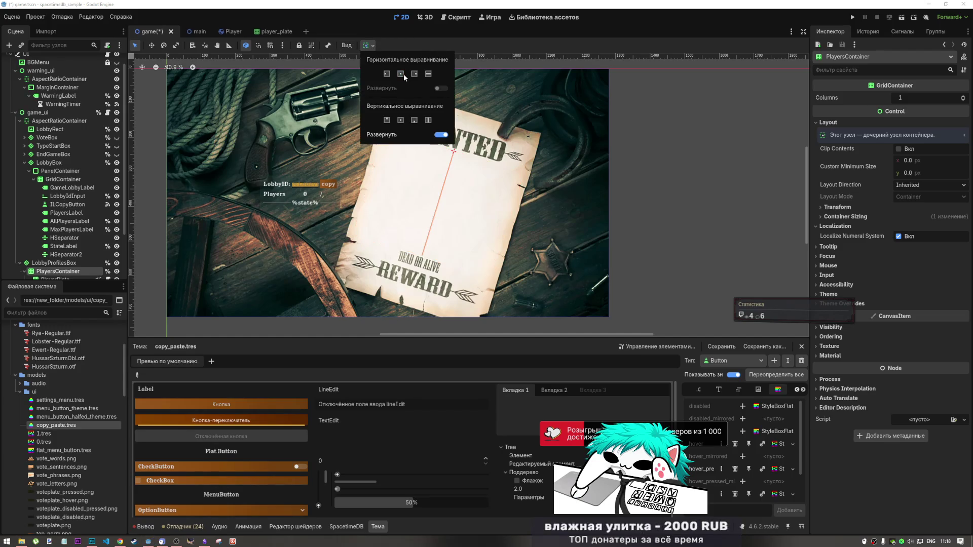
pyautogui.click(429, 74)
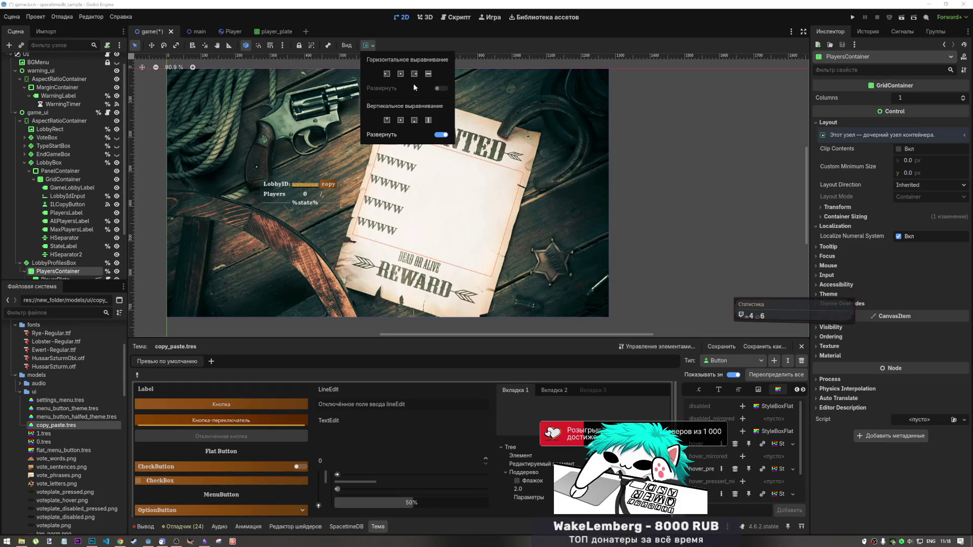
pyautogui.click(277, 32)
pyautogui.click(276, 31)
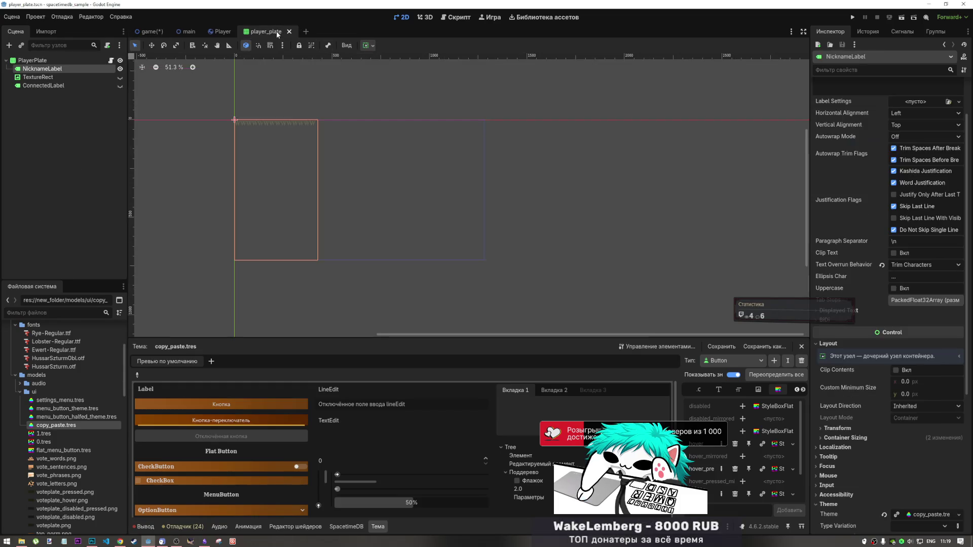
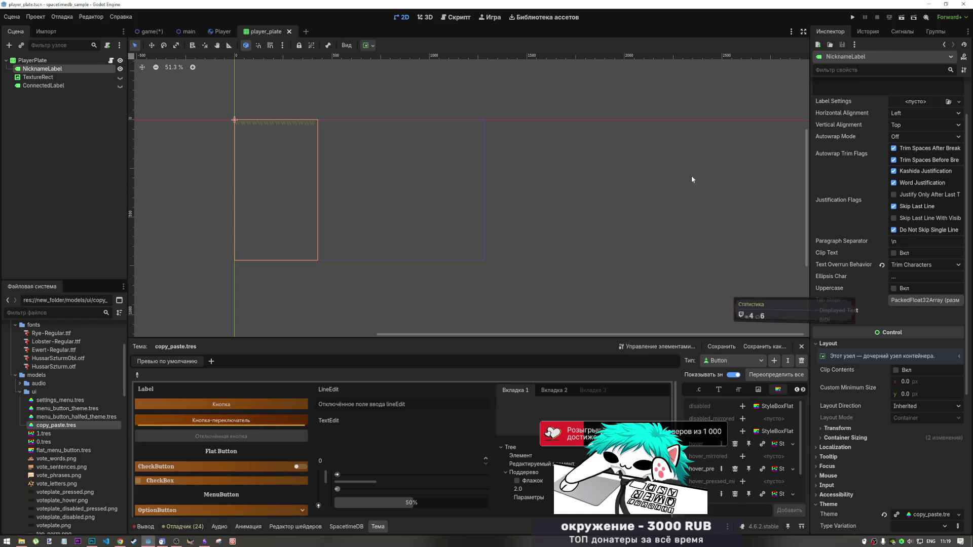
# Centre the nickname label vertically and stretch it across the plate's full width.
pyautogui.click(913, 266)
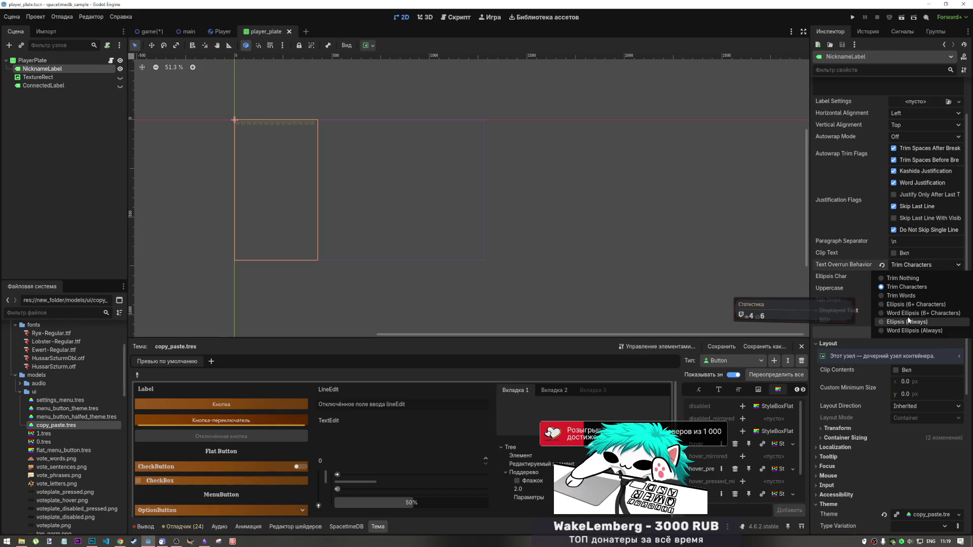
pyautogui.click(368, 47)
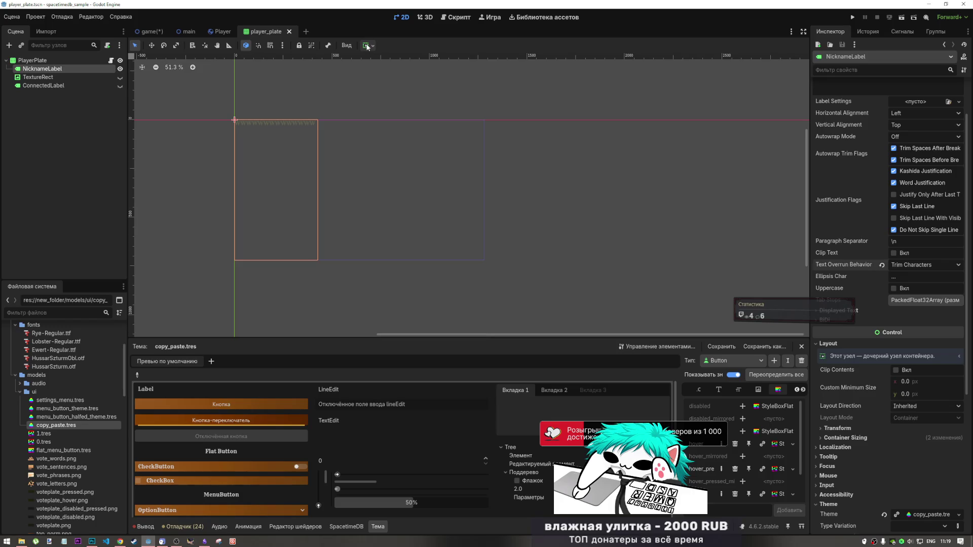
pyautogui.click(367, 46)
pyautogui.click(405, 122)
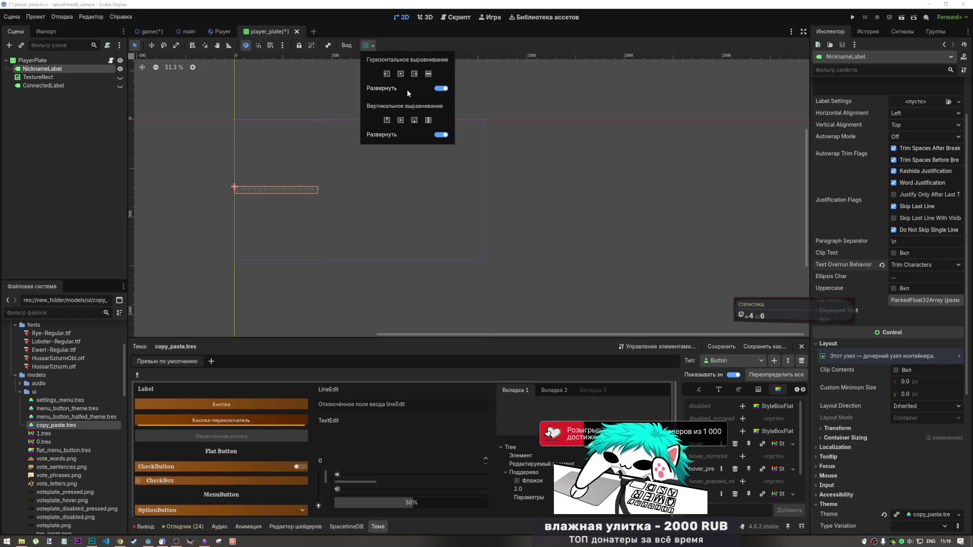
pyautogui.click(401, 74)
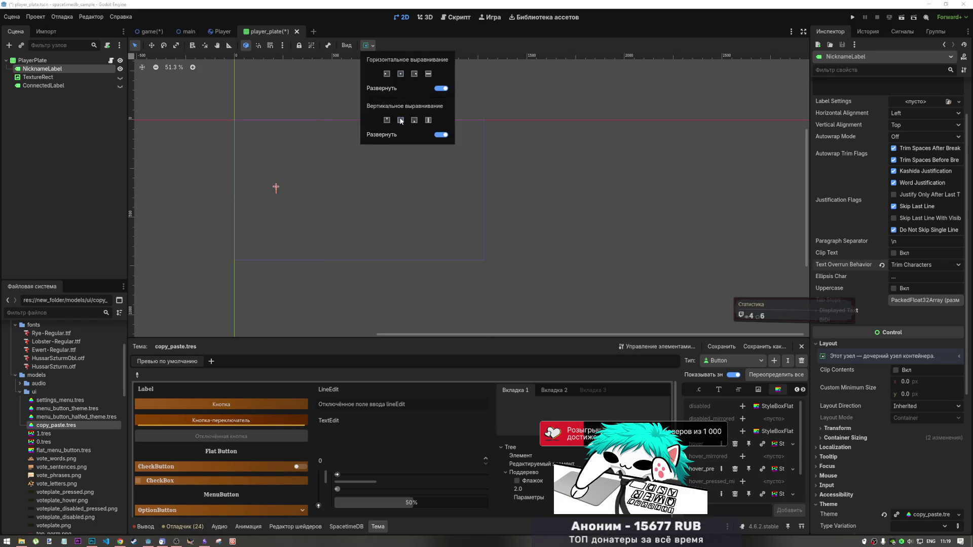
pyautogui.click(428, 74)
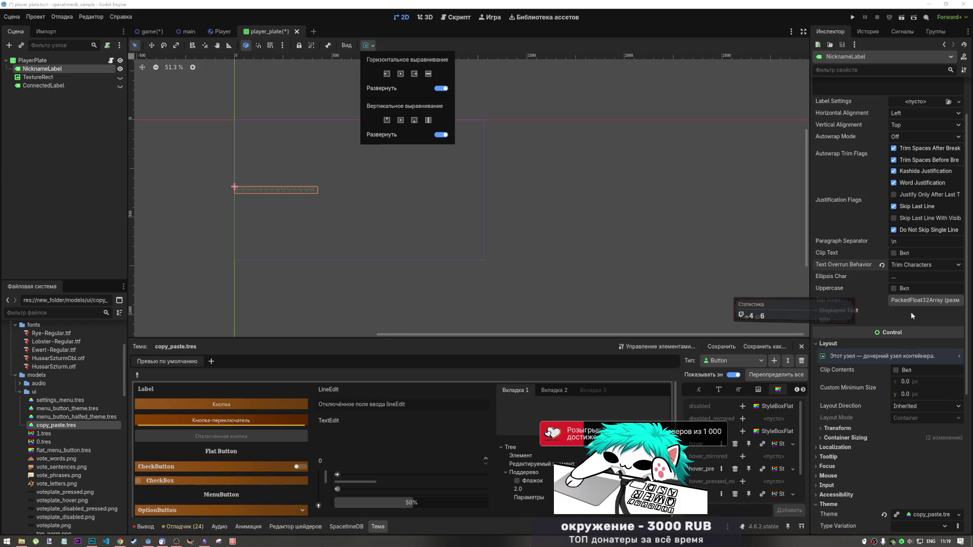
# Set the label's Text Overrun Behavior to Ellipsis (6+ Characters), leave clipping off, and save.
pyautogui.click(914, 267)
pyautogui.click(912, 253)
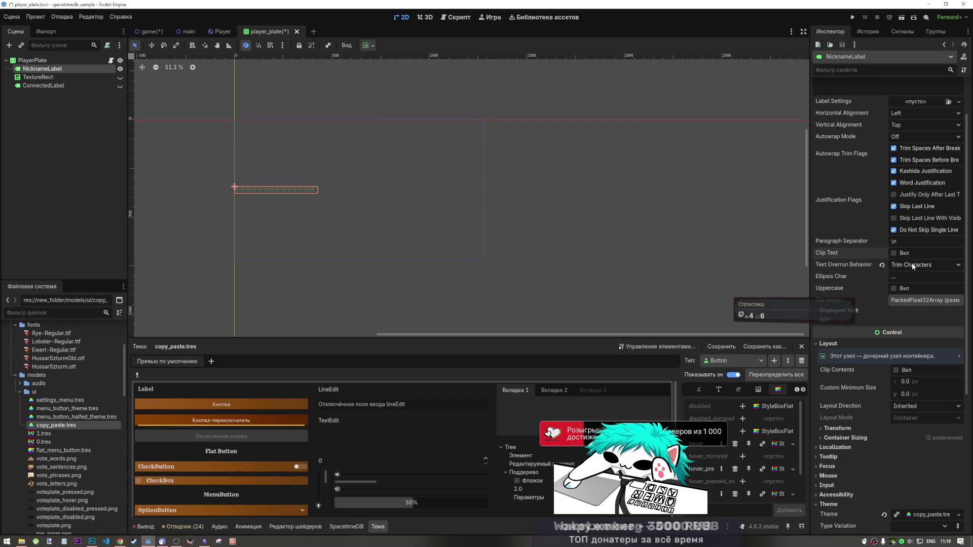
pyautogui.click(915, 267)
pyautogui.click(911, 265)
pyautogui.click(908, 255)
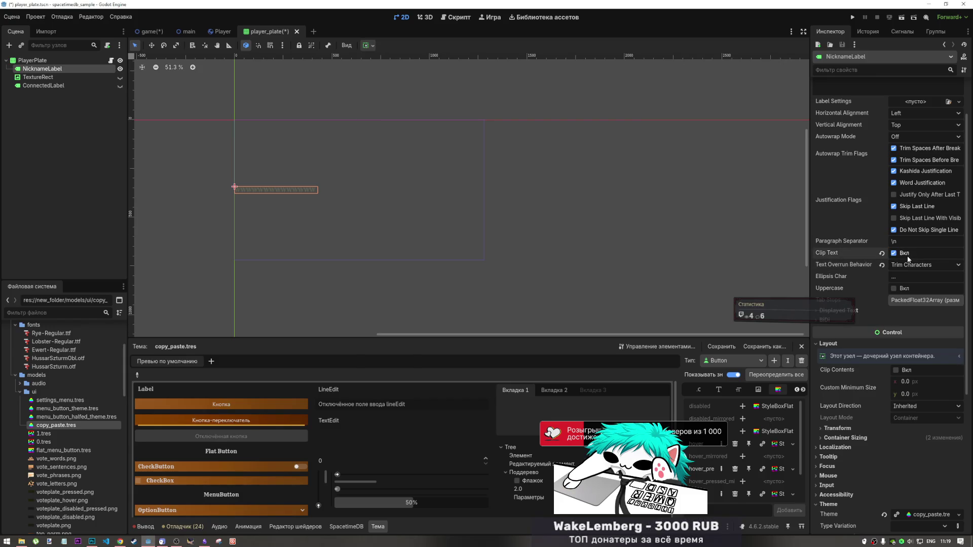
pyautogui.click(915, 265)
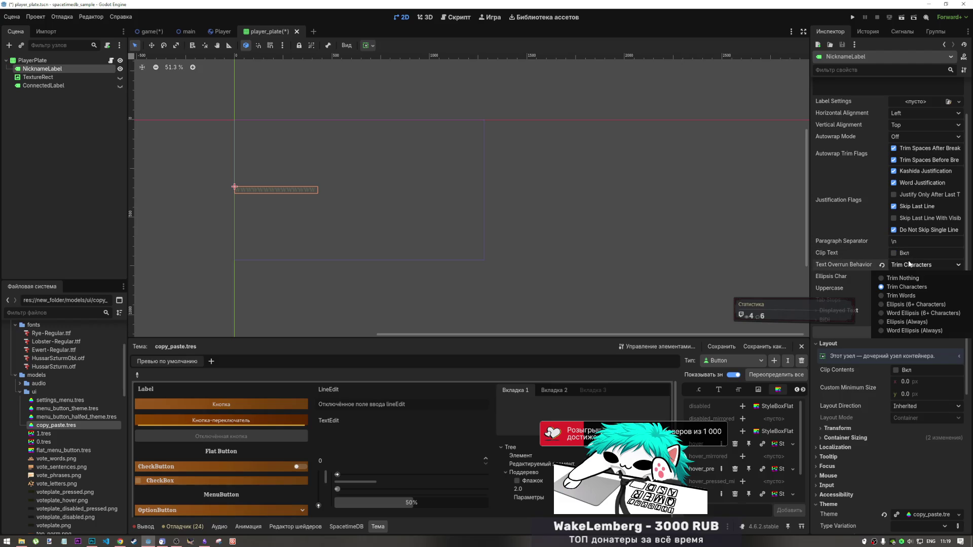
pyautogui.click(910, 302)
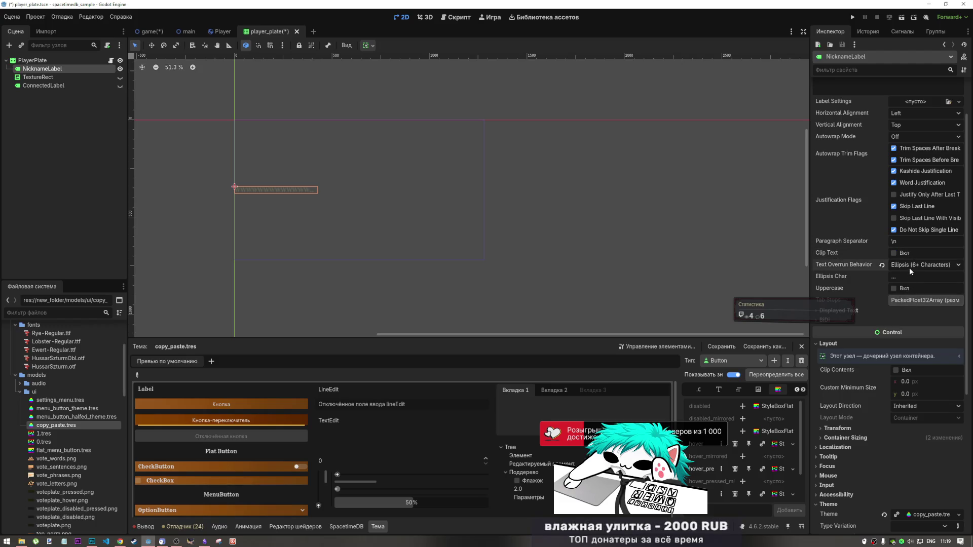
pyautogui.click(908, 266)
pyautogui.click(909, 311)
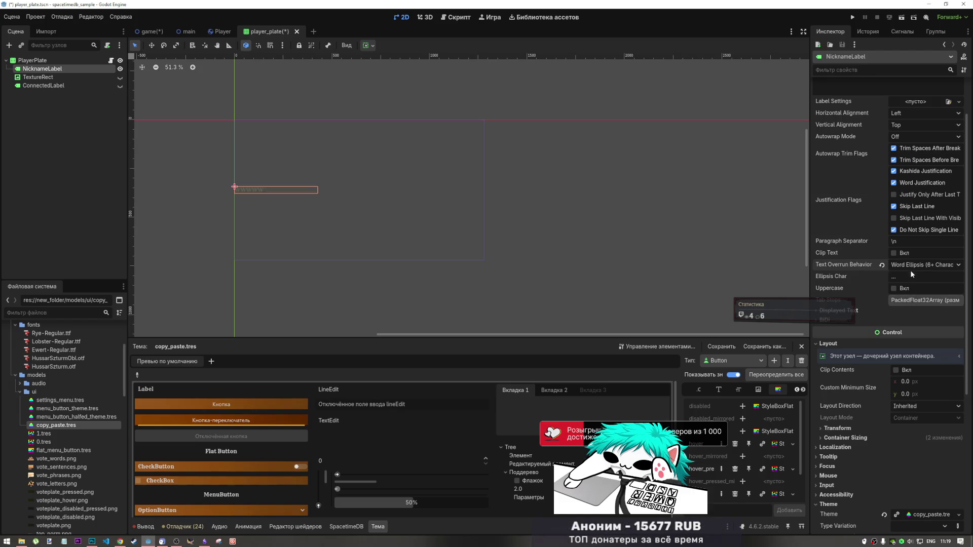
pyautogui.click(910, 269)
pyautogui.click(905, 303)
pyautogui.hotkey('ctrl', 's')
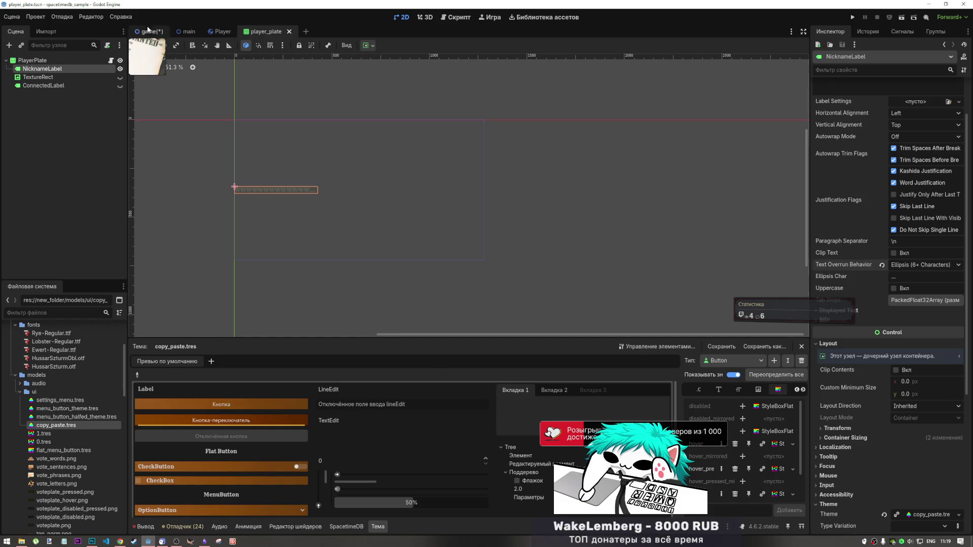
pyautogui.click(151, 32)
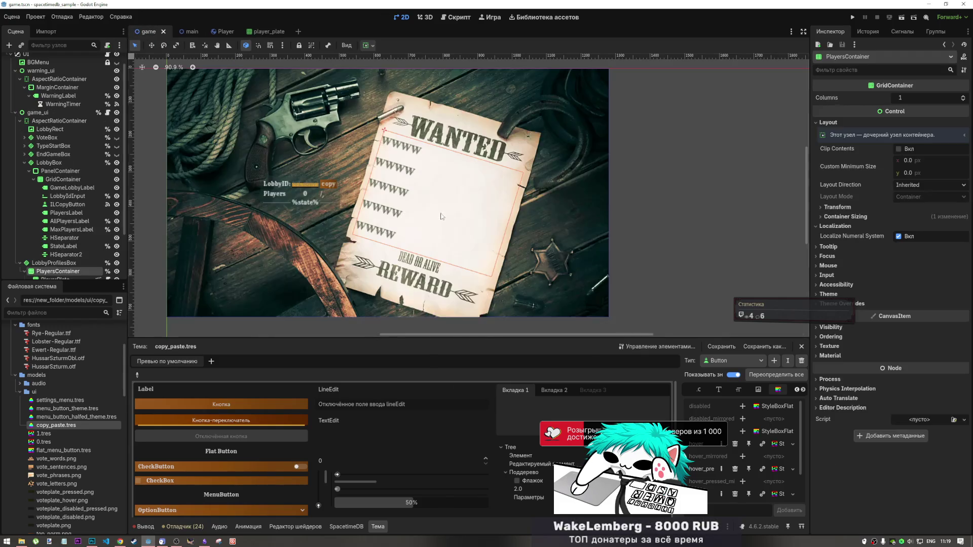
# Centre PlayersContainer horizontally while keeping the first player plate set to horizontal fill.
pyautogui.click(372, 46)
pyautogui.click(401, 73)
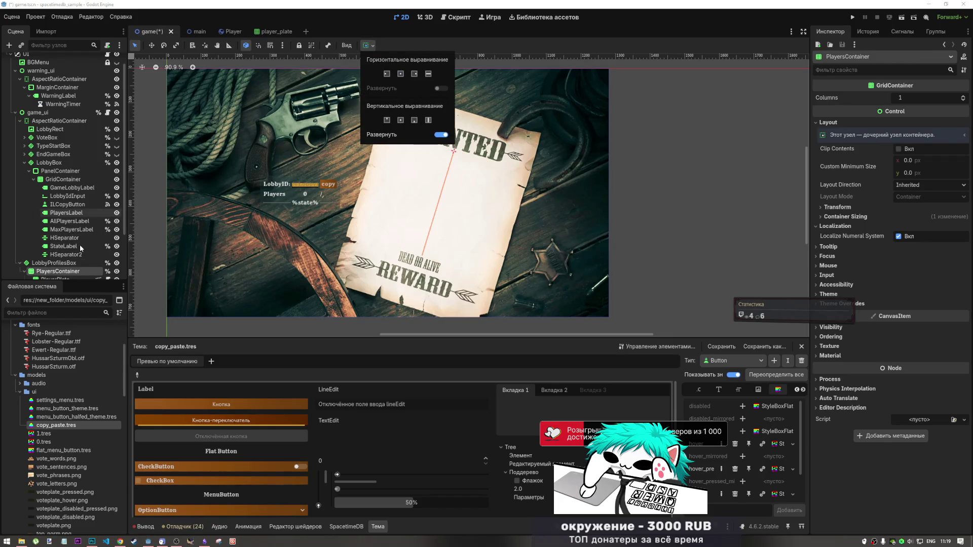
pyautogui.scroll(-3, 63, 219)
pyautogui.click(62, 219)
pyautogui.click(56, 221)
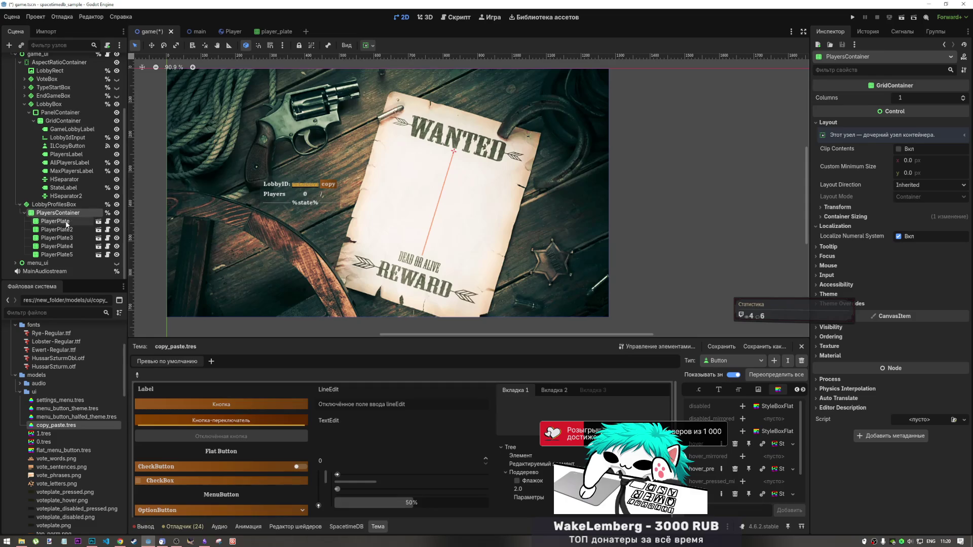
pyautogui.click(371, 46)
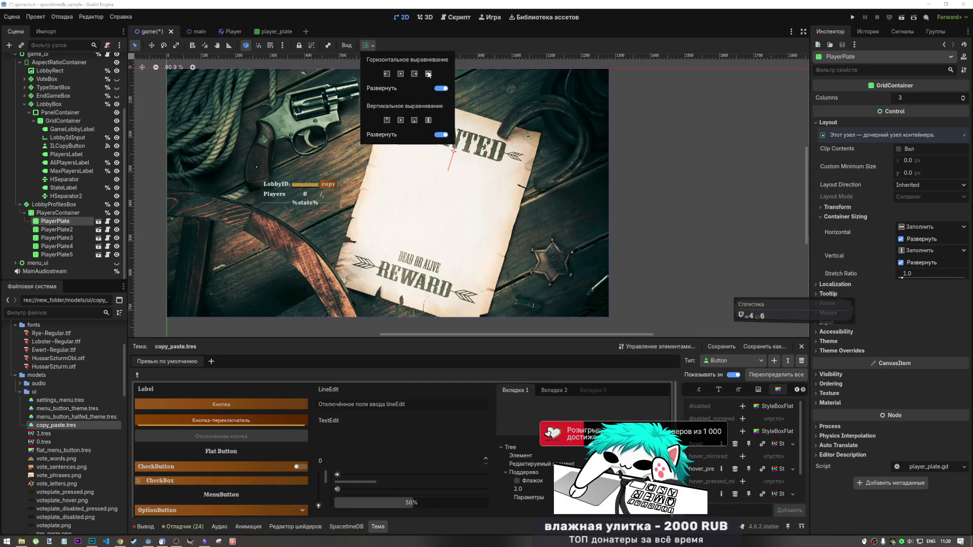
pyautogui.click(387, 73)
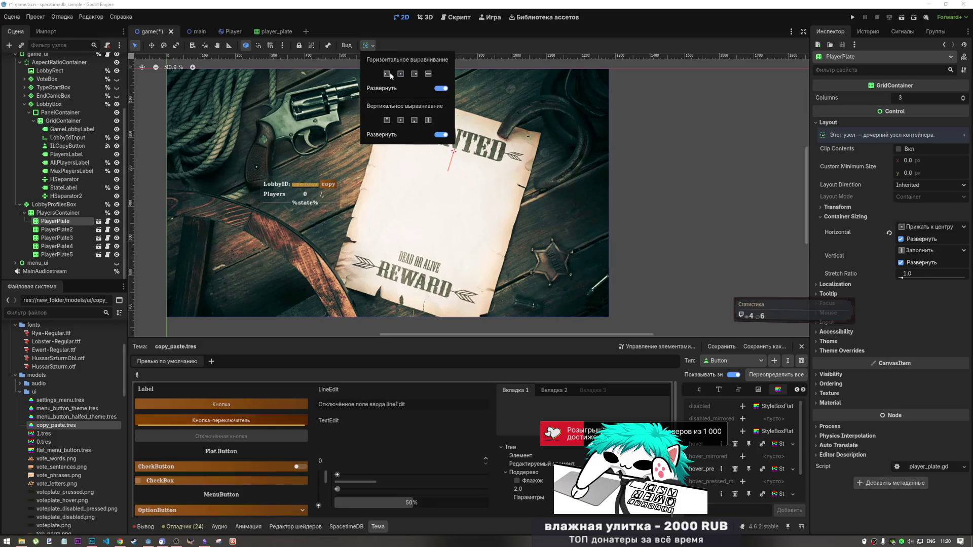
pyautogui.click(429, 74)
# Reselect PlayersContainer and settle its horizontal alignment on centre rather than fill.
pyautogui.click(58, 213)
pyautogui.click(57, 212)
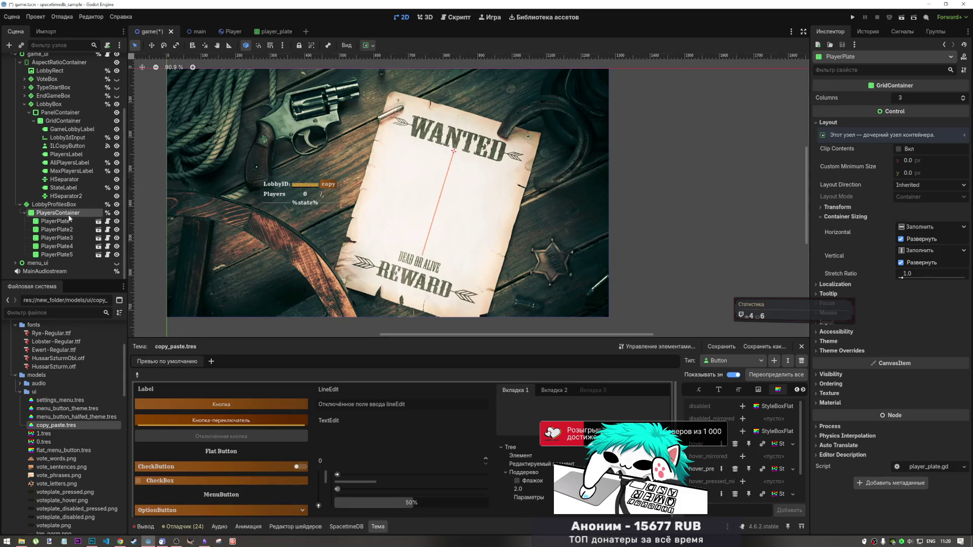
pyautogui.click(372, 46)
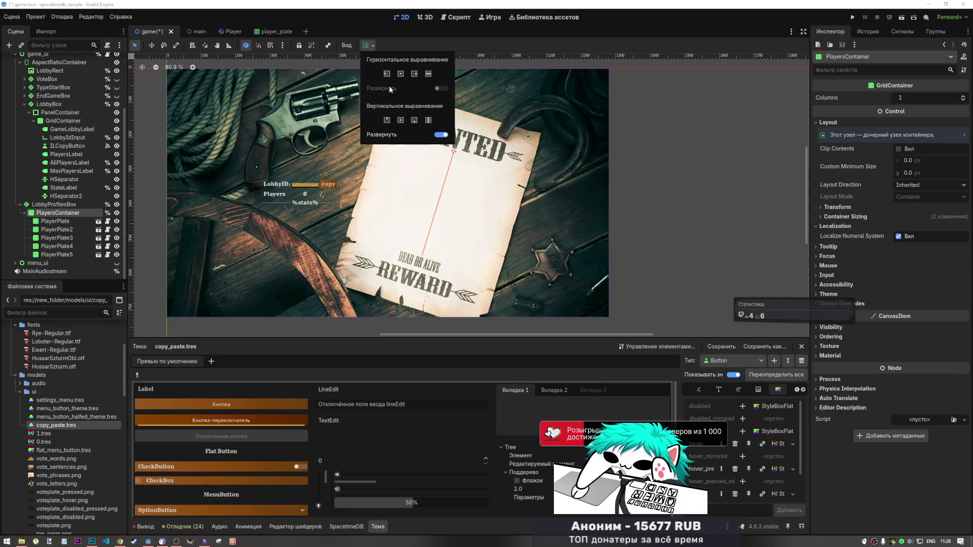
pyautogui.click(425, 75)
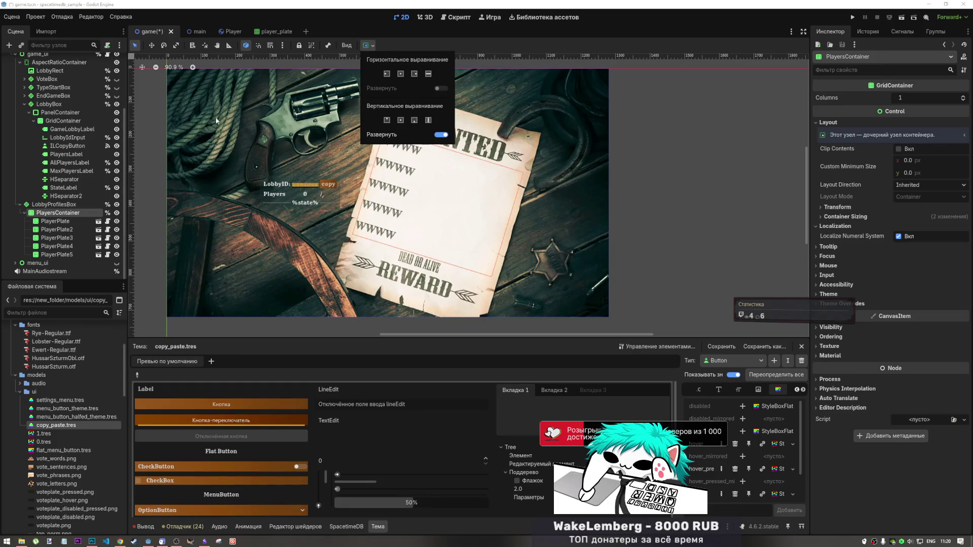
pyautogui.click(400, 73)
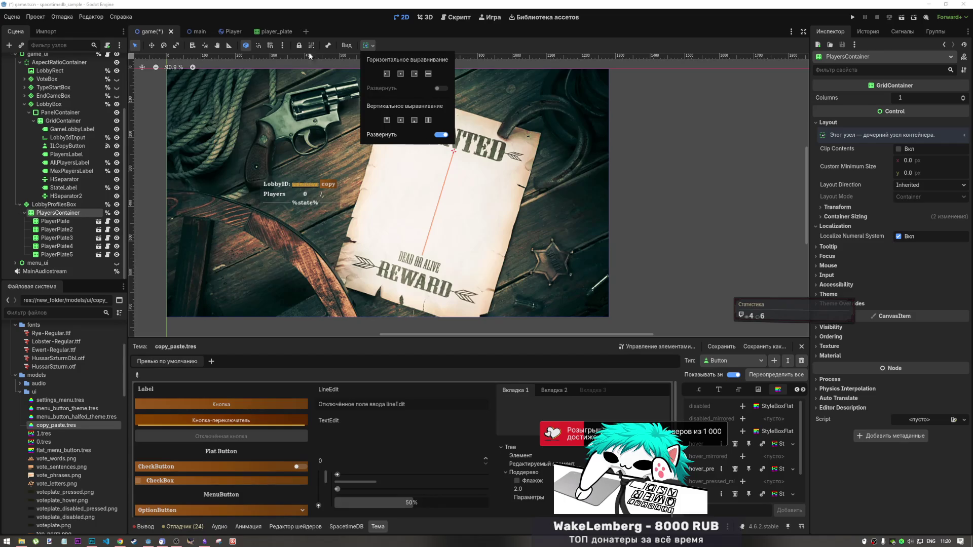
pyautogui.click(279, 23)
pyautogui.click(276, 31)
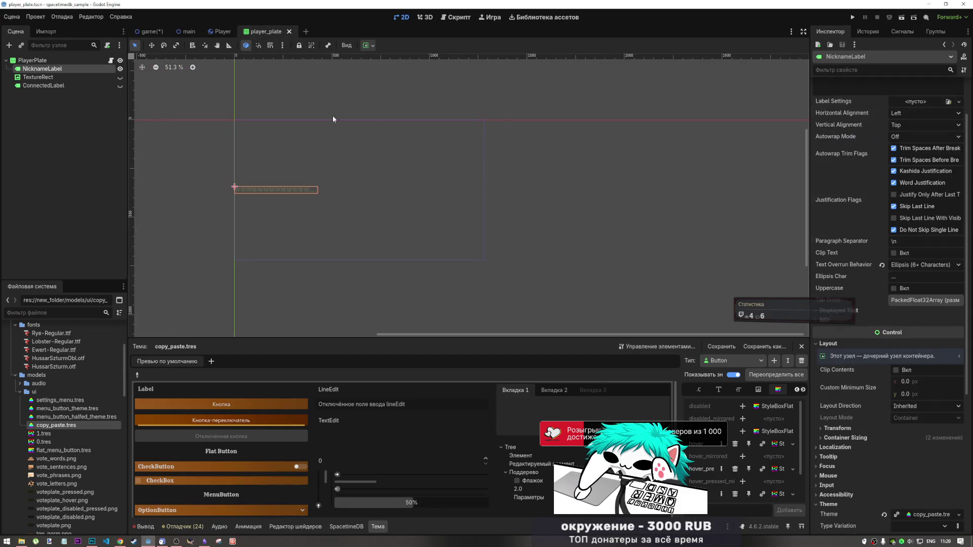
# Apply the Center Wide anchor preset to the PlayerPlate root and save the scene.
pyautogui.click(53, 62)
pyautogui.click(45, 68)
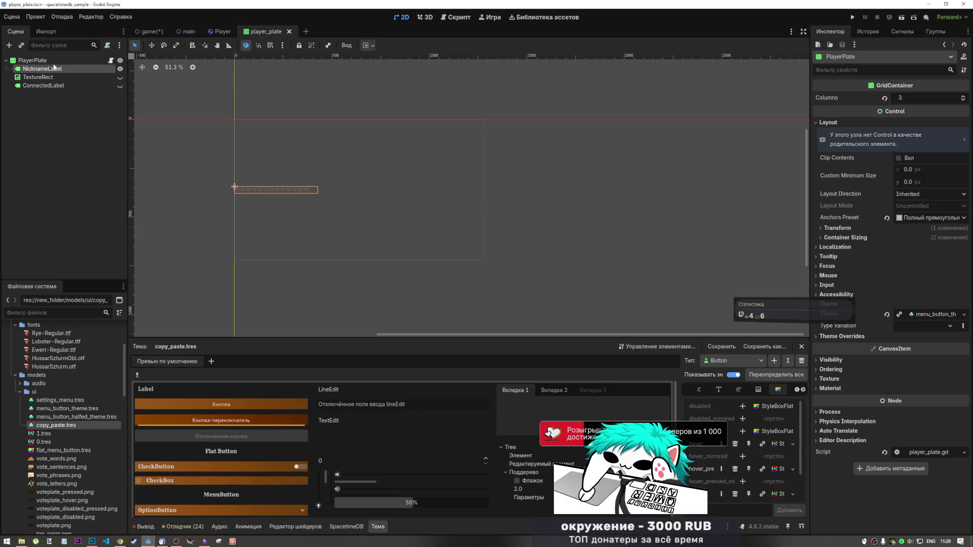
pyautogui.click(55, 60)
pyautogui.click(368, 45)
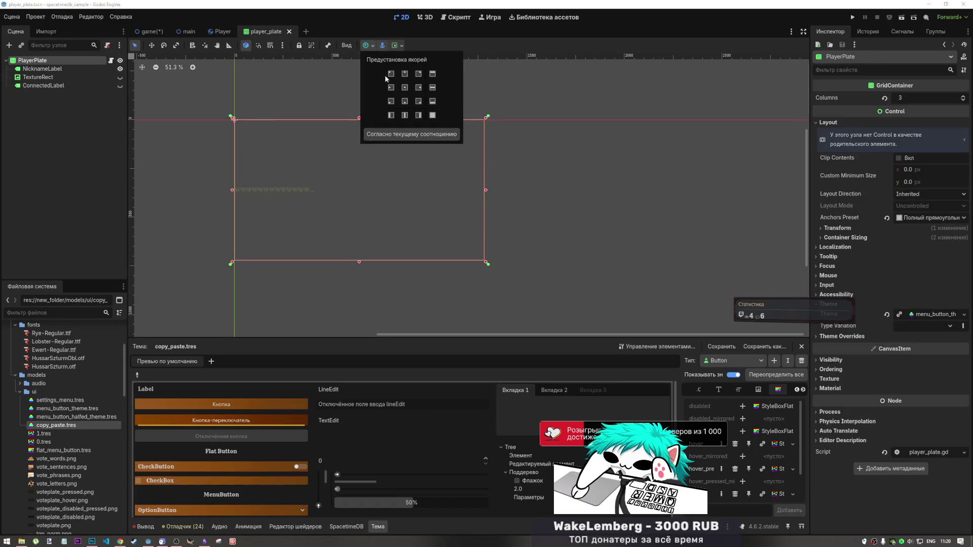
pyautogui.click(404, 88)
pyautogui.click(432, 88)
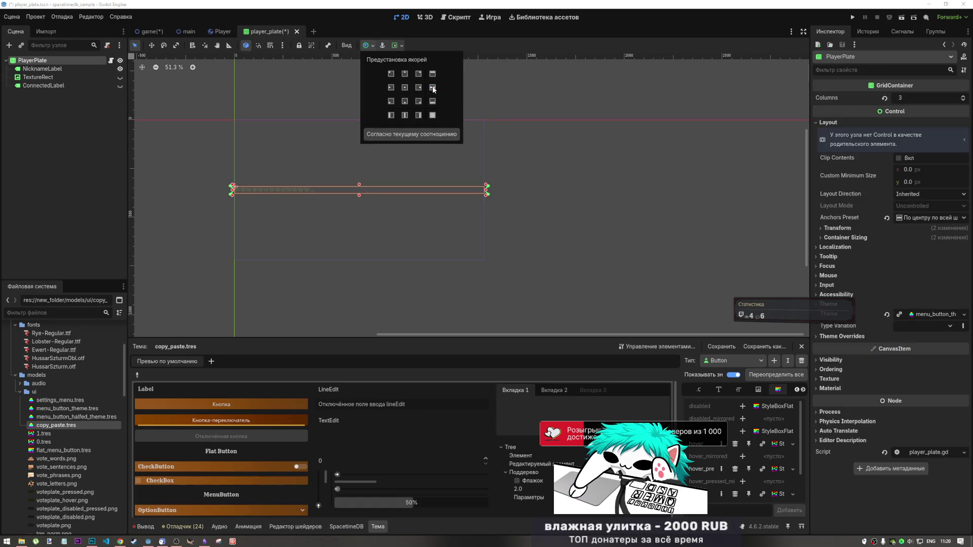
pyautogui.press('Escape')
pyautogui.hotkey('ctrl', 's')
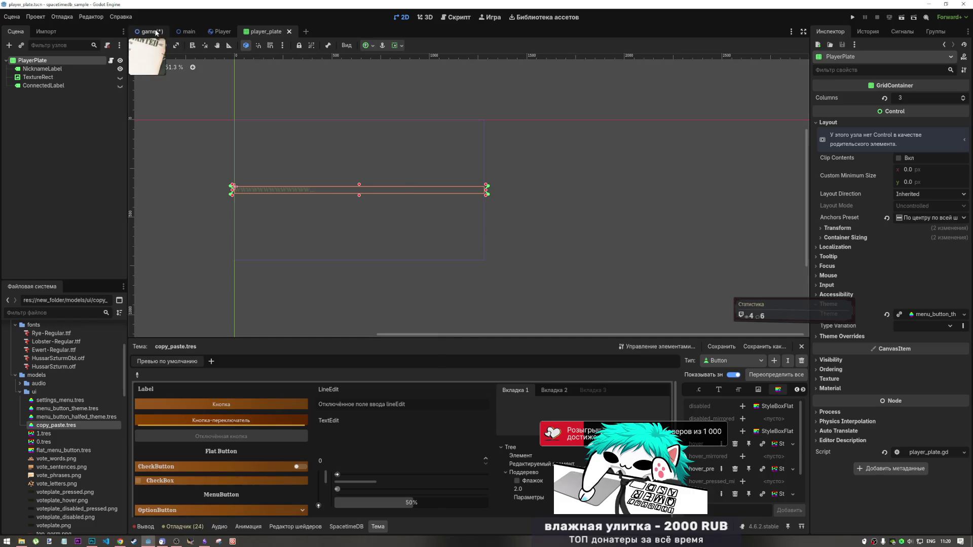
# Check the players container's sizing options in the game scene without changing them.
pyautogui.click(148, 31)
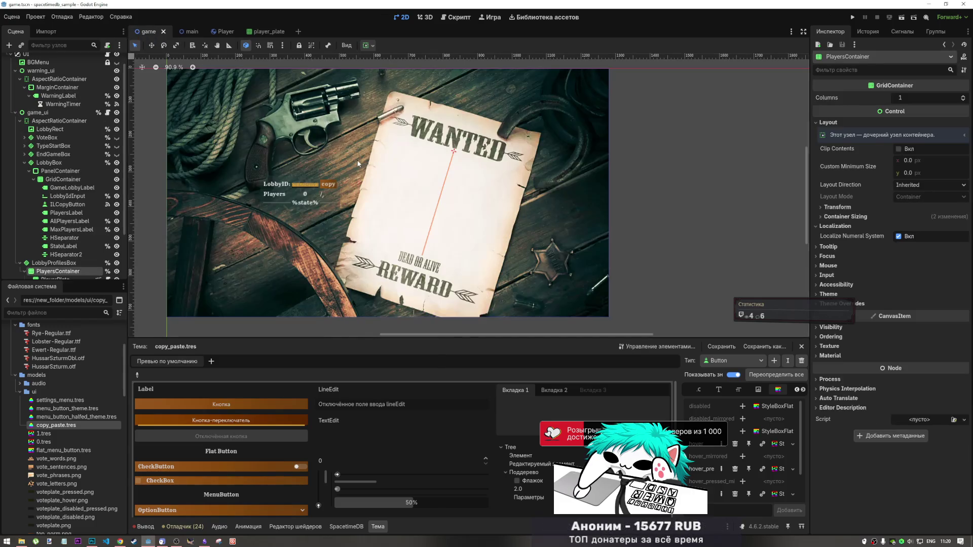
pyautogui.click(365, 45)
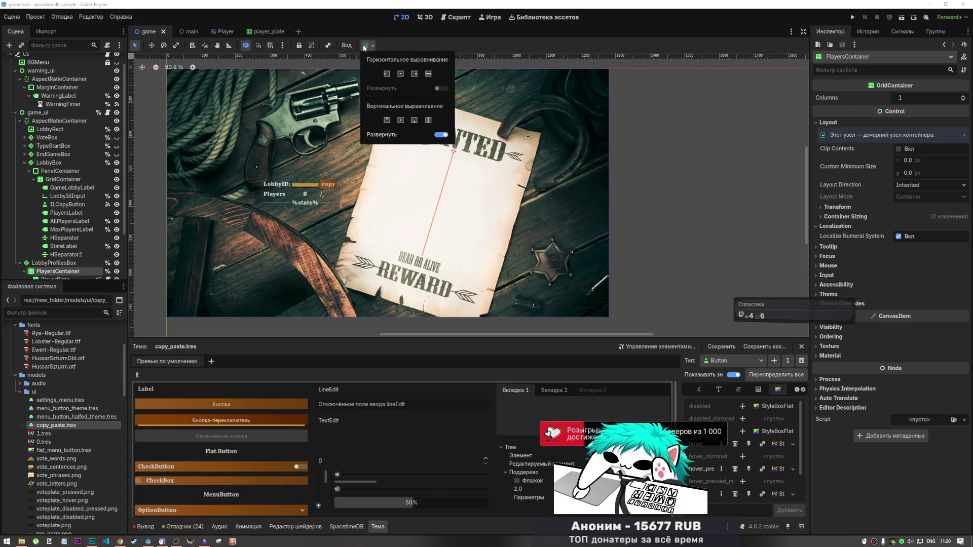
pyautogui.click(365, 47)
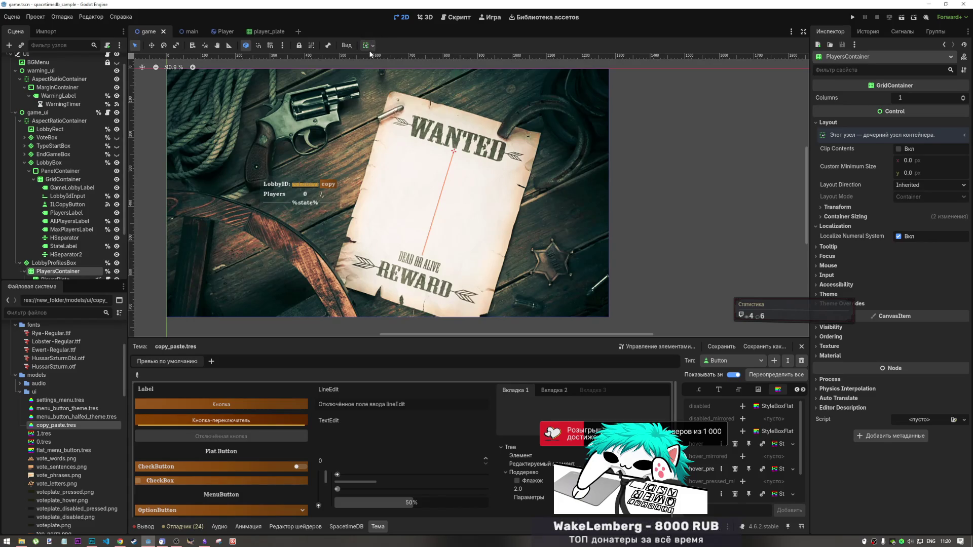
pyautogui.click(259, 31)
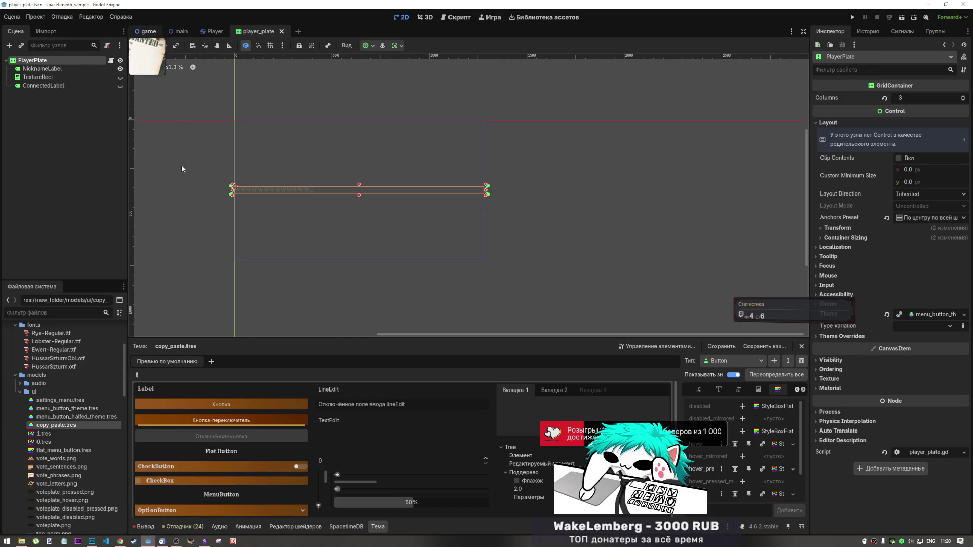
pyautogui.hotkey('ctrl', 'Tab')
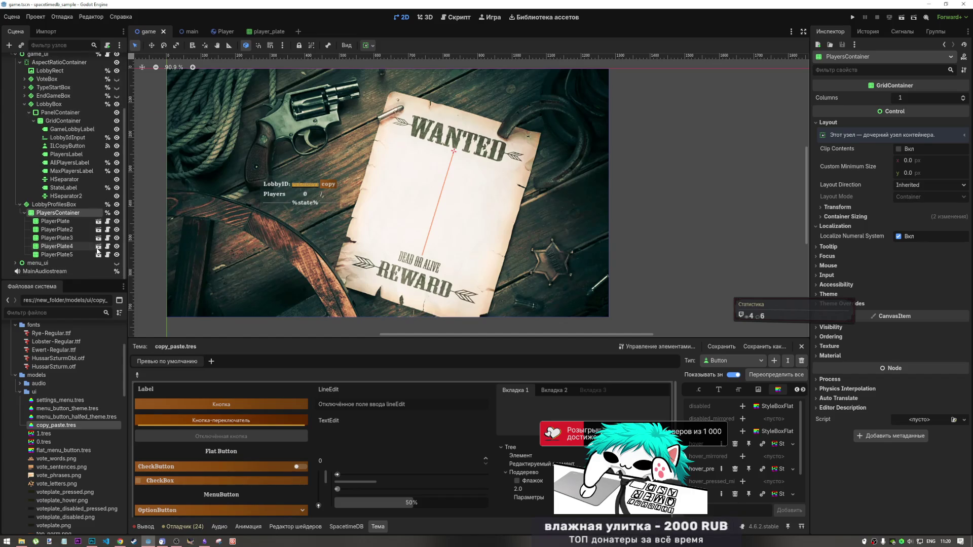
# Select LobbyProfilesBox in the game scene and check its width in the Inspector.
pyautogui.click(74, 221)
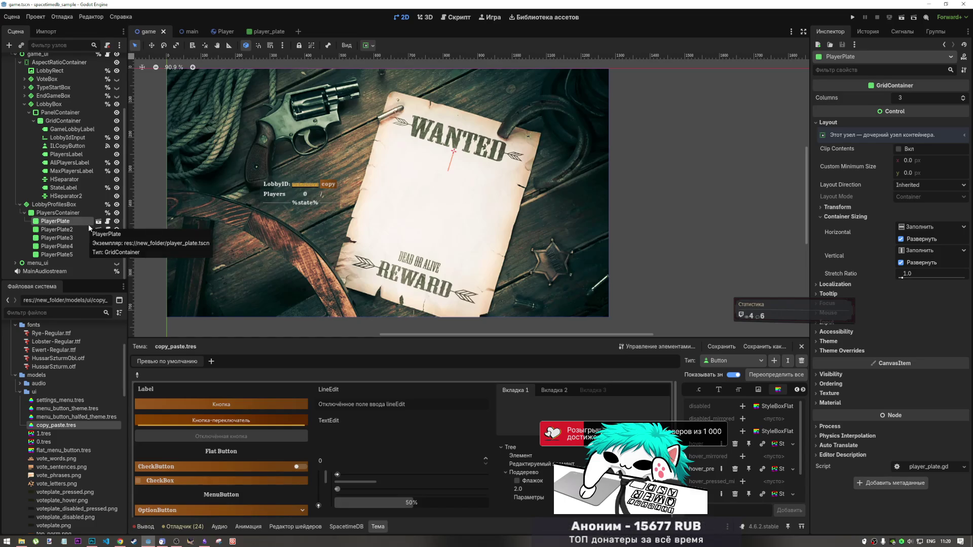
pyautogui.click(72, 213)
pyautogui.click(55, 204)
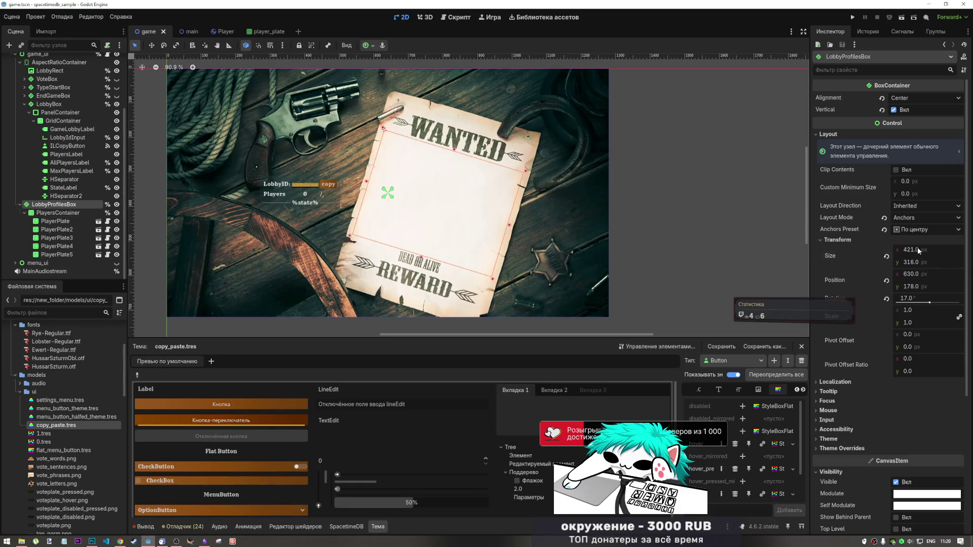
pyautogui.click(912, 249)
pyautogui.click(916, 250)
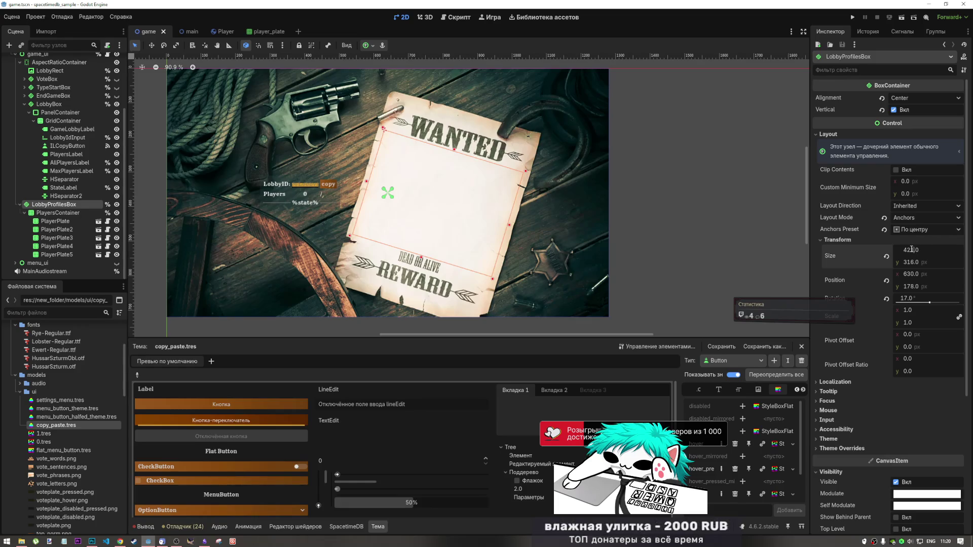
pyautogui.click(263, 31)
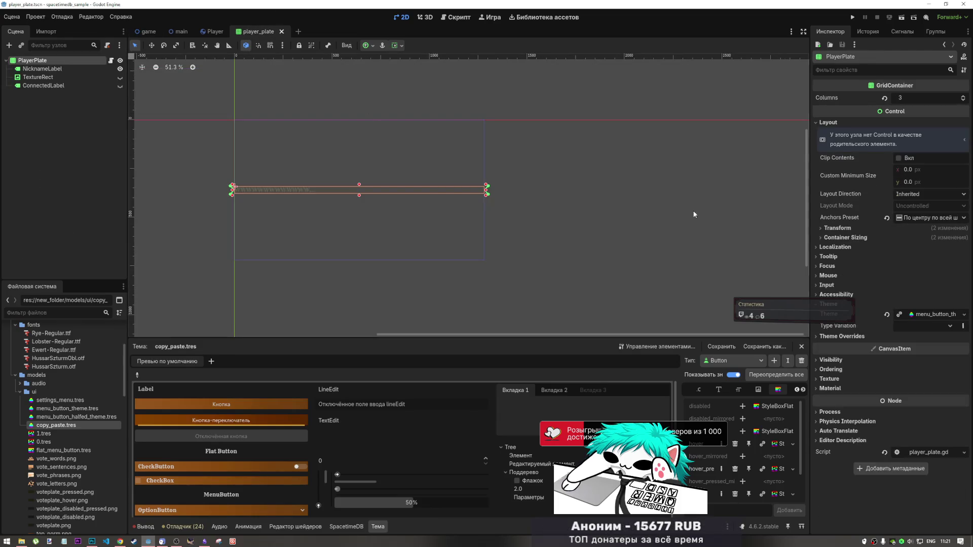
# Set NicknameLabel's Custom Minimum Size x to 400 and save player_plate.
pyautogui.click(38, 69)
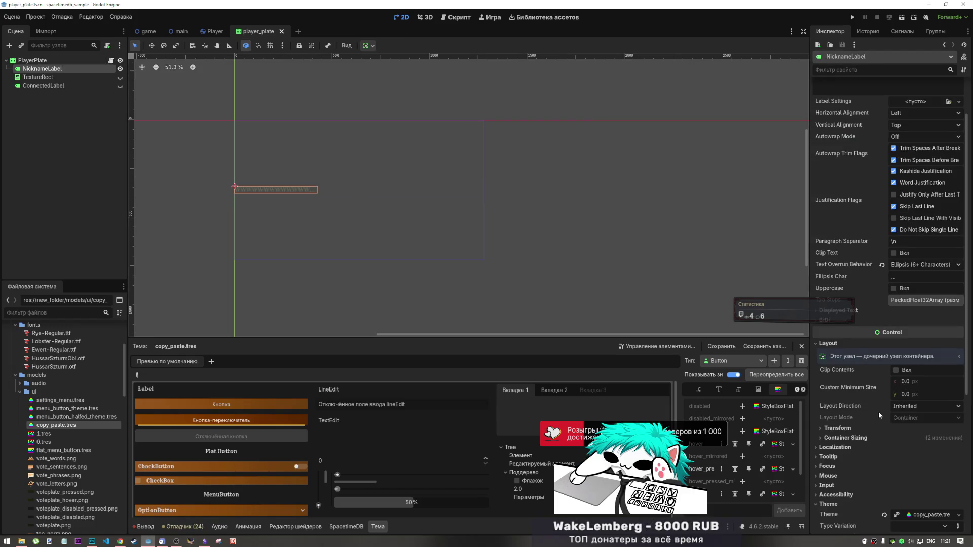
pyautogui.click(912, 382)
pyautogui.write('400')
pyautogui.press('Return')
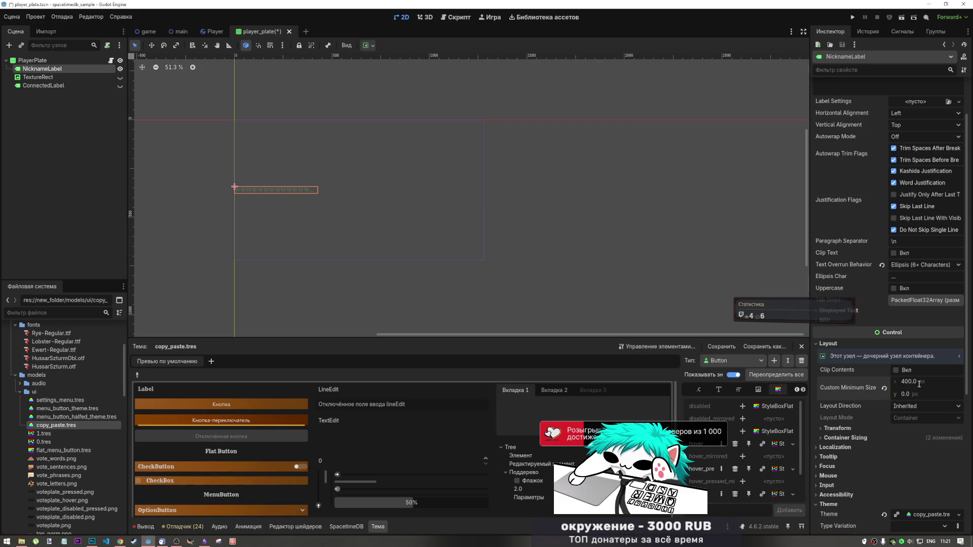
pyautogui.hotkey('ctrl', 's')
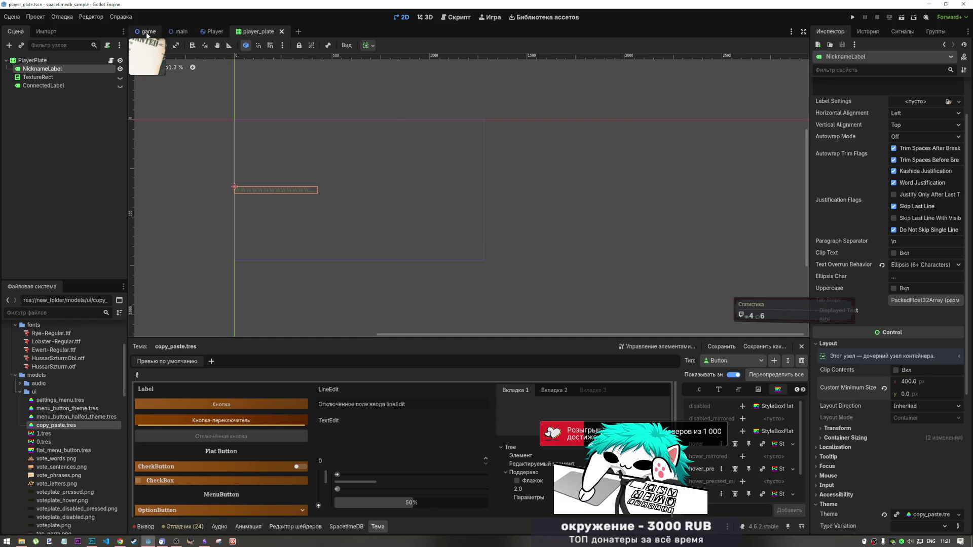
# Check the widened rows by selecting the first player plate on the poster.
pyautogui.hotkey('ctrl', 'Tab')
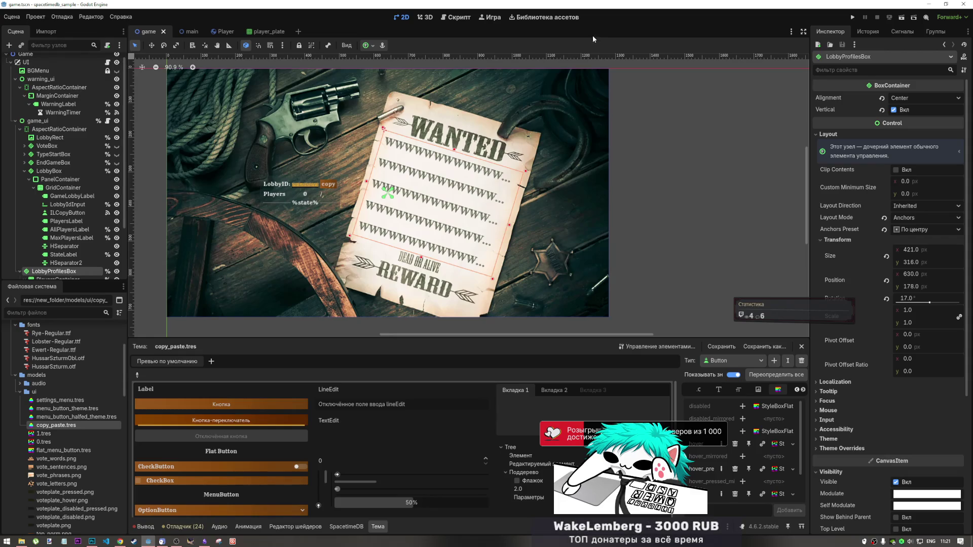
pyautogui.click(668, 199)
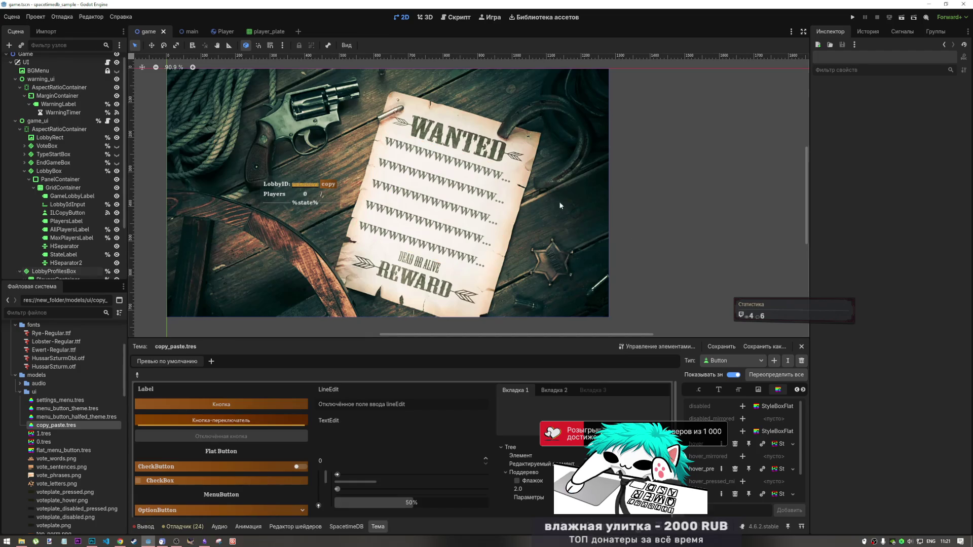
pyautogui.click(447, 160)
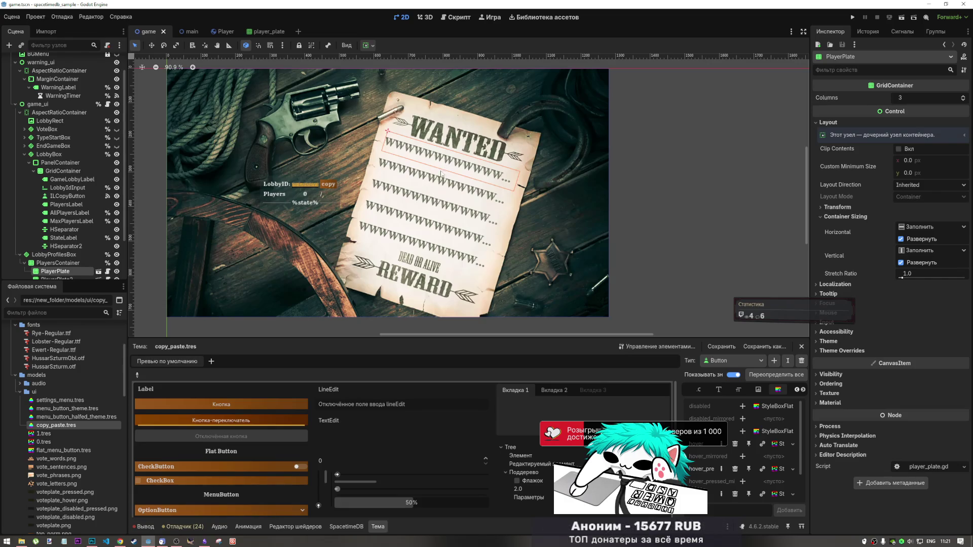
pyautogui.click(273, 35)
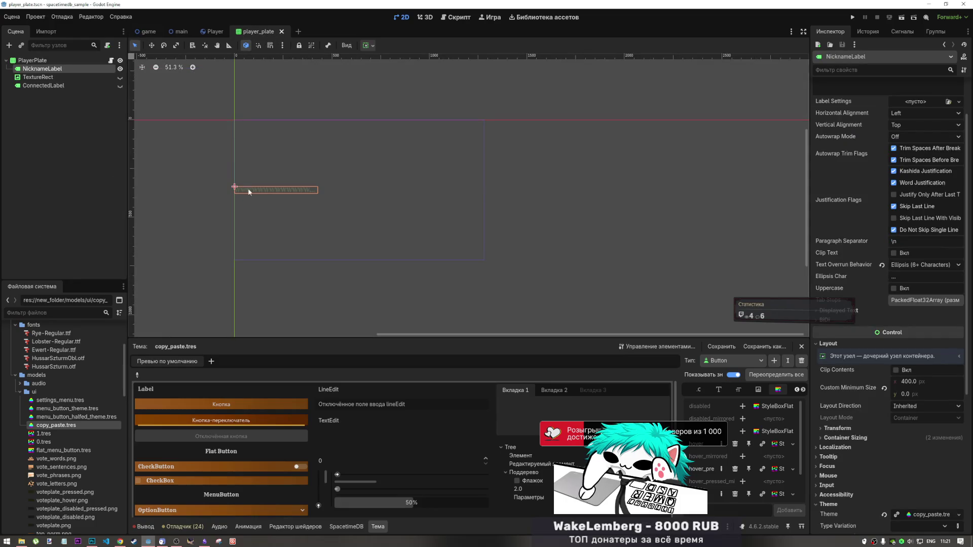
# Replace the label's W placeholder with %NICKNAME%, then save and close player_plate.
pyautogui.scroll(2, 858, 129)
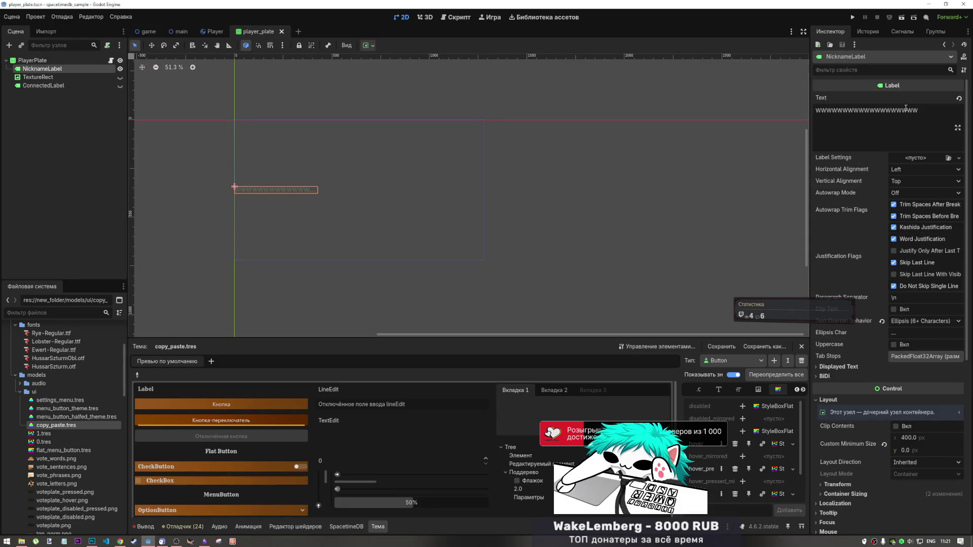
pyautogui.click(918, 321)
pyautogui.click(918, 321)
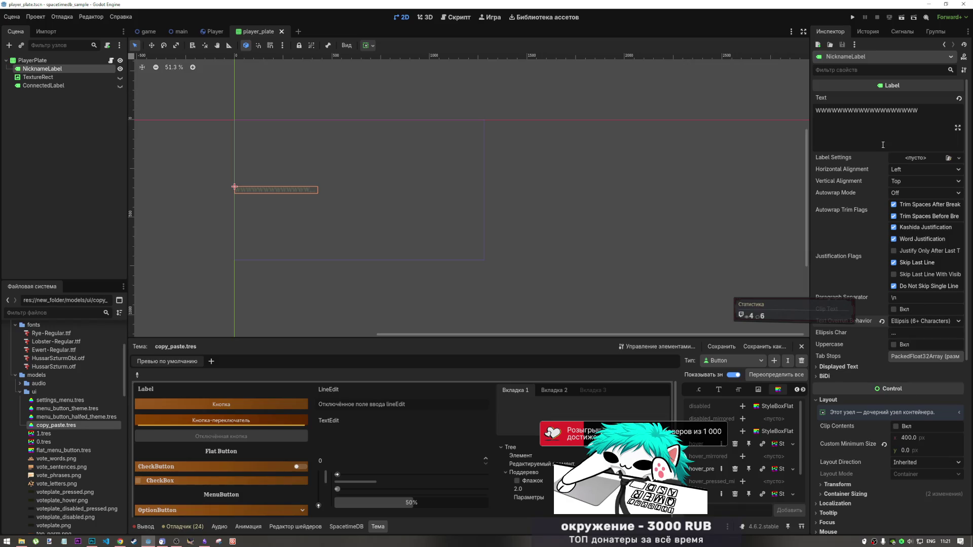
pyautogui.doubleClick(866, 111)
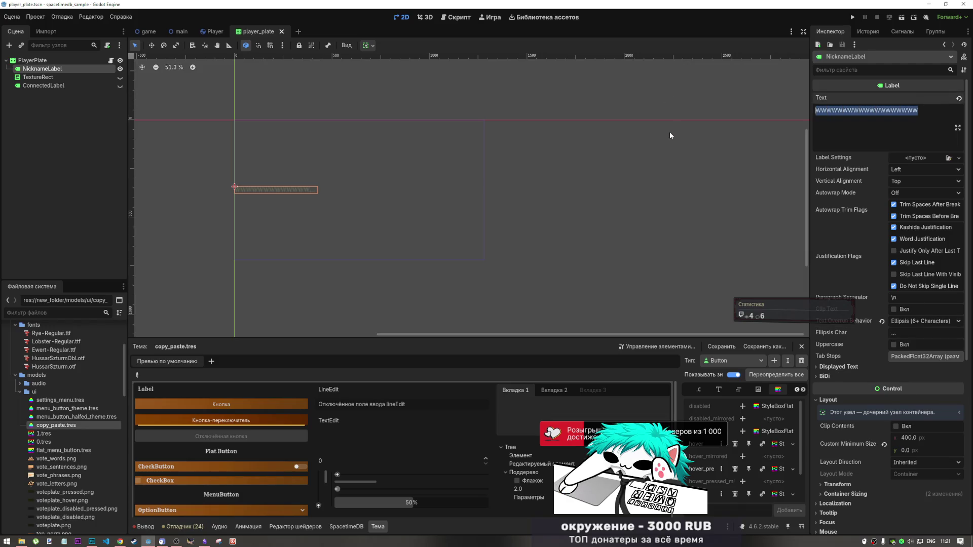
pyautogui.write('%')
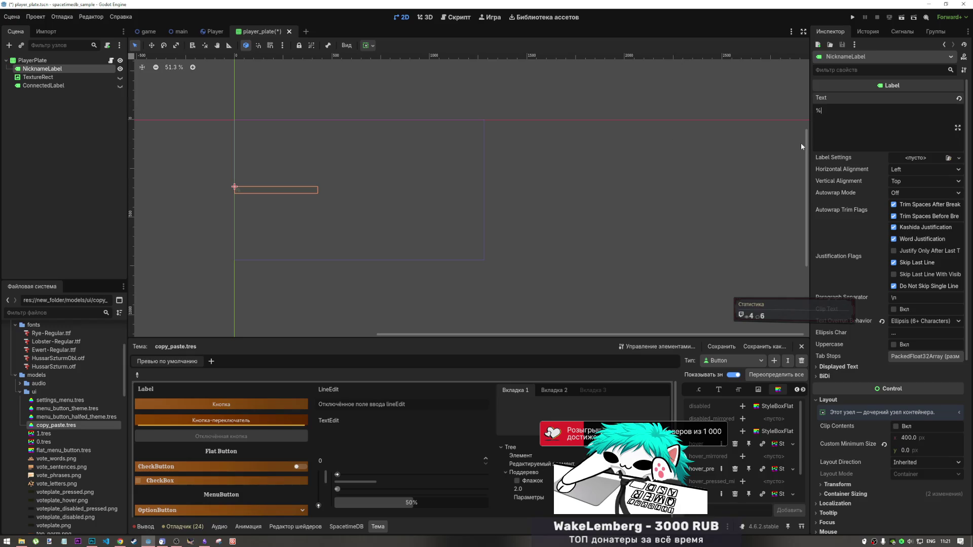
pyautogui.write('NICKNAME')
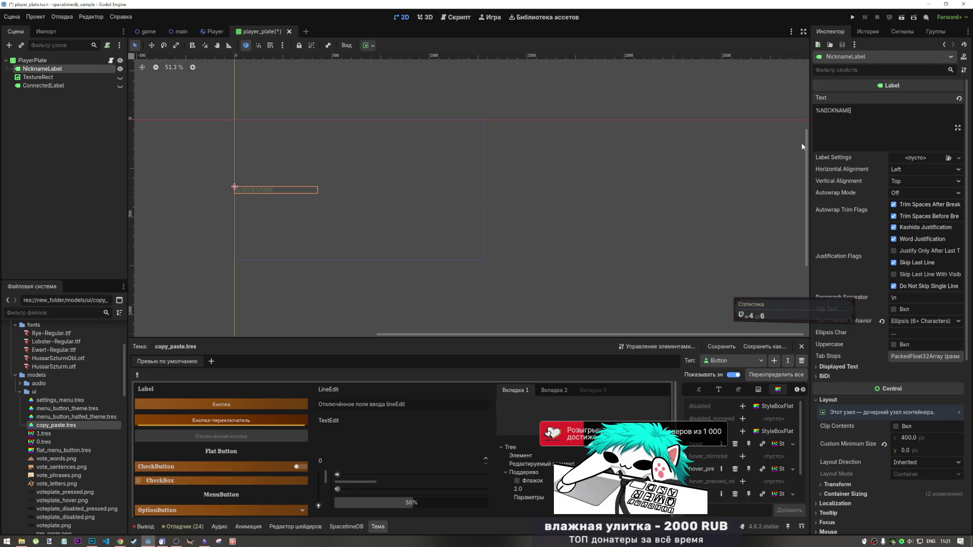
pyautogui.write('%')
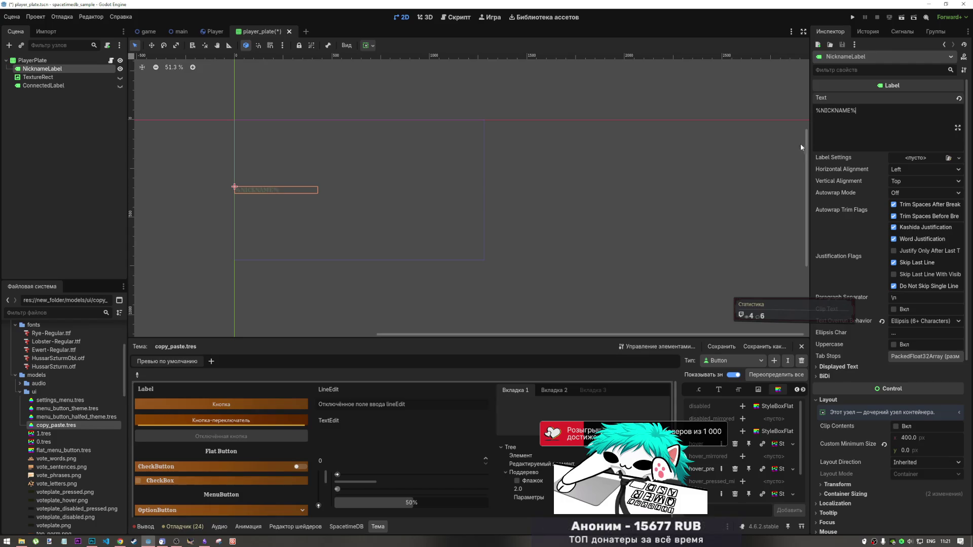
pyautogui.hotkey('ctrl', 's')
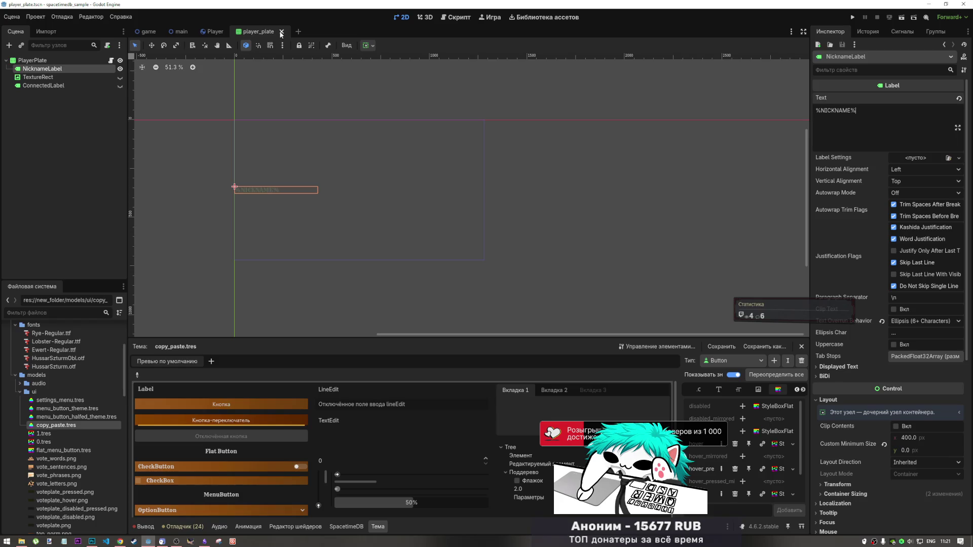
pyautogui.click(282, 32)
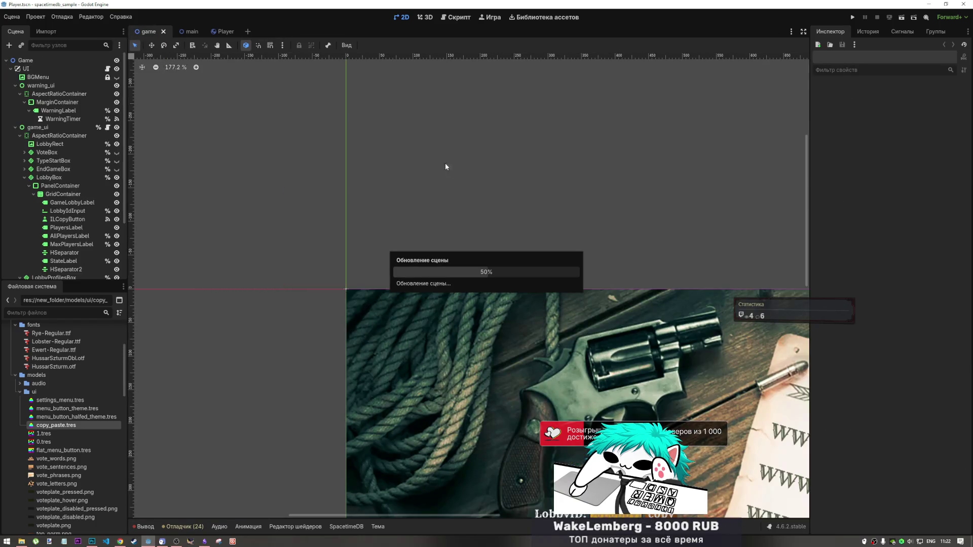
# Reopen player_plate, give the nickname label centre horizontal alignment, and save.
pyautogui.scroll(3, 441, 199)
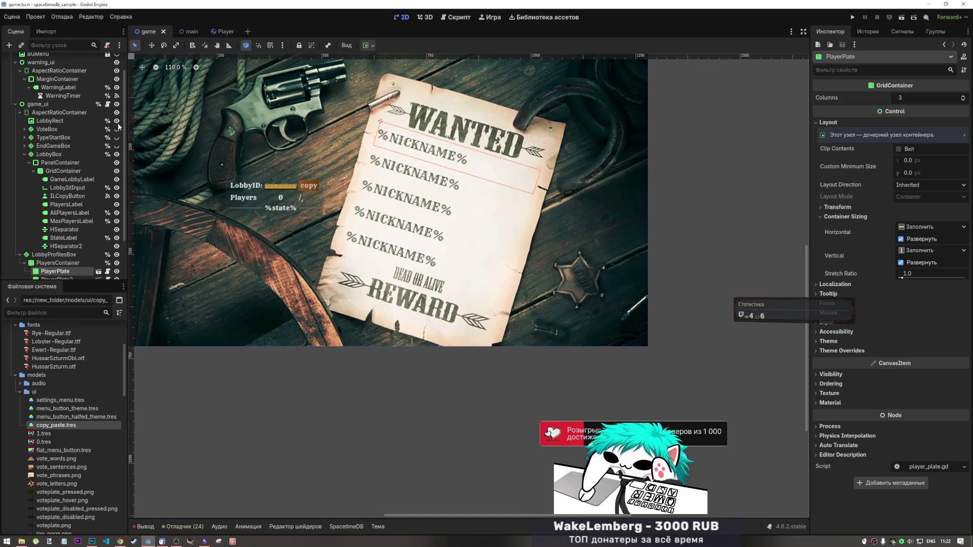
pyautogui.click(99, 271)
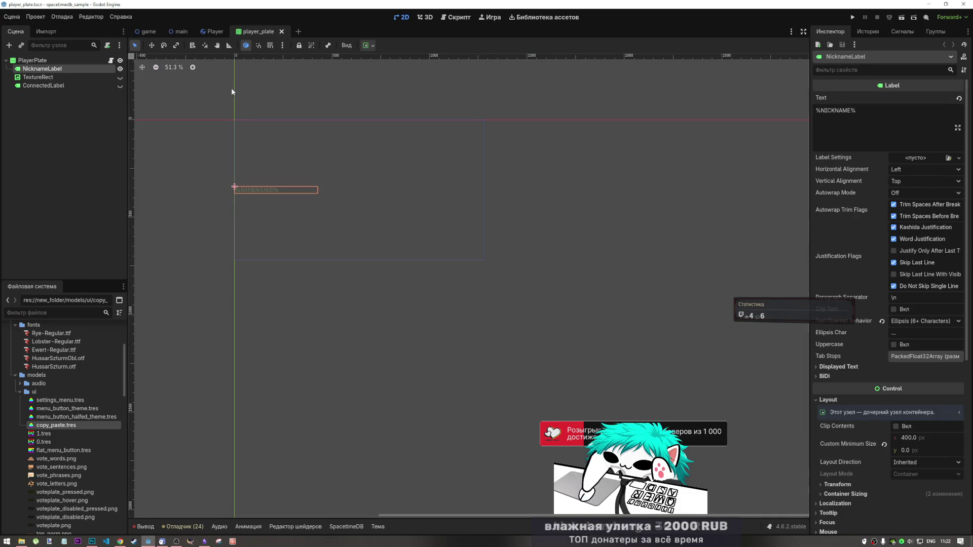
pyautogui.click(369, 45)
pyautogui.click(401, 74)
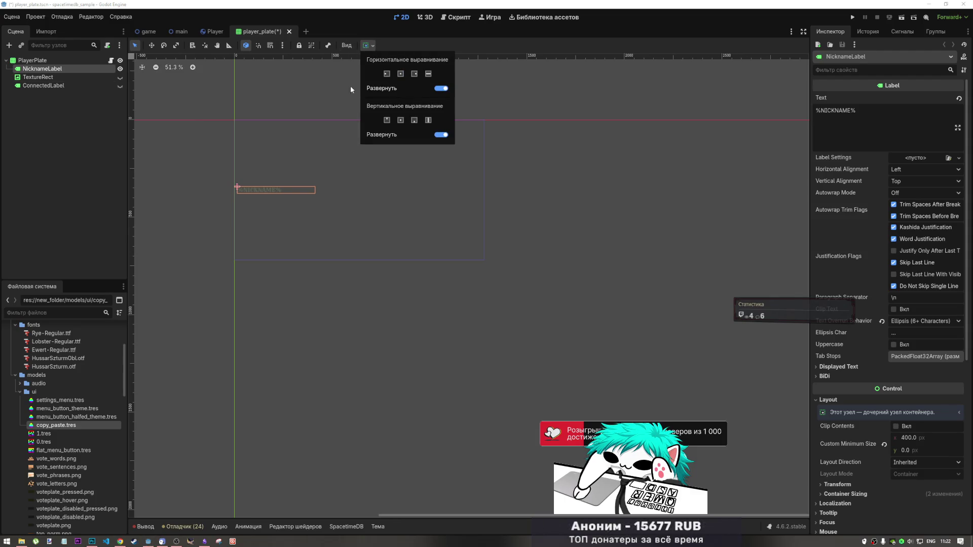
pyautogui.click(271, 91)
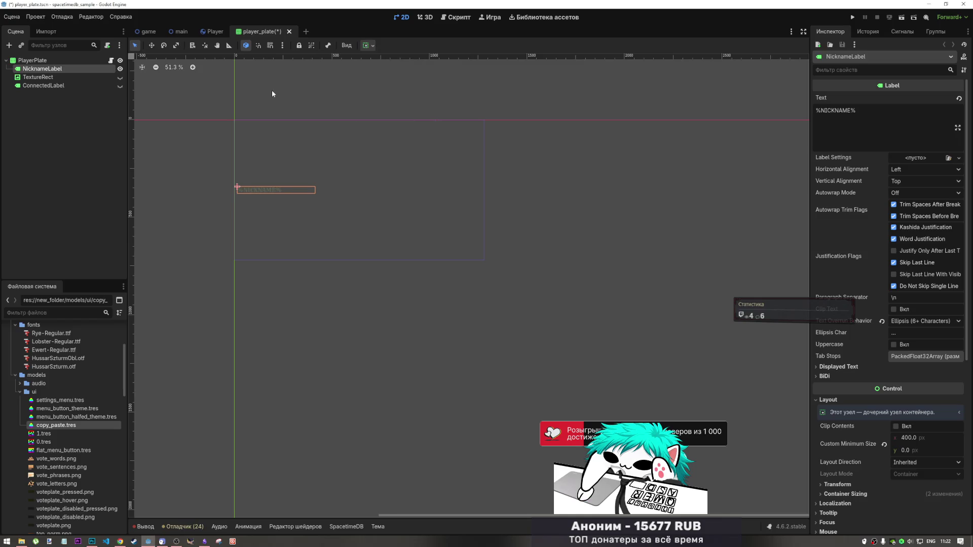
pyautogui.hotkey('ctrl', 's')
pyautogui.click(49, 60)
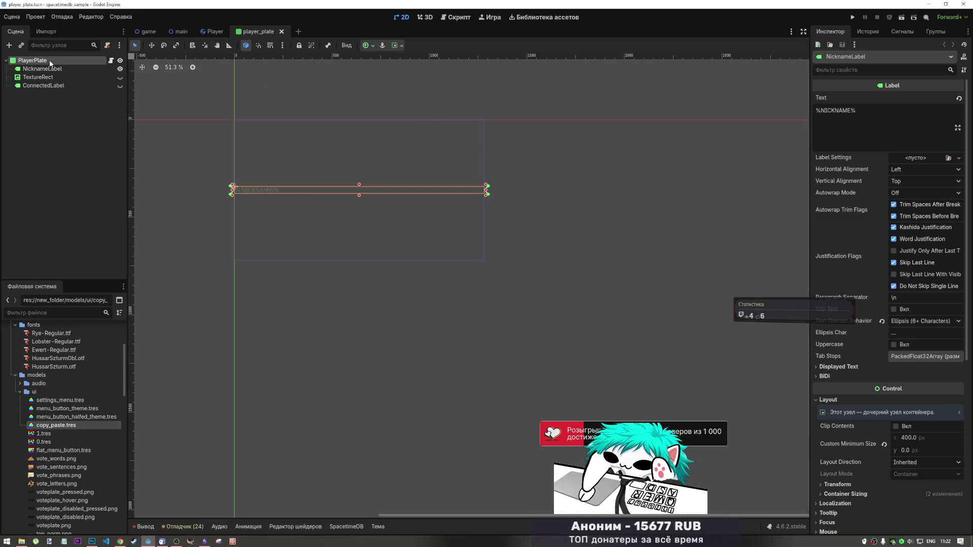
# Apply the Center anchor preset to the PlayerPlate root twice, saving after each.
pyautogui.click(375, 45)
pyautogui.click(406, 86)
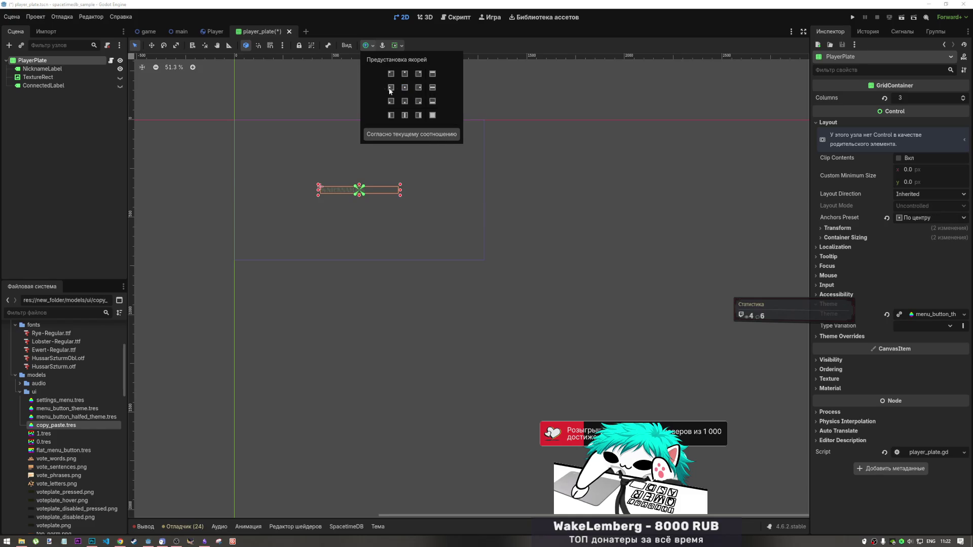
pyautogui.click(317, 77)
pyautogui.hotkey('ctrl', 's')
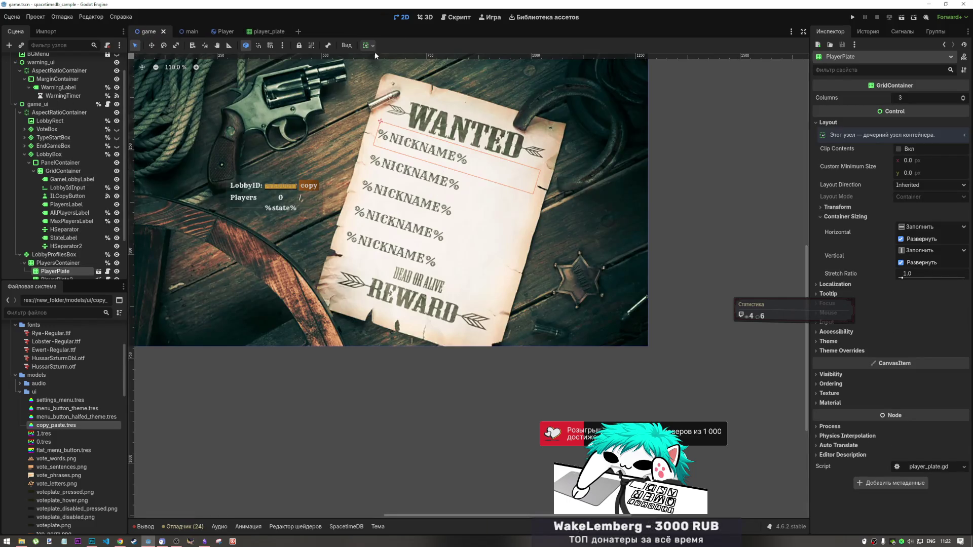
pyautogui.click(274, 32)
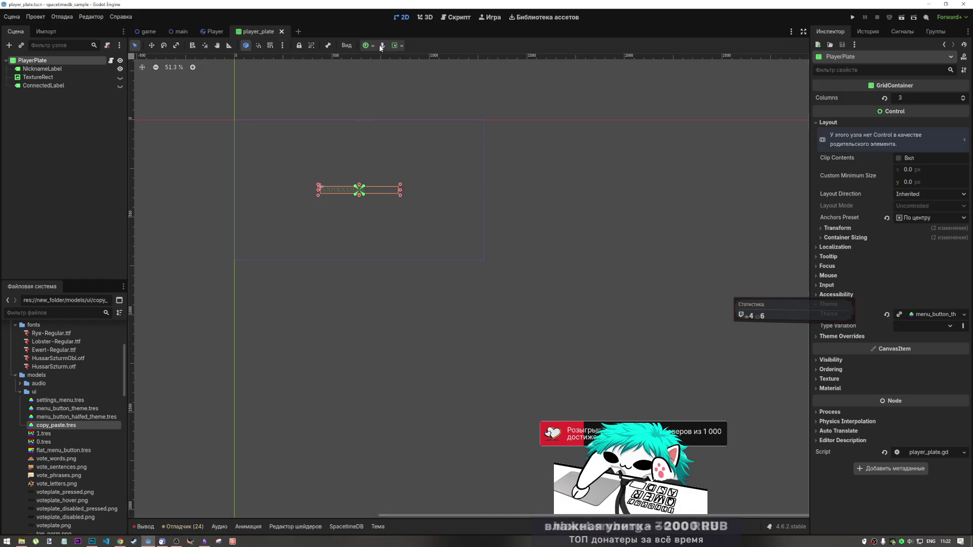
pyautogui.click(406, 86)
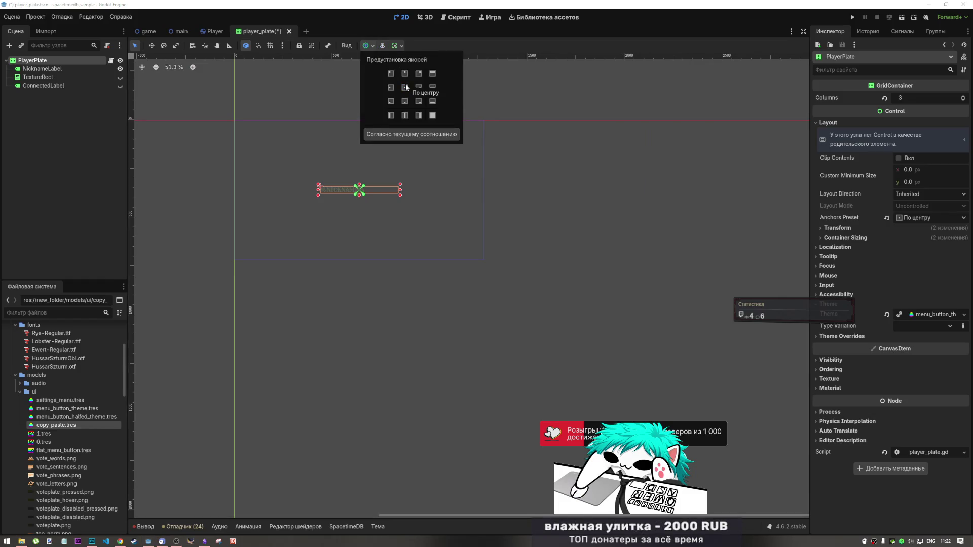
pyautogui.hotkey('ctrl', 's')
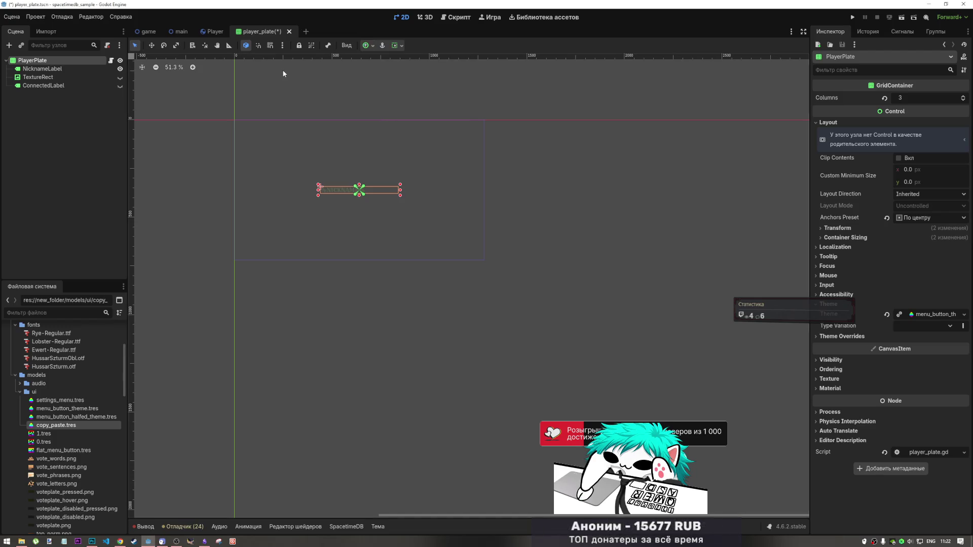
pyautogui.hotkey('ctrl', 'Tab')
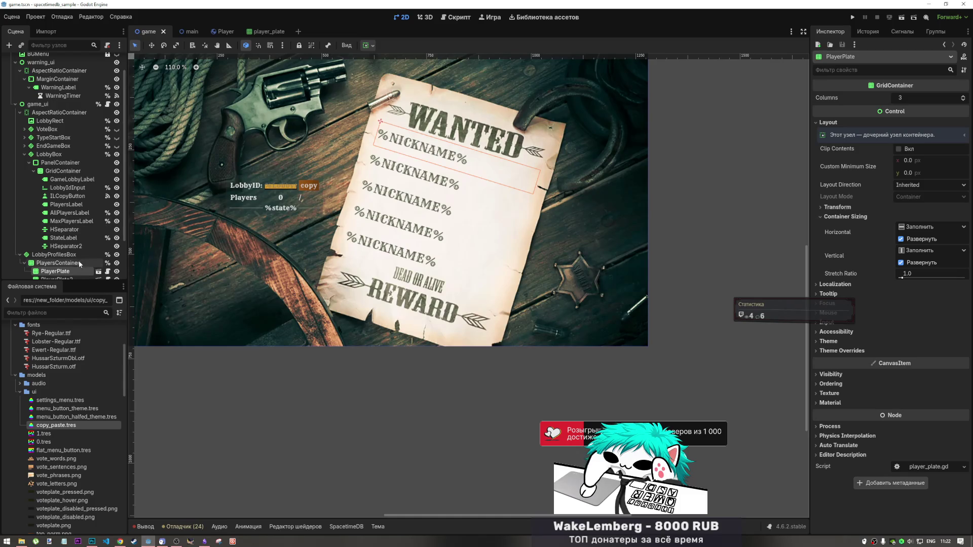
# Try centre and left horizontal alignments for the nickname rows in PlayersContainer.
pyautogui.click(87, 264)
pyautogui.click(365, 46)
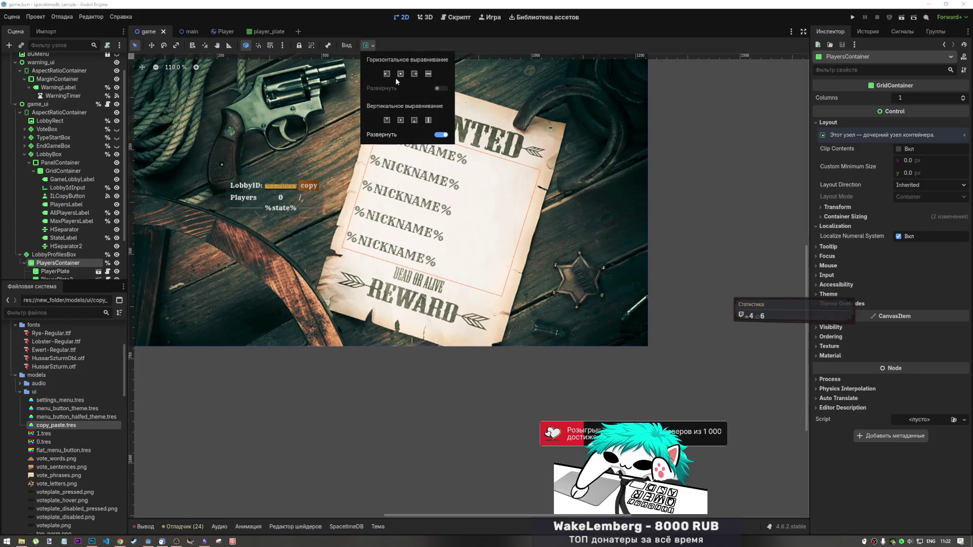
pyautogui.click(401, 74)
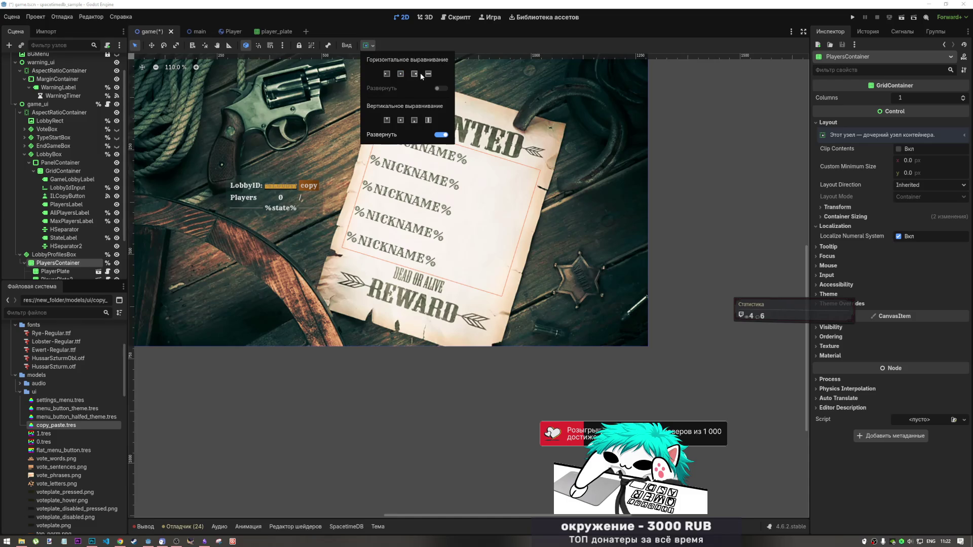
pyautogui.click(420, 74)
pyautogui.click(400, 74)
pyautogui.click(386, 74)
pyautogui.click(401, 74)
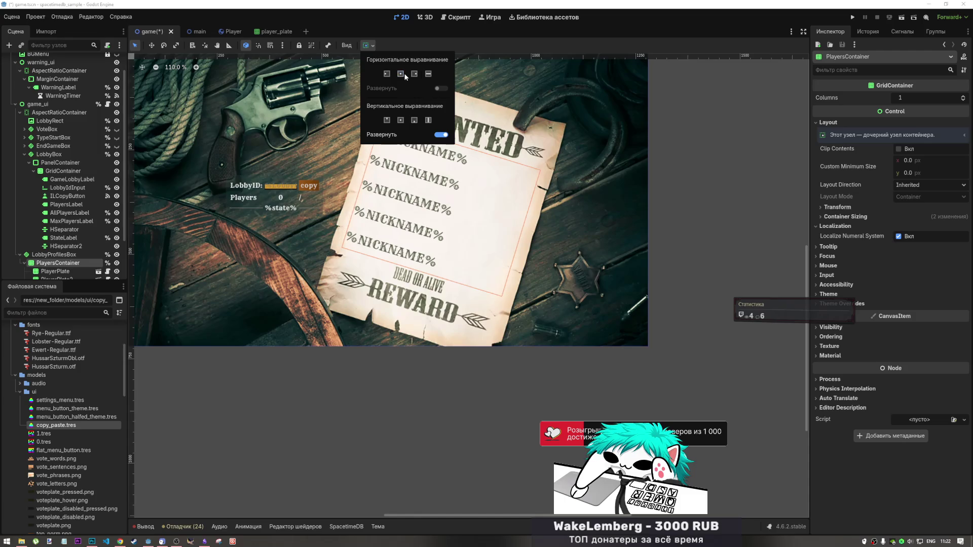
pyautogui.click(386, 74)
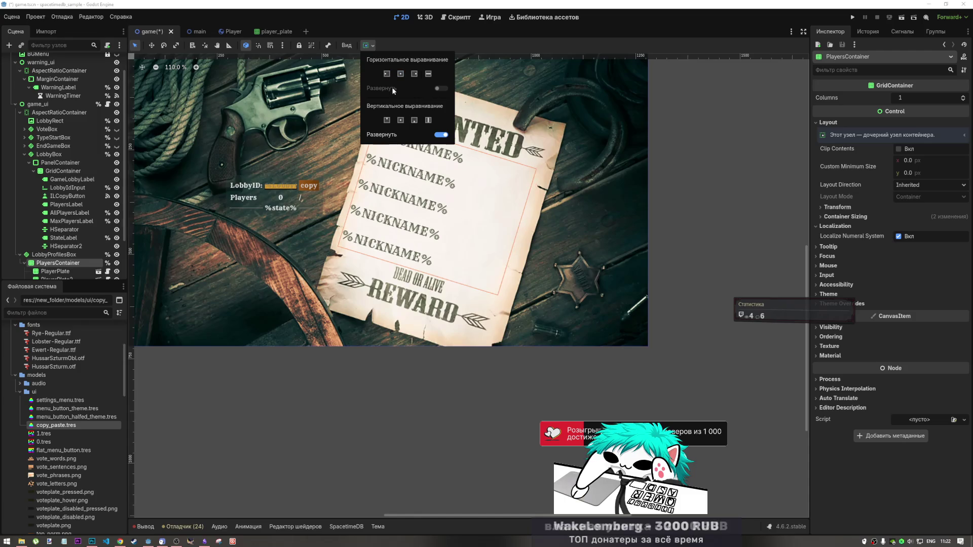
# Set the first PlayerPlate to end horizontal alignment and toggle its expand settings.
pyautogui.scroll(-3, 68, 273)
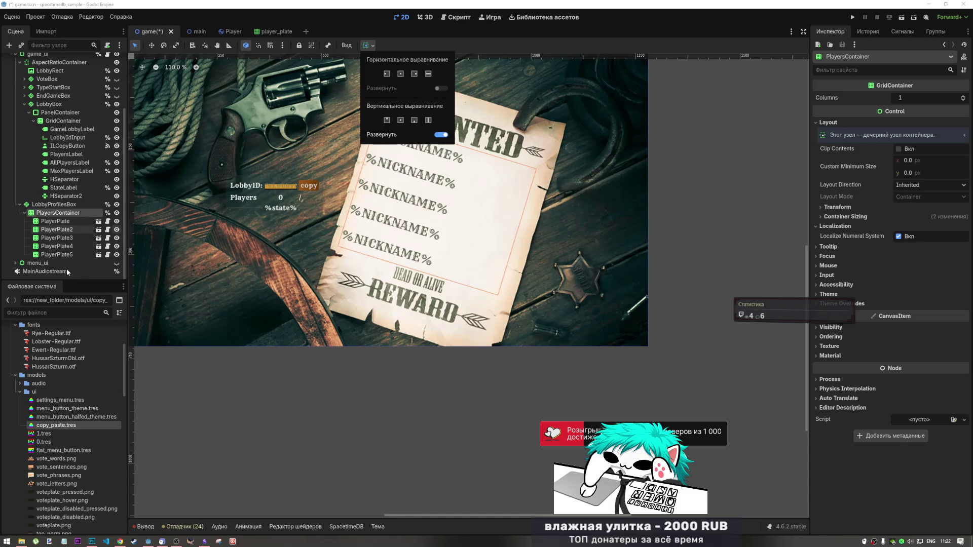
pyautogui.click(67, 219)
pyautogui.click(69, 221)
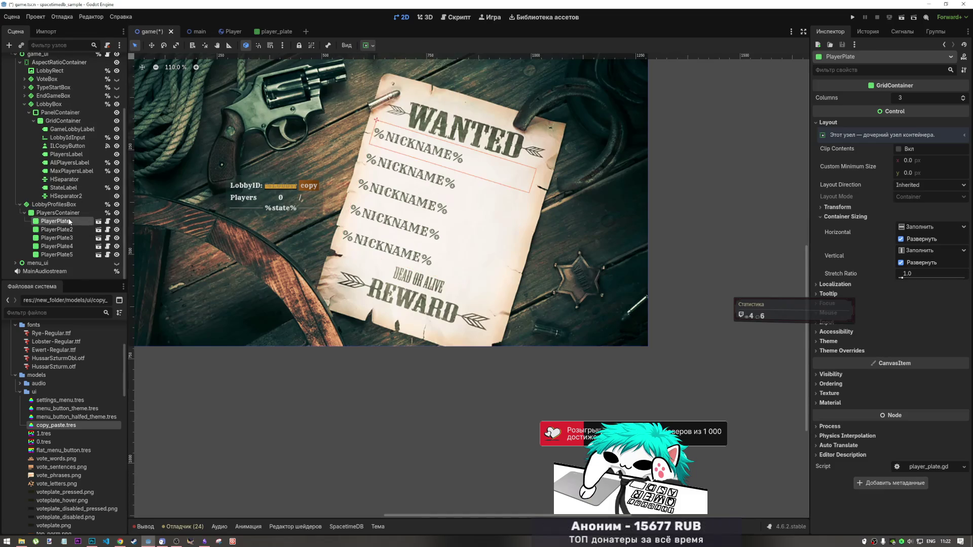
pyautogui.click(372, 45)
pyautogui.click(413, 74)
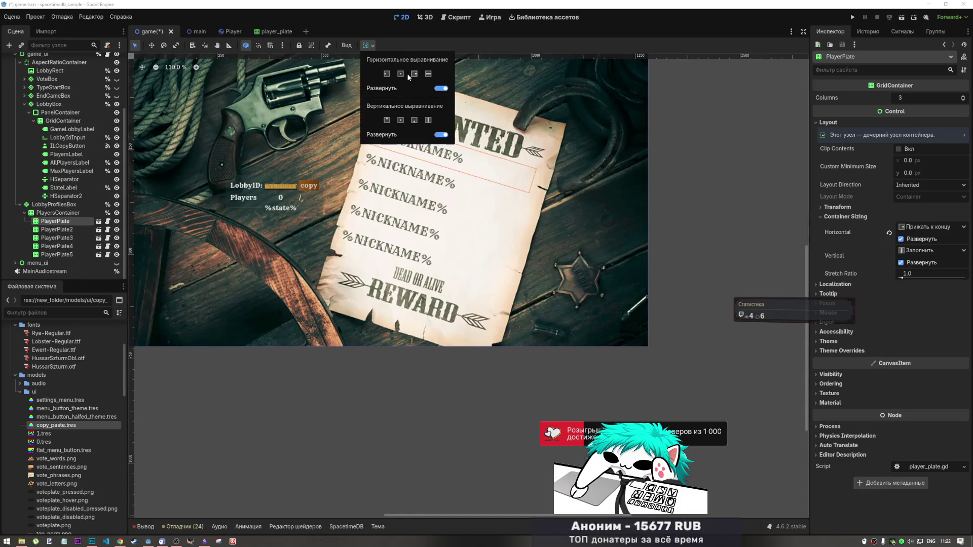
pyautogui.click(441, 89)
pyautogui.click(441, 135)
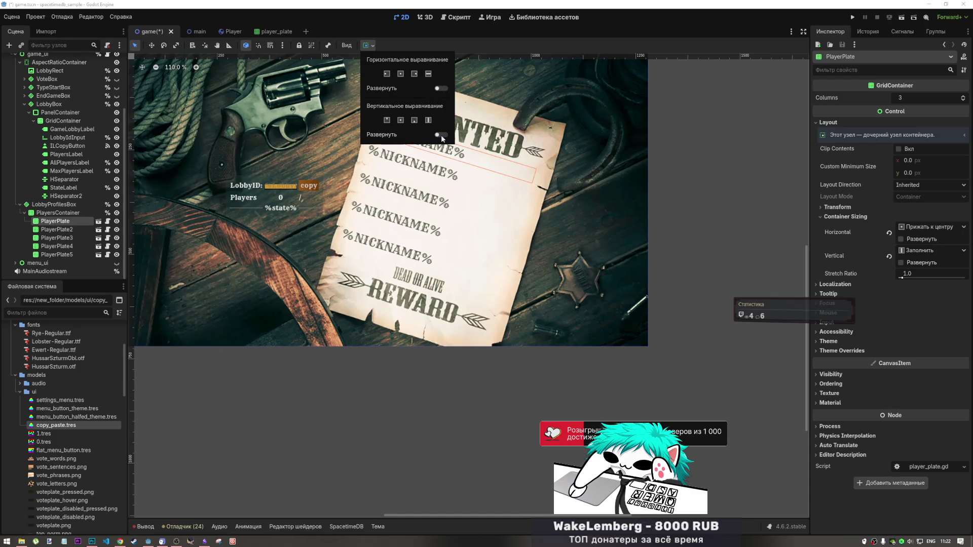
pyautogui.click(441, 135)
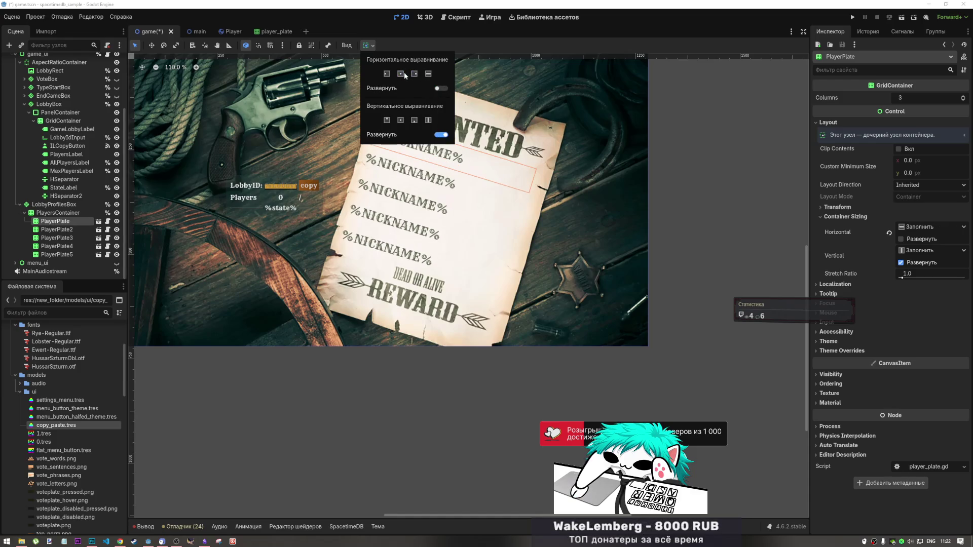
pyautogui.click(202, 62)
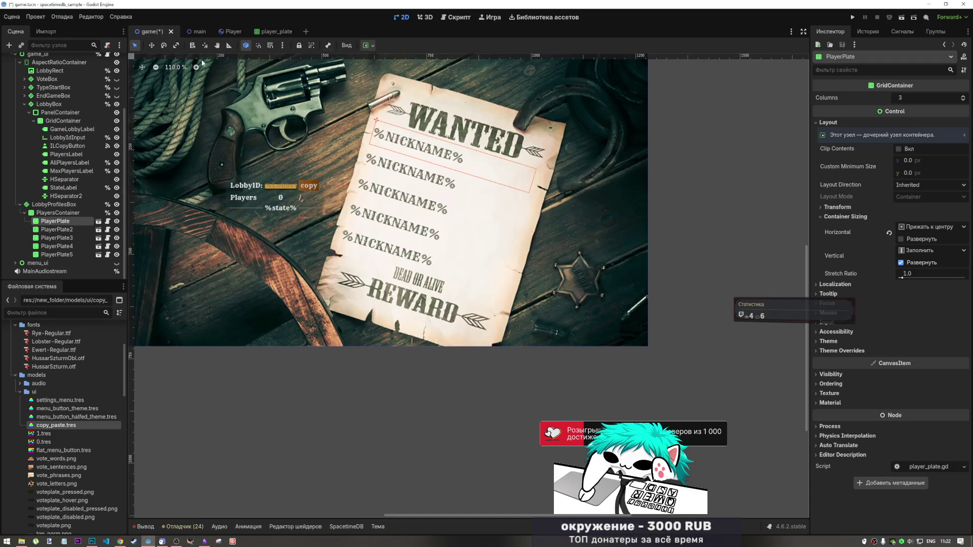
# Delete the first PlayerPlate instance, leaving four %NICKNAME% rows on the poster.
pyautogui.click(72, 214)
pyautogui.click(72, 219)
pyautogui.press('Delete')
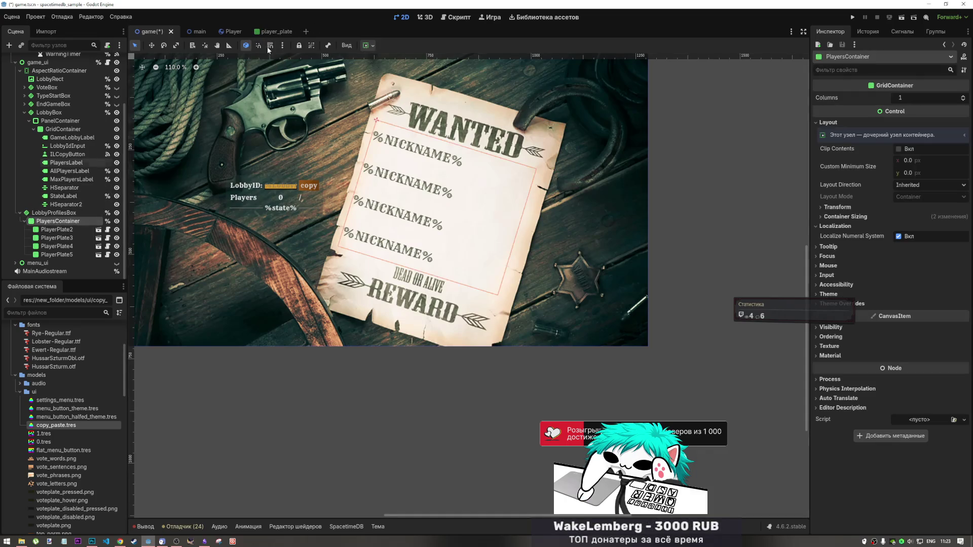
pyautogui.click(268, 32)
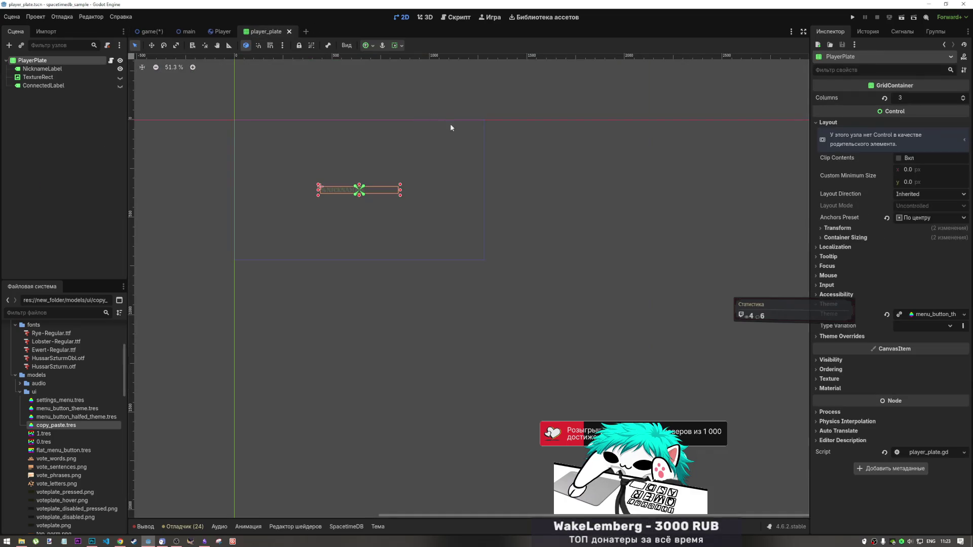
# Anchor PlayerPlate full width across its vertical centre and save.
pyautogui.click(375, 44)
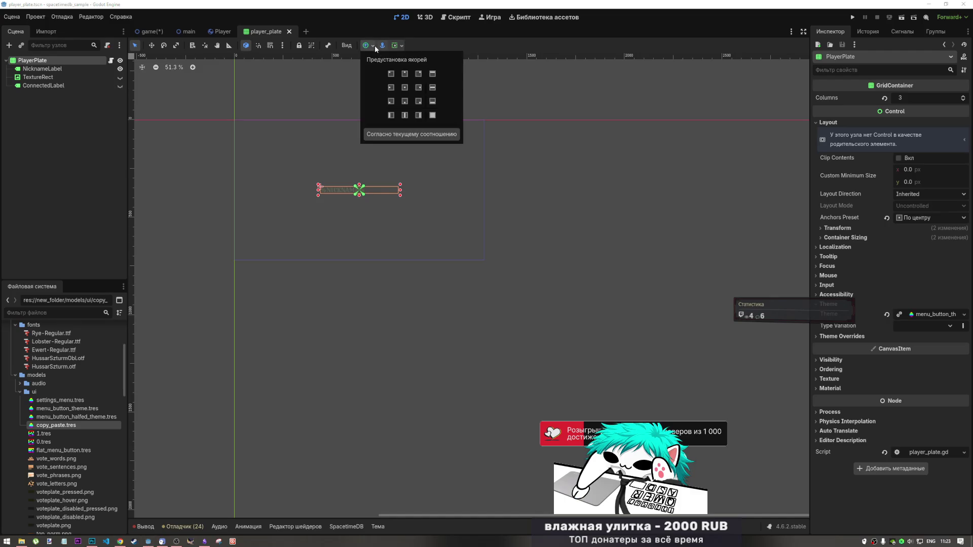
pyautogui.click(432, 88)
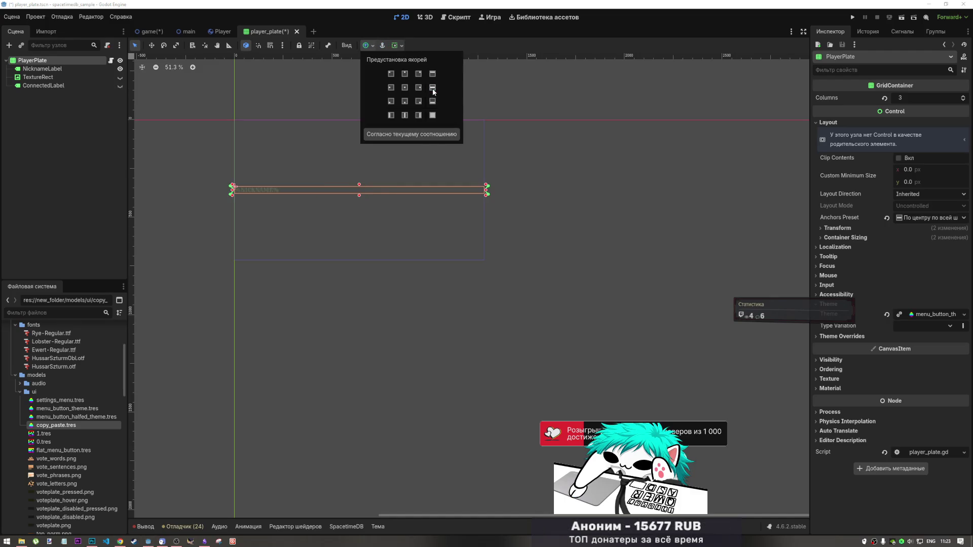
pyautogui.hotkey('ctrl', 's')
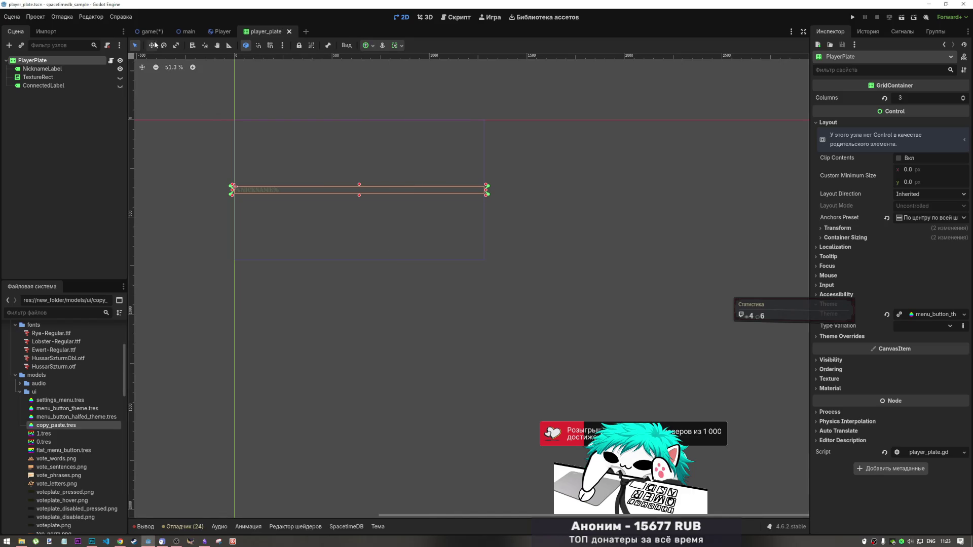
# Turn off horizontal expand for the NicknameLabel.
pyautogui.click(45, 70)
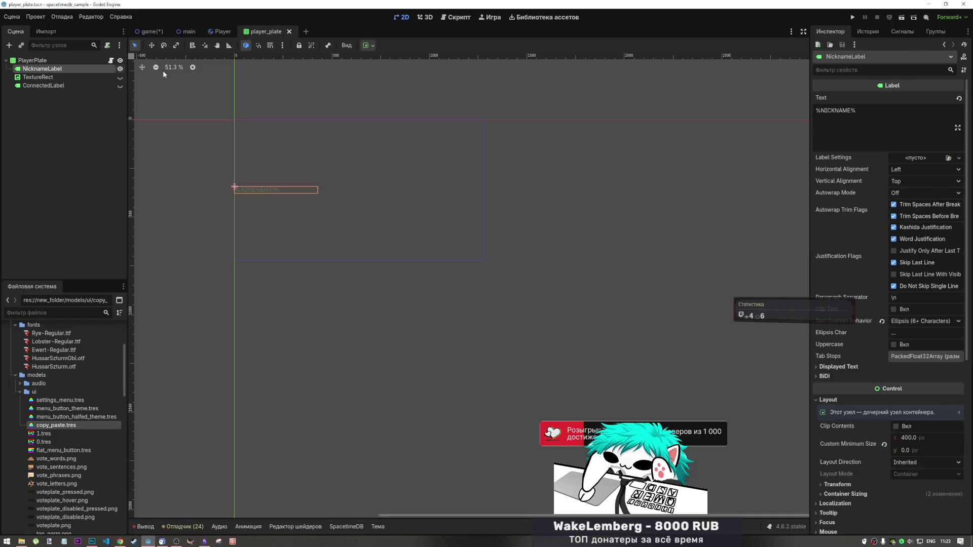
pyautogui.click(367, 45)
pyautogui.click(401, 74)
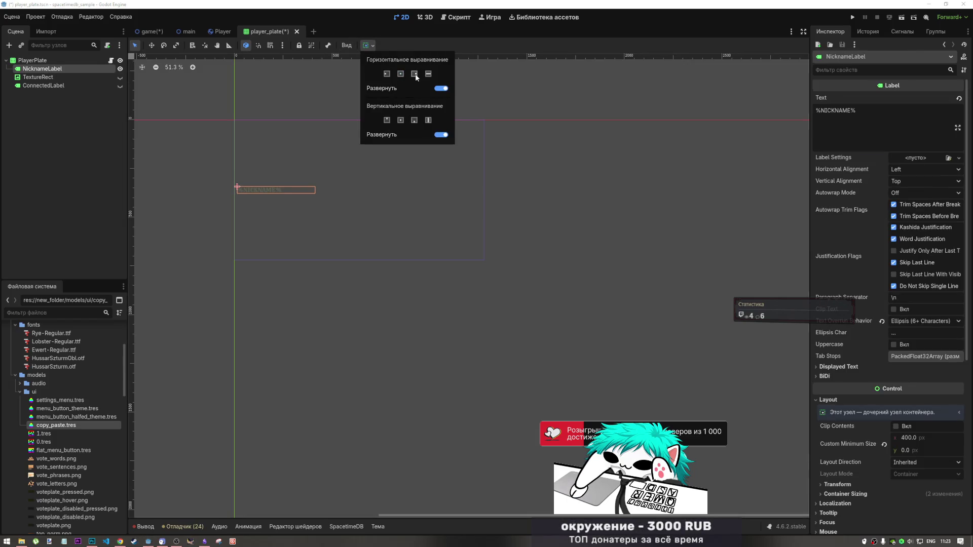
pyautogui.click(439, 89)
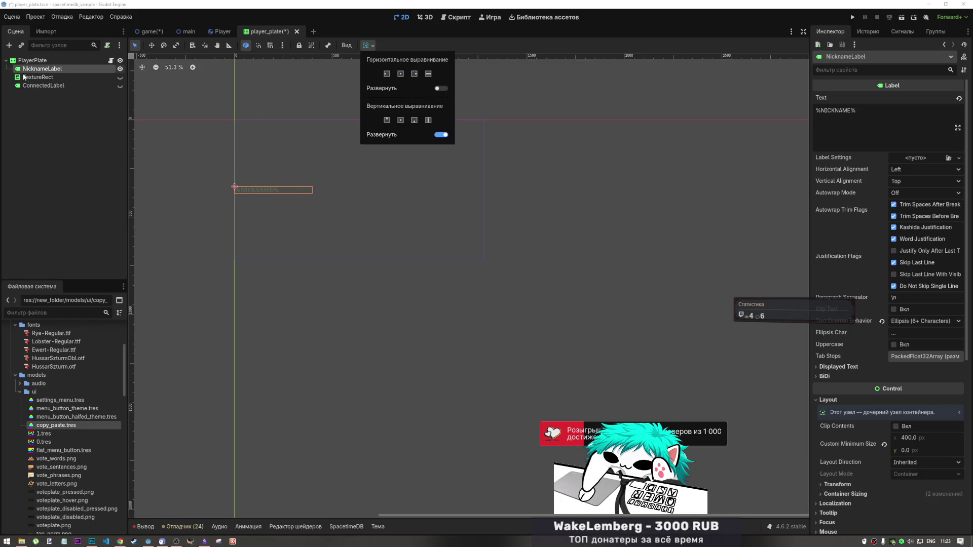
pyautogui.click(41, 69)
# Turn off PlayerPlate's vertical expand and change its horizontal alignment.
pyautogui.click(40, 61)
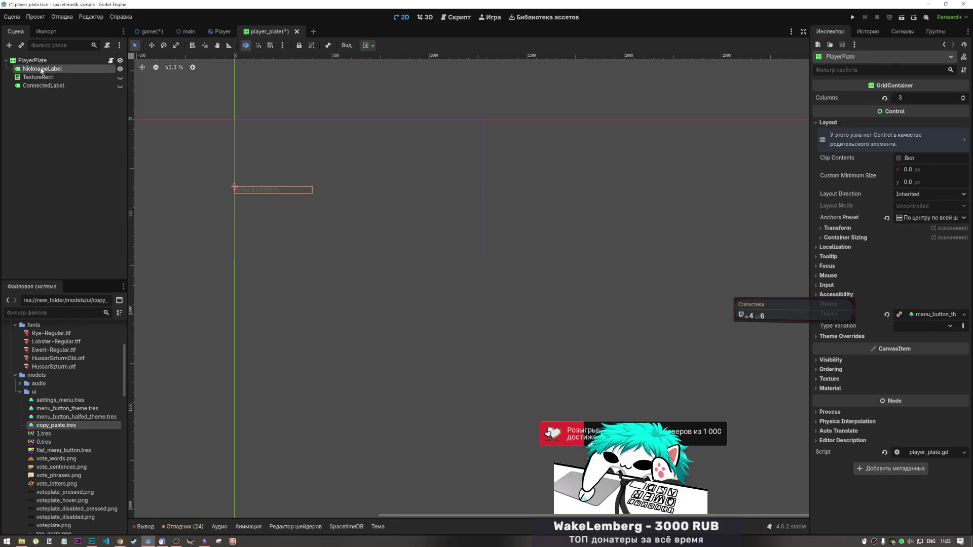
pyautogui.click(41, 69)
pyautogui.click(40, 61)
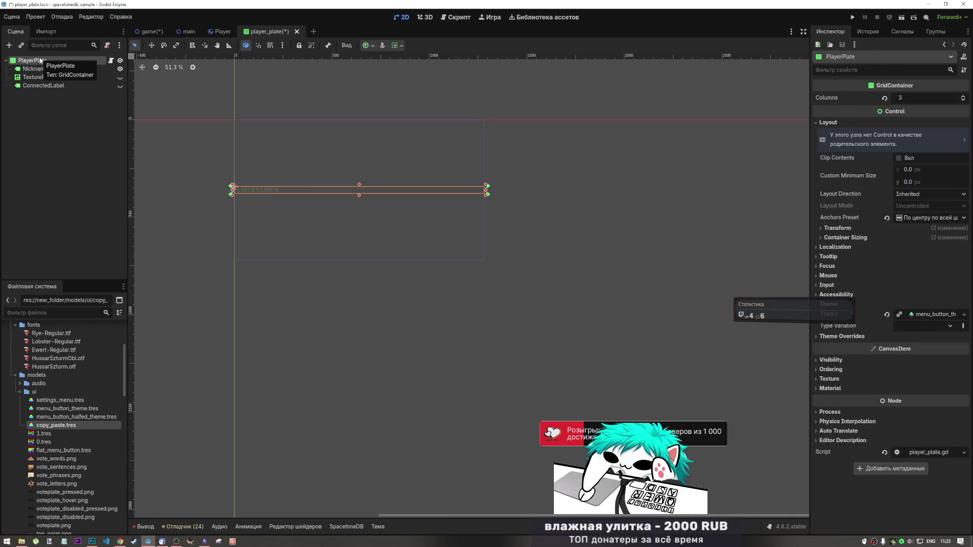
pyautogui.click(44, 69)
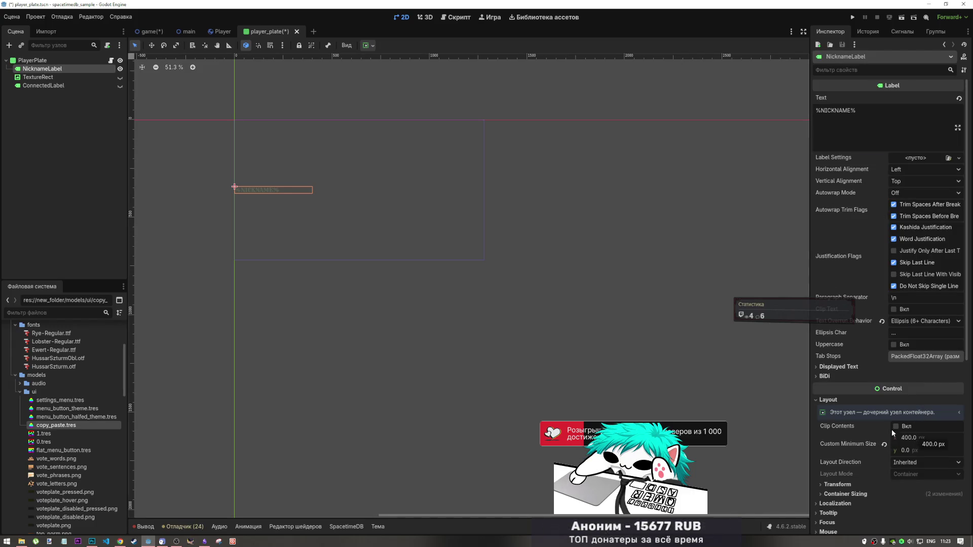
pyautogui.click(32, 60)
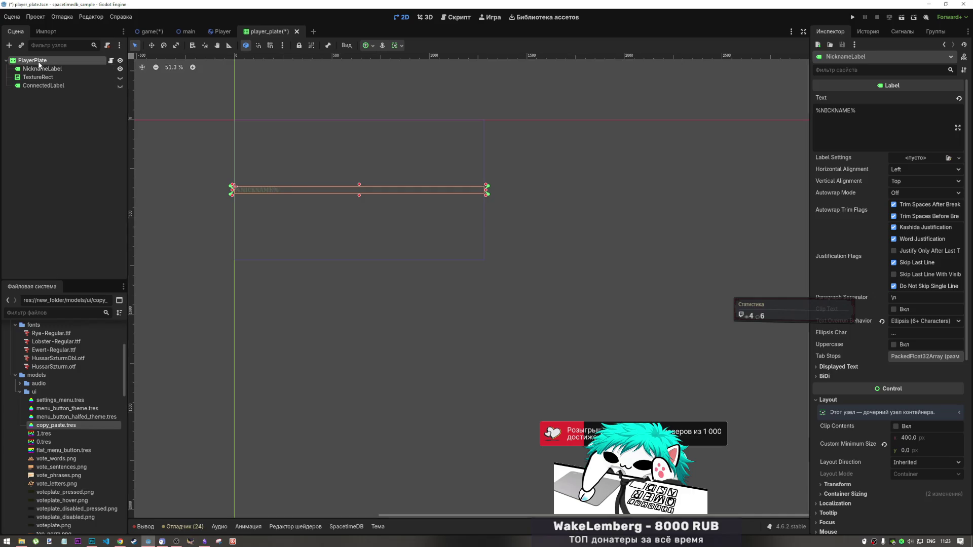
pyautogui.click(398, 46)
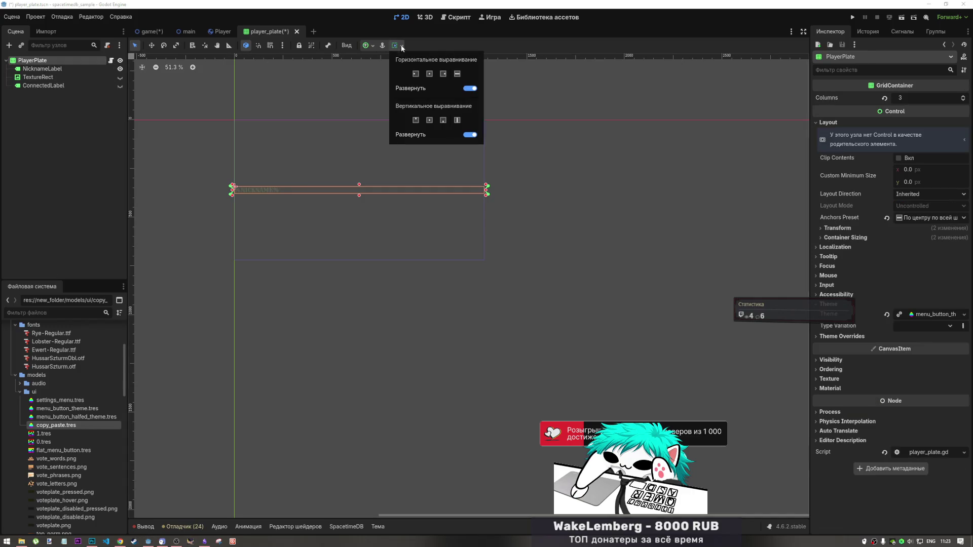
pyautogui.click(466, 135)
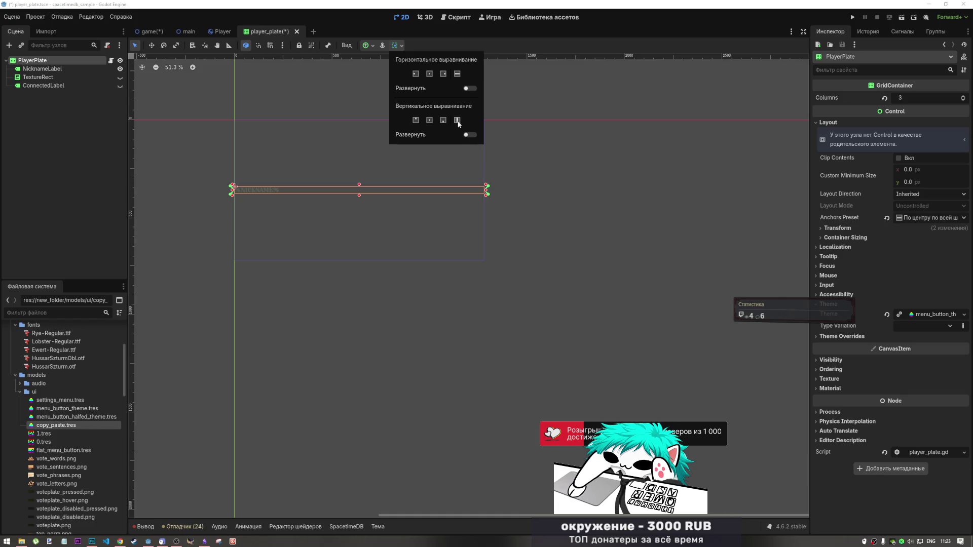
pyautogui.click(443, 74)
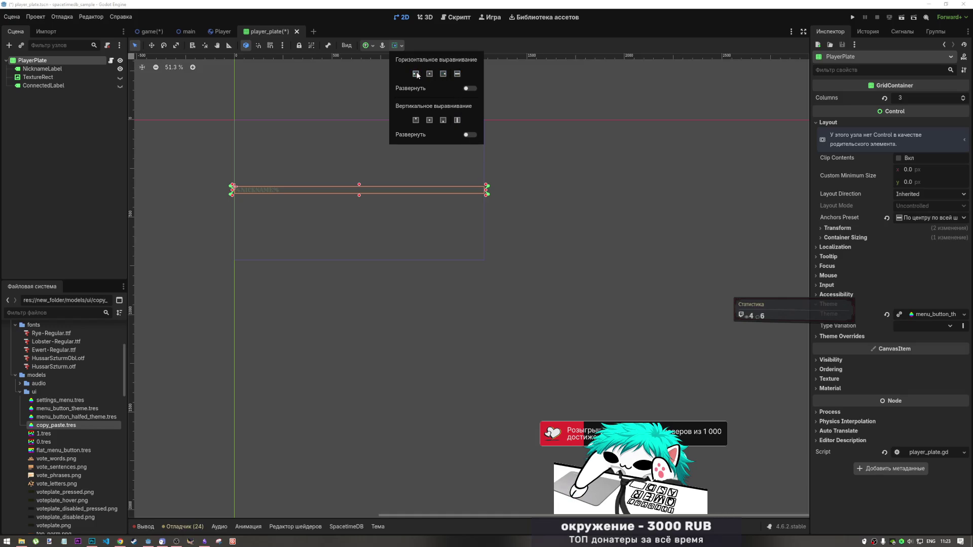
pyautogui.click(554, 175)
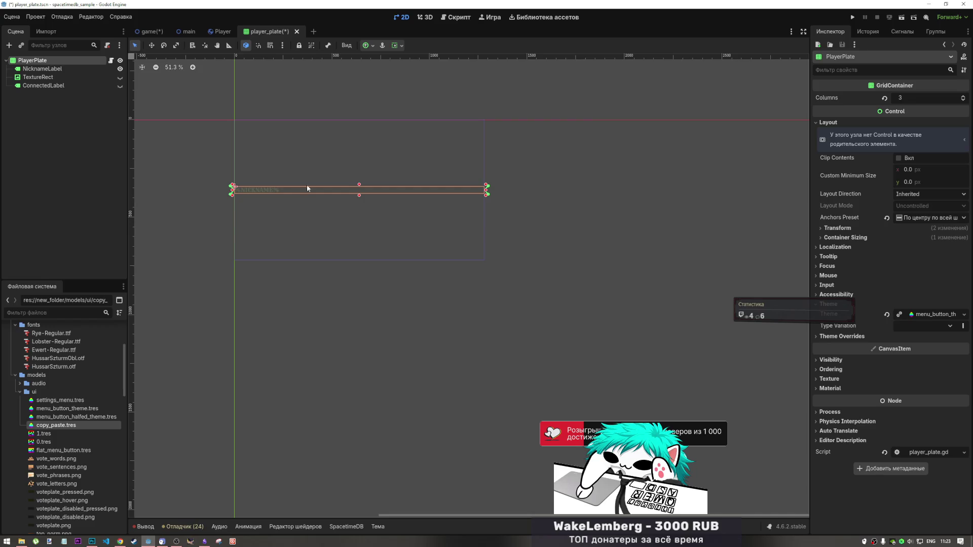
# Try the Top Left anchor preset, then settle on Top Center for PlayerPlate and save.
pyautogui.click(373, 45)
pyautogui.click(390, 75)
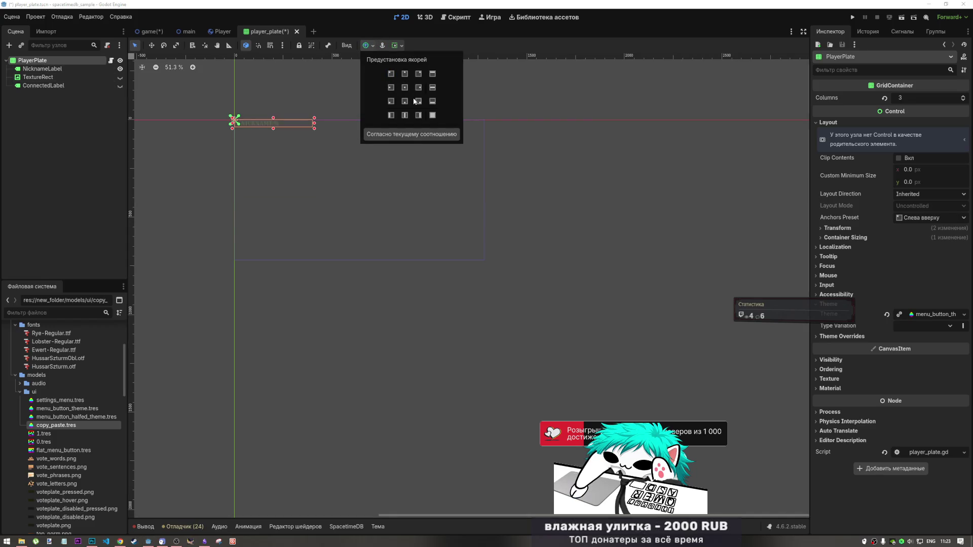
pyautogui.click(263, 84)
pyautogui.hotkey('ctrl', 's')
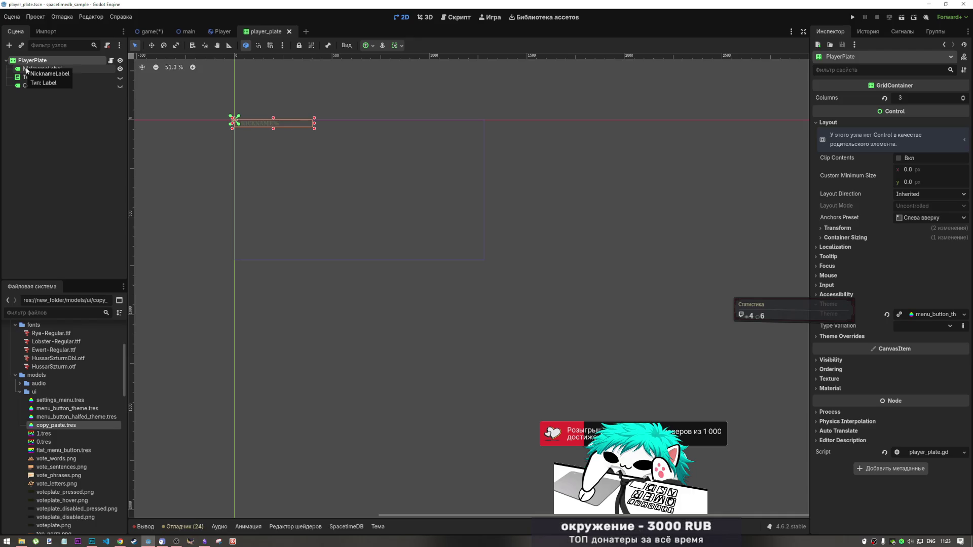
pyautogui.click(375, 46)
pyautogui.click(406, 70)
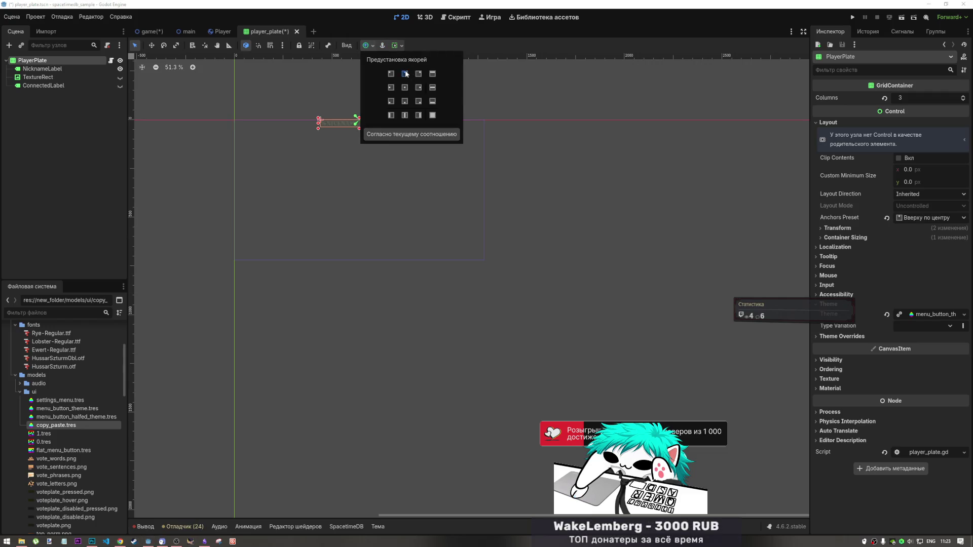
pyautogui.click(281, 118)
pyautogui.hotkey('ctrl', 's')
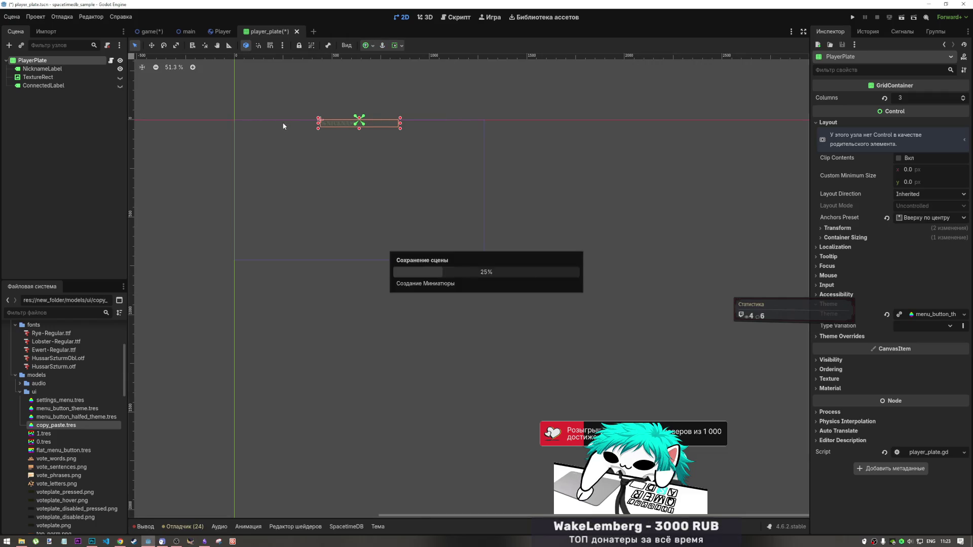
pyautogui.click(339, 124)
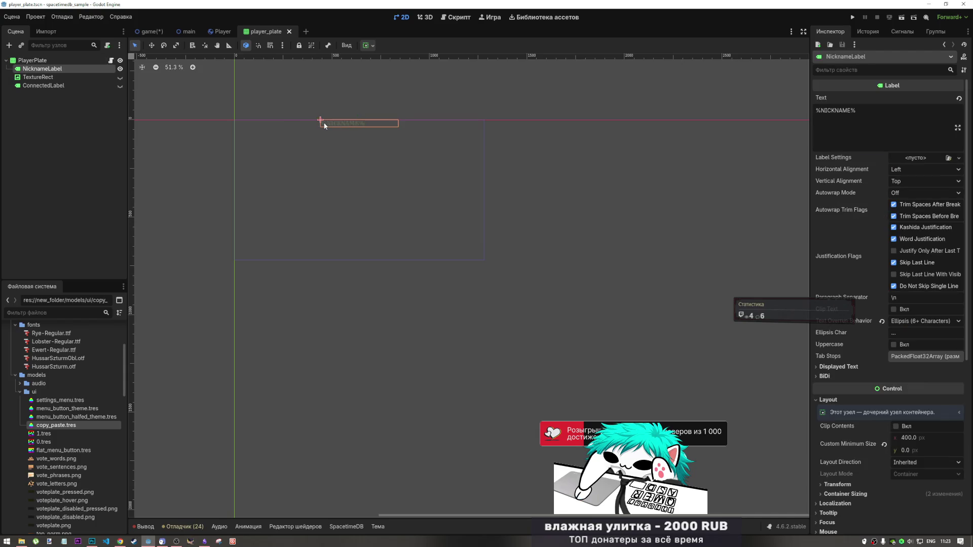
# Clear NicknameLabel's 400 px custom minimum width back to 0.
pyautogui.click(38, 77)
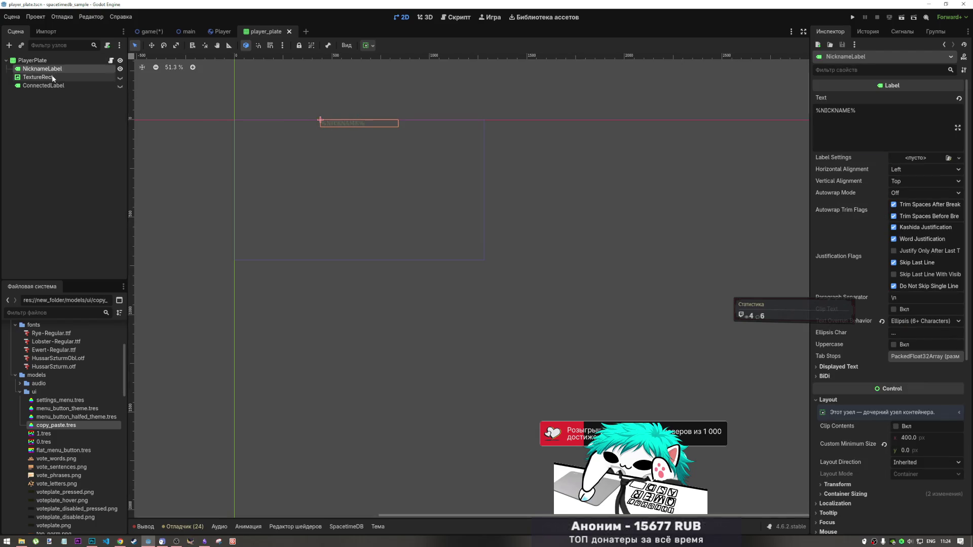
pyautogui.click(54, 70)
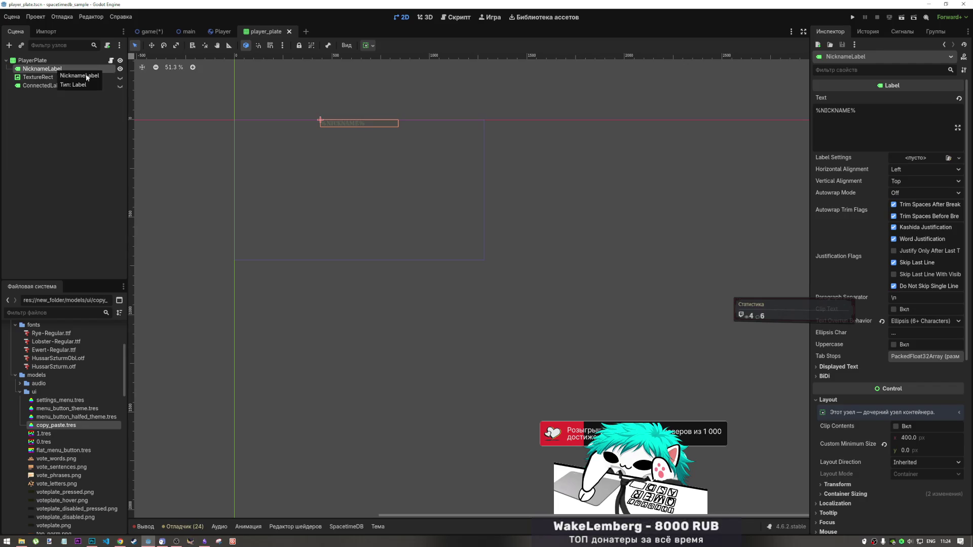
pyautogui.click(923, 438)
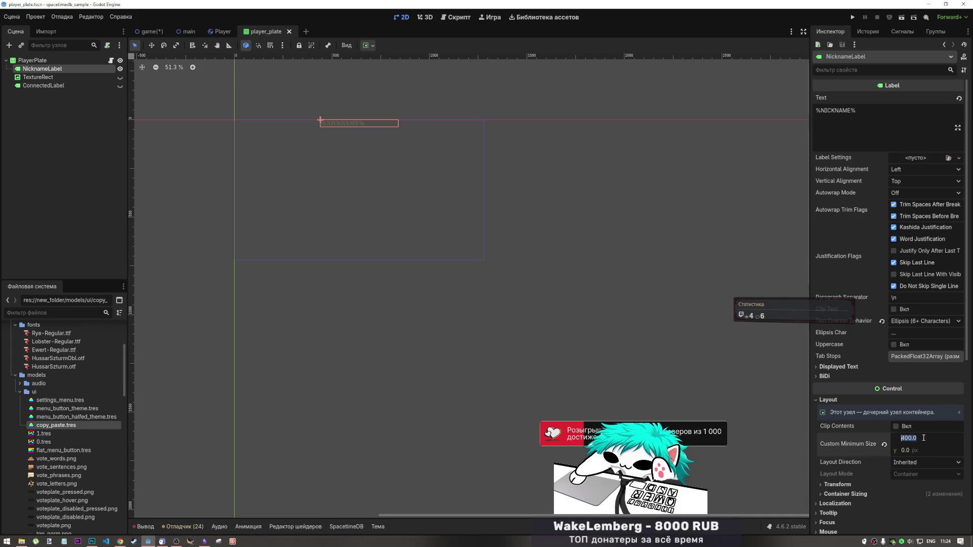
pyautogui.press('BackSpace')
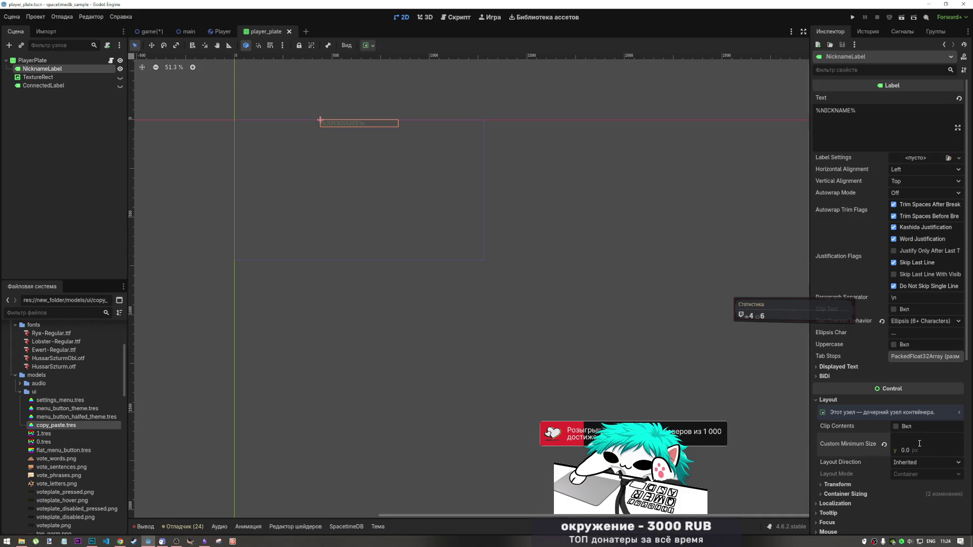
pyautogui.write('0')
pyautogui.press('Return')
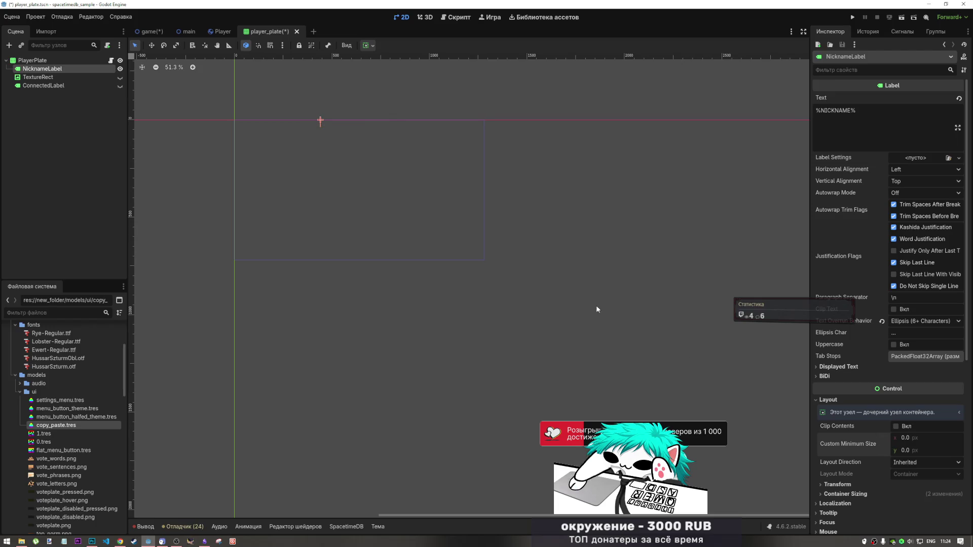
# Give PlayerPlate a 400 px custom minimum width, toggle Clip Contents, and save player_plate.
pyautogui.click(42, 61)
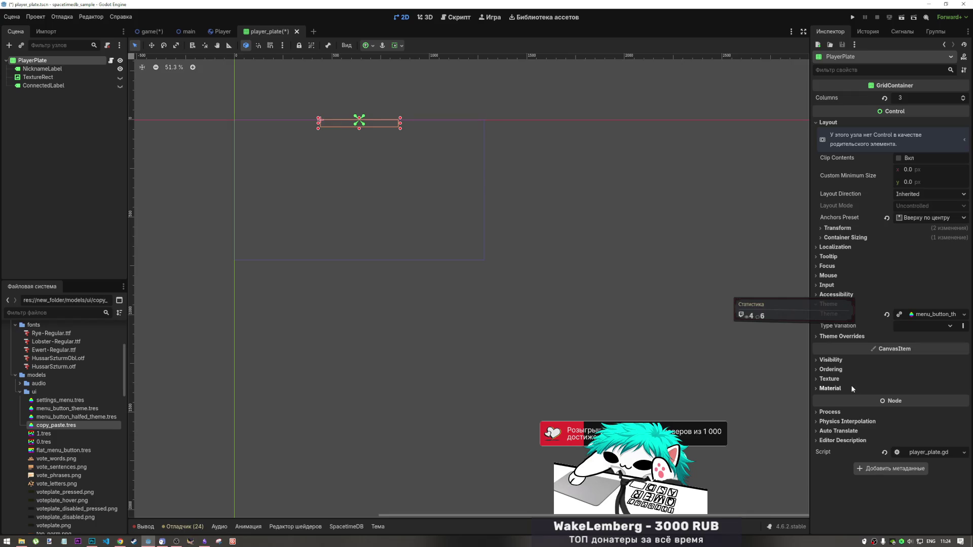
pyautogui.click(878, 239)
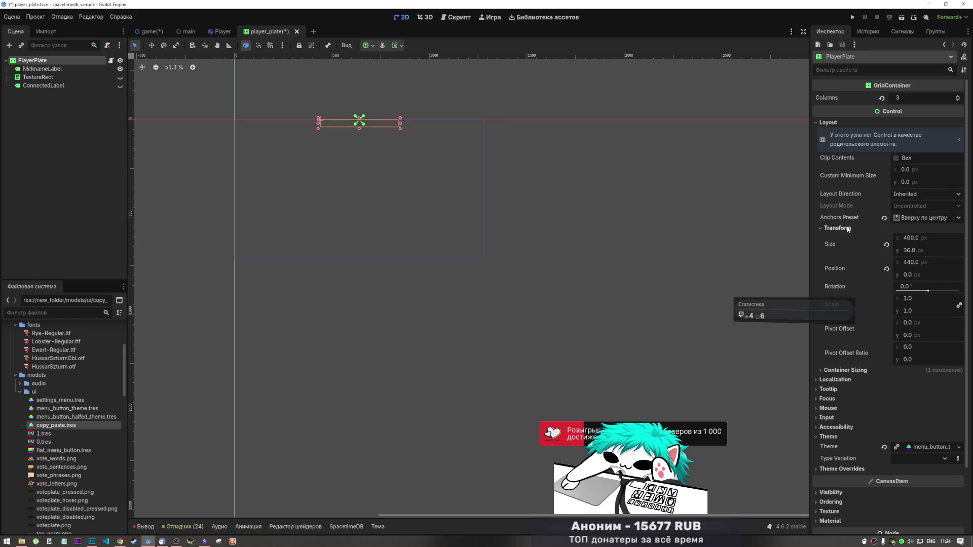
pyautogui.click(849, 237)
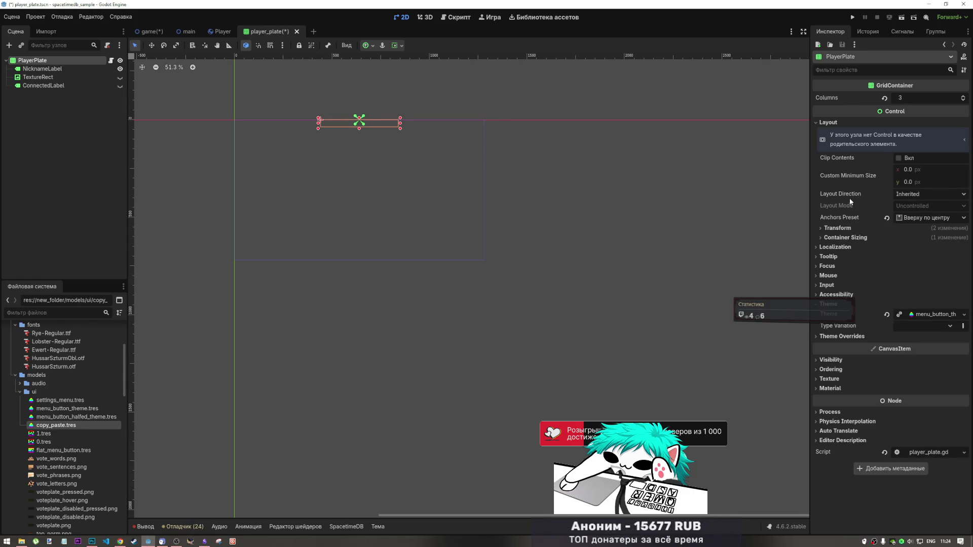
pyautogui.click(915, 182)
pyautogui.write('400')
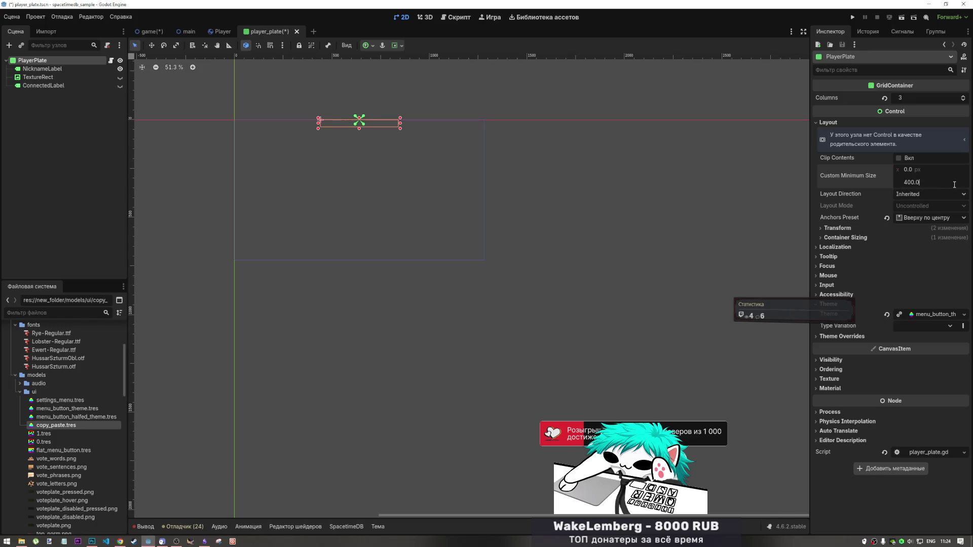
pyautogui.press('Escape')
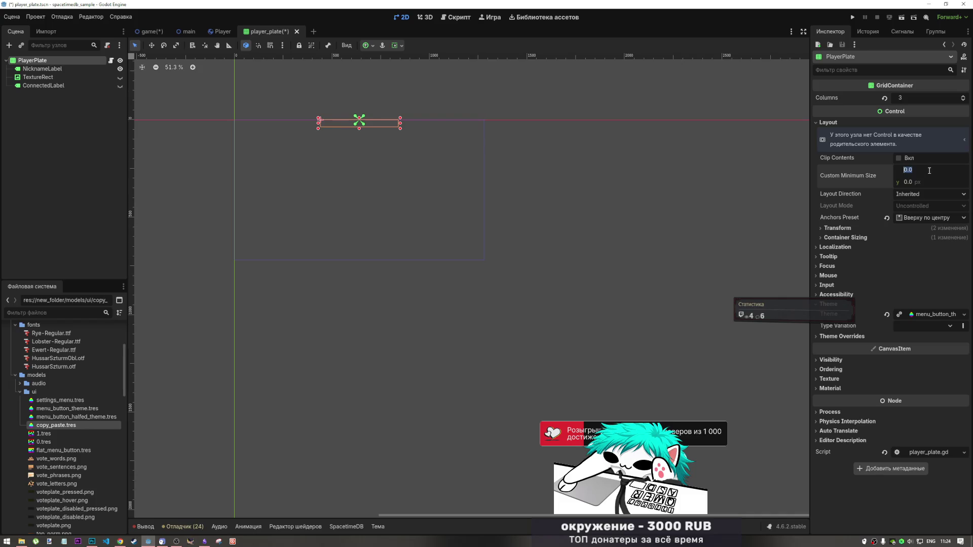
pyautogui.write('400.0')
pyautogui.hotkey('ctrl', 's')
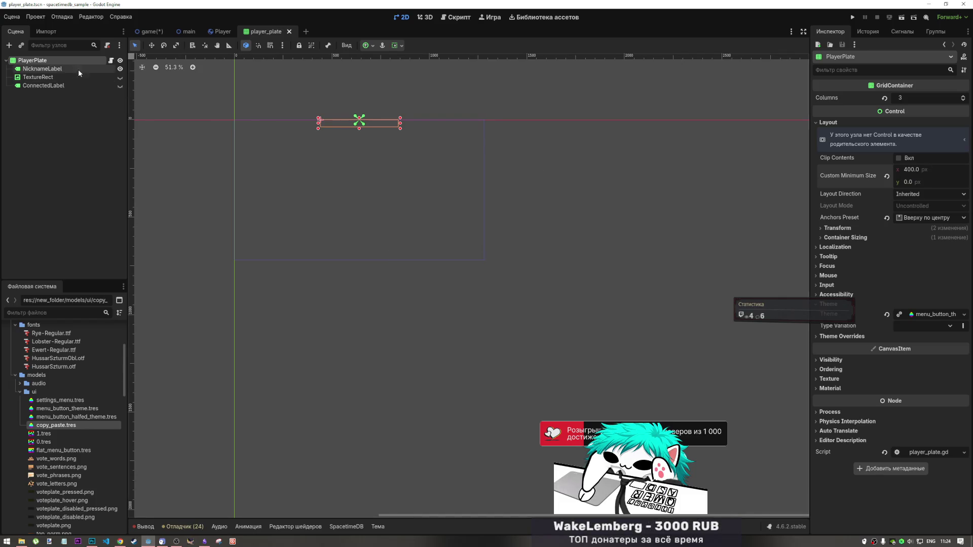
pyautogui.click(908, 159)
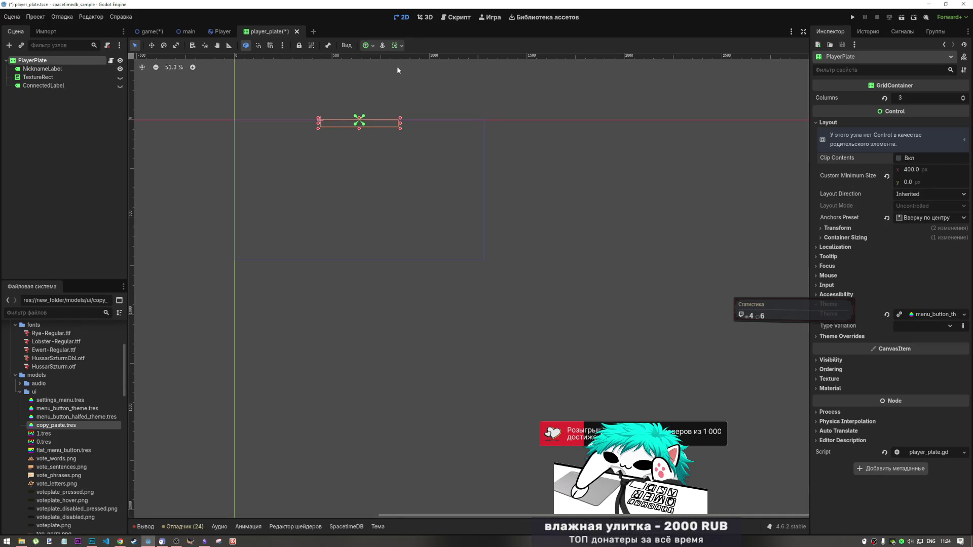
pyautogui.hotkey('ctrl', 's')
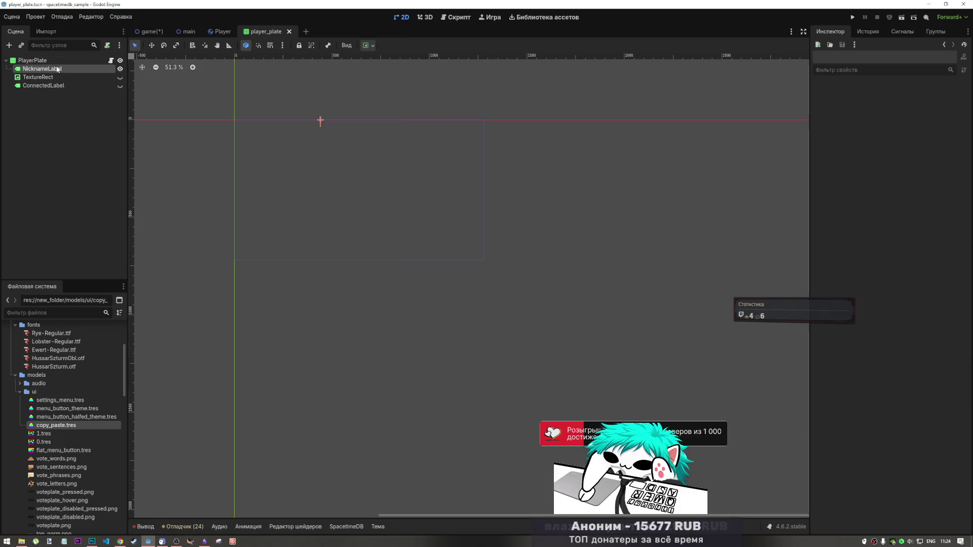
# Test horizontal Expand on NicknameLabel, then turn it back off.
pyautogui.click(321, 122)
pyautogui.press('Down')
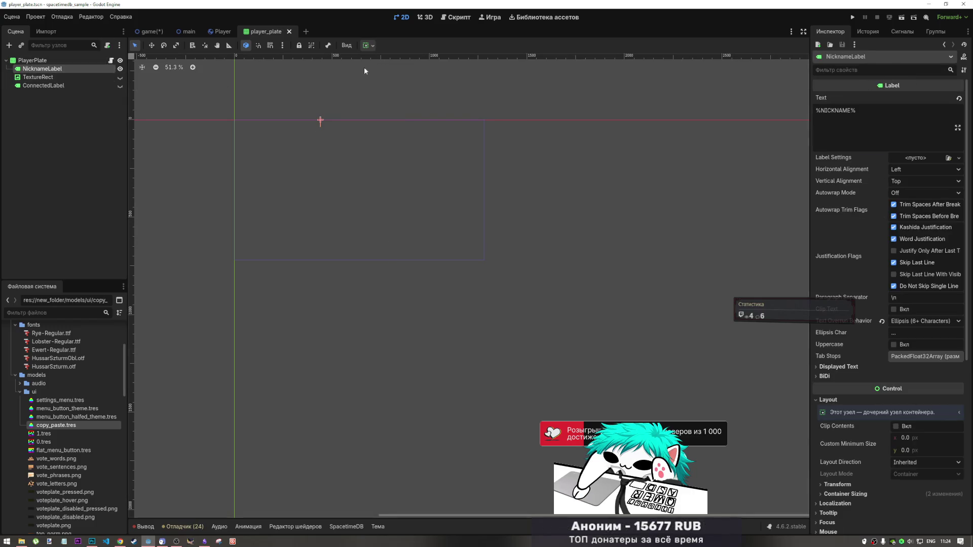
pyautogui.click(368, 48)
pyautogui.click(401, 74)
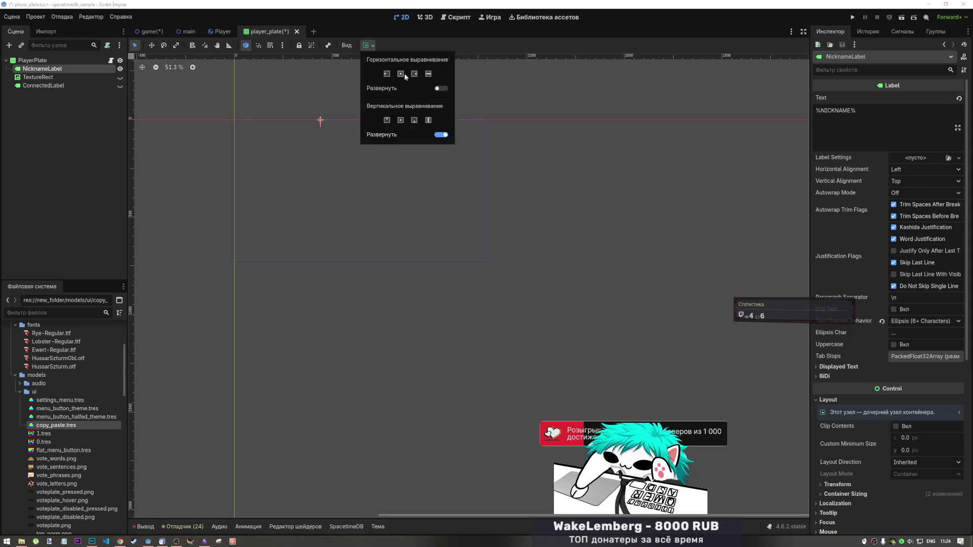
pyautogui.click(441, 88)
pyautogui.click(441, 88)
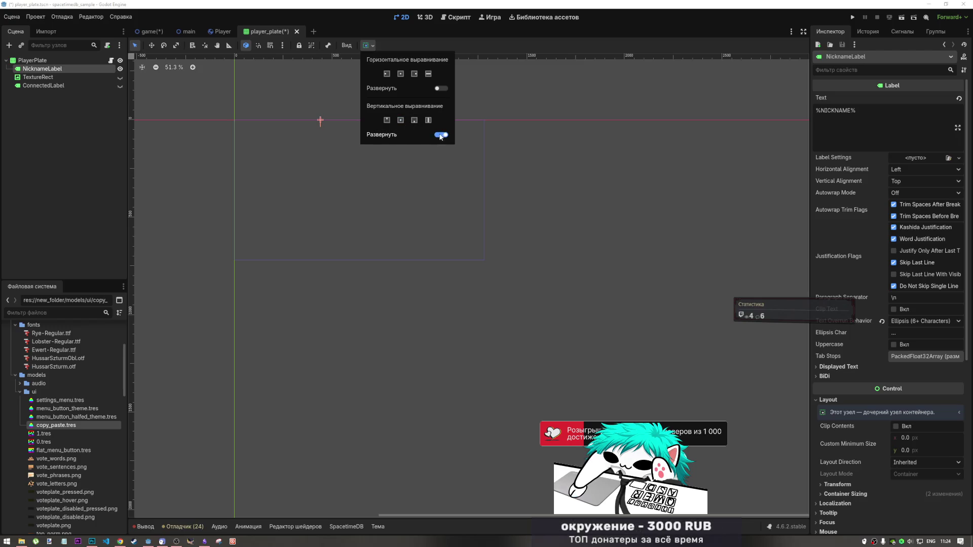
pyautogui.click(71, 60)
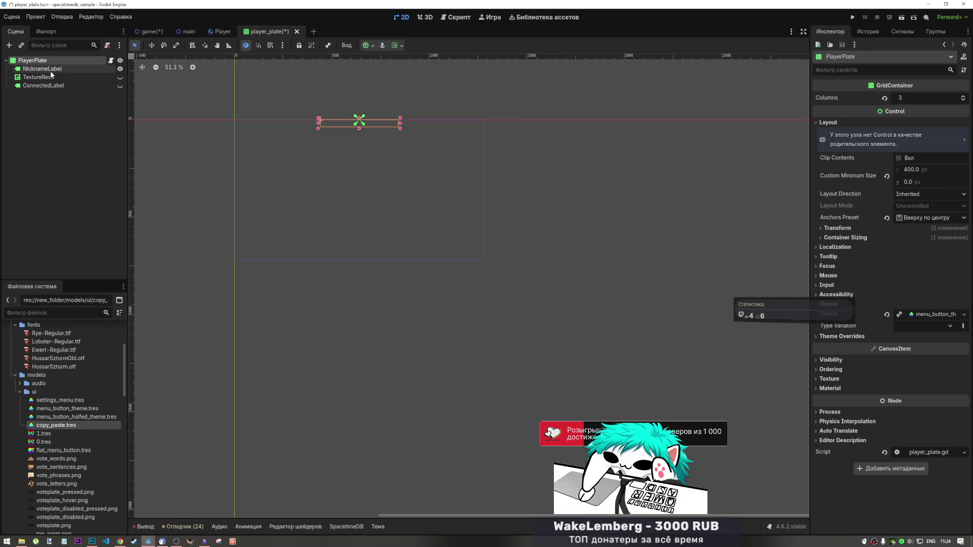
pyautogui.click(42, 68)
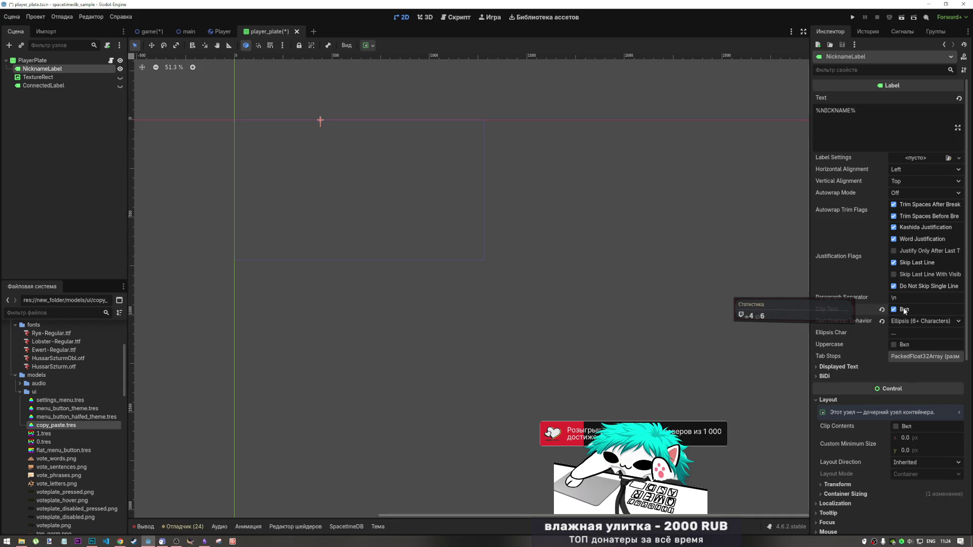
# Try each Text Overrun Behavior option on NicknameLabel and settle on Trim Nothing.
pyautogui.click(883, 321)
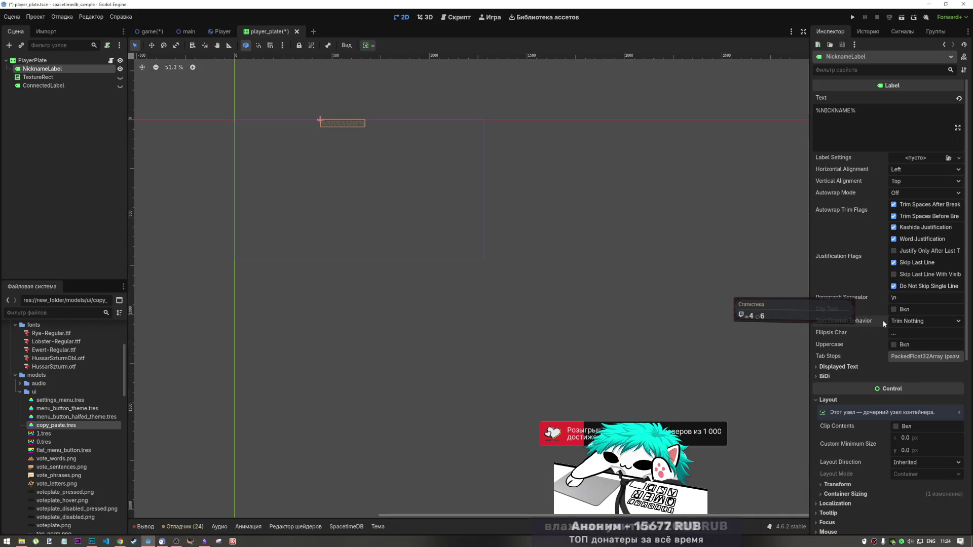
pyautogui.click(904, 321)
pyautogui.click(902, 322)
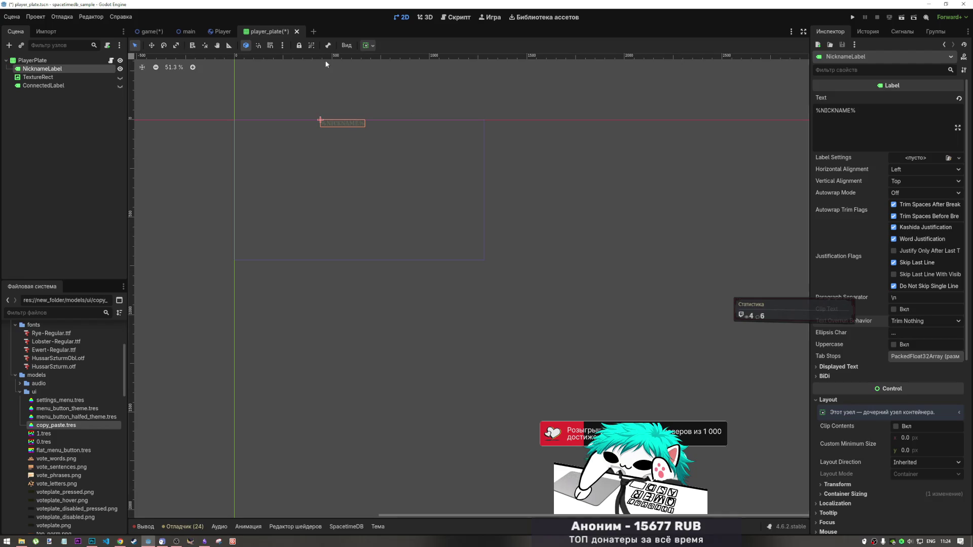
pyautogui.click(926, 320)
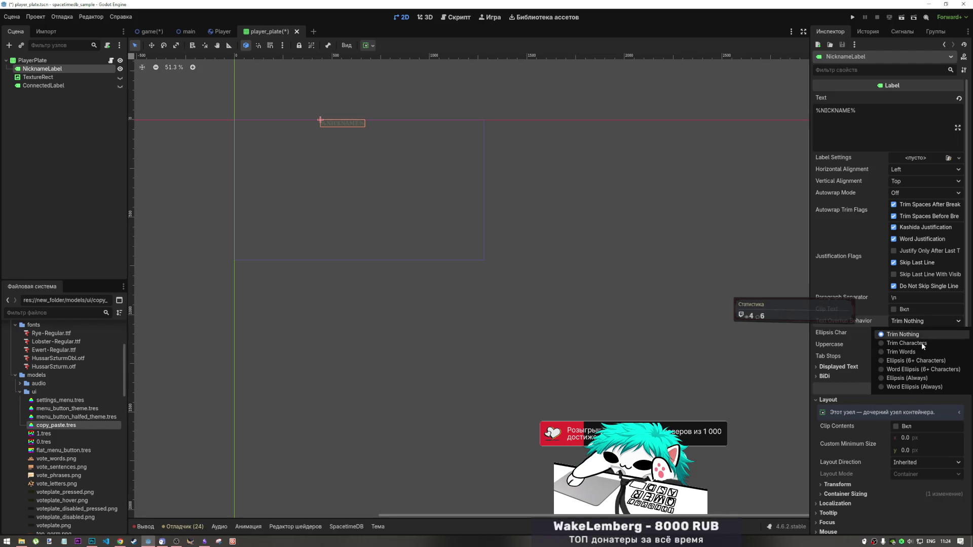
pyautogui.click(923, 371)
pyautogui.click(922, 321)
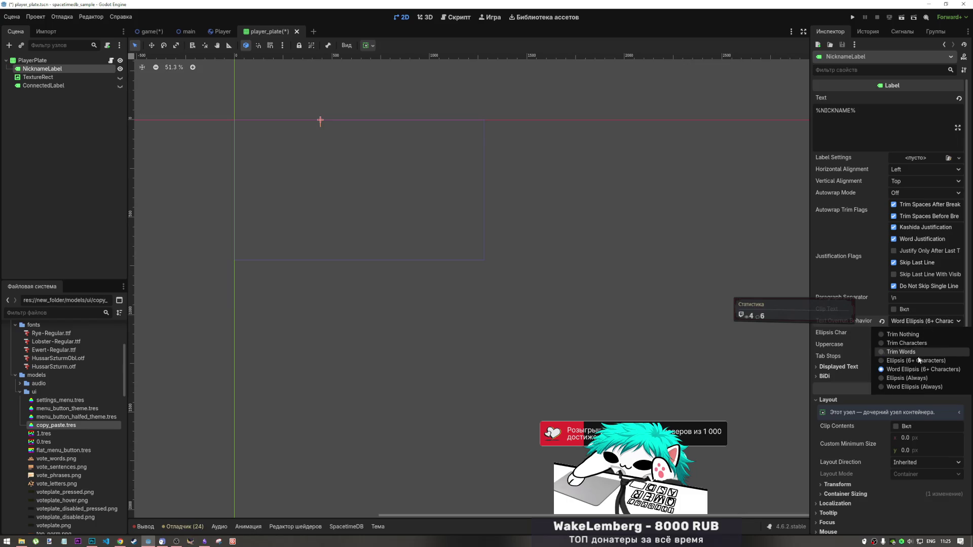
pyautogui.click(919, 360)
pyautogui.click(917, 319)
pyautogui.click(912, 343)
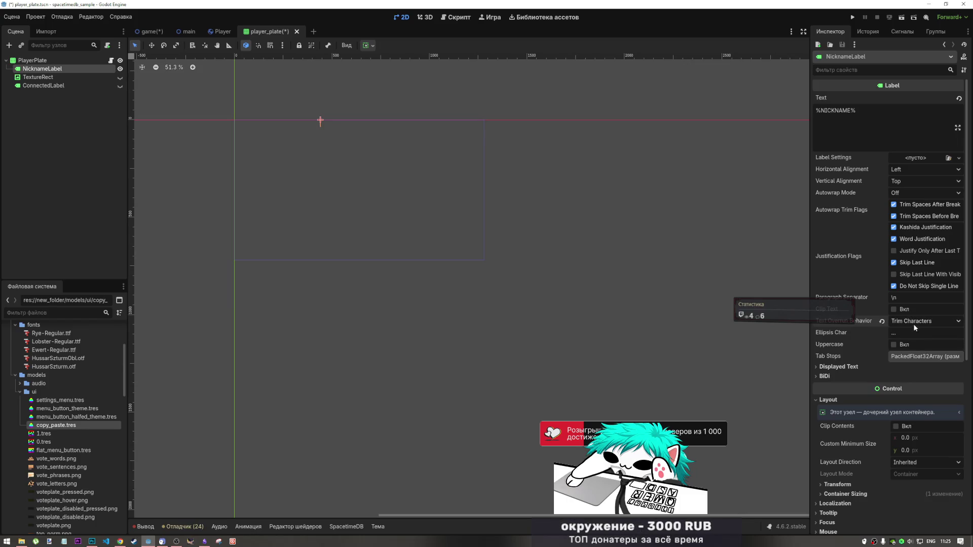
pyautogui.click(916, 322)
pyautogui.click(914, 348)
pyautogui.click(918, 322)
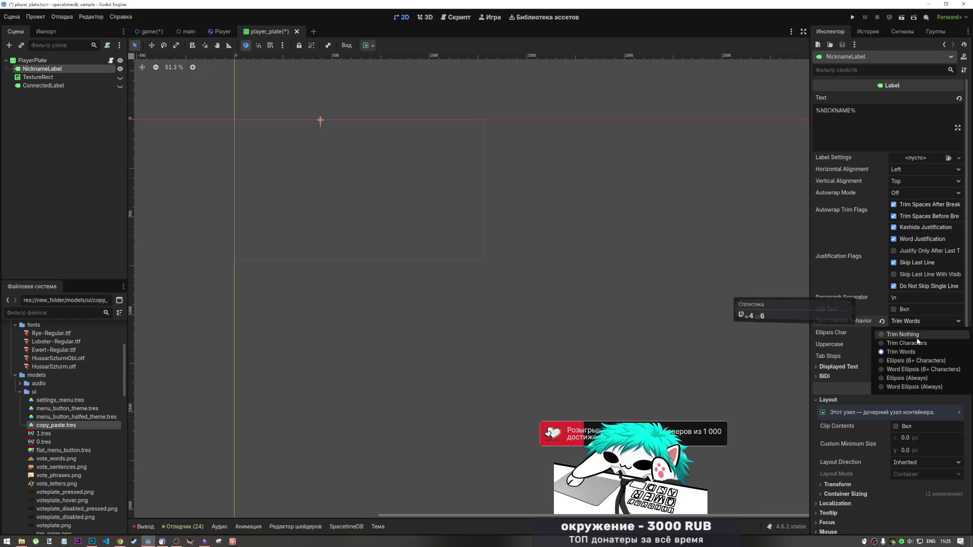
pyautogui.click(910, 378)
pyautogui.click(920, 319)
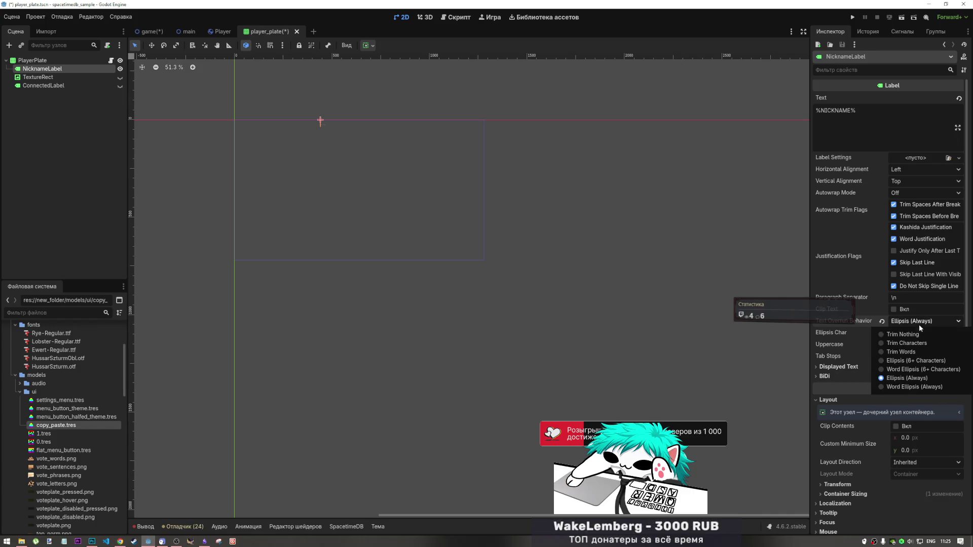
pyautogui.click(919, 388)
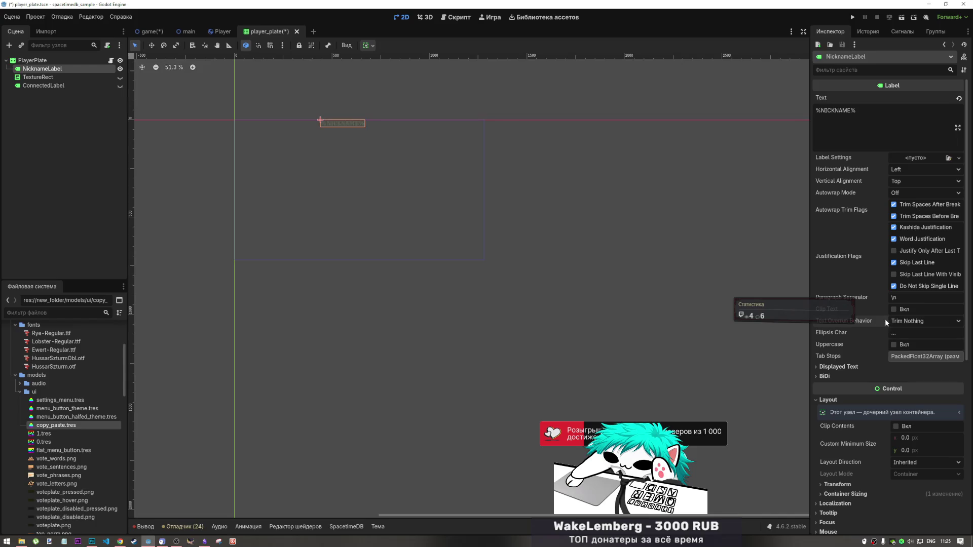
# Turn on horizontal Expand so NicknameLabel stretches across the plate's width.
pyautogui.click(55, 76)
pyautogui.click(55, 70)
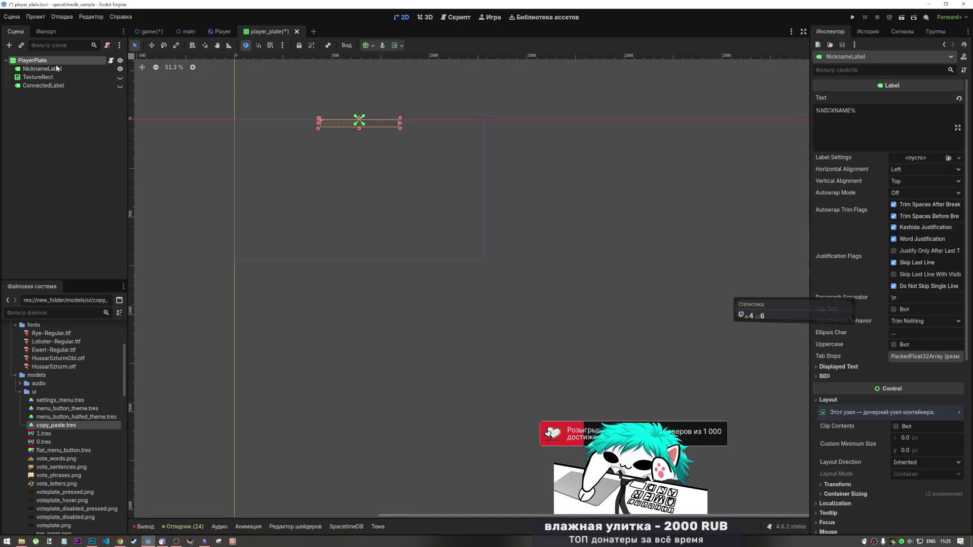
pyautogui.click(367, 47)
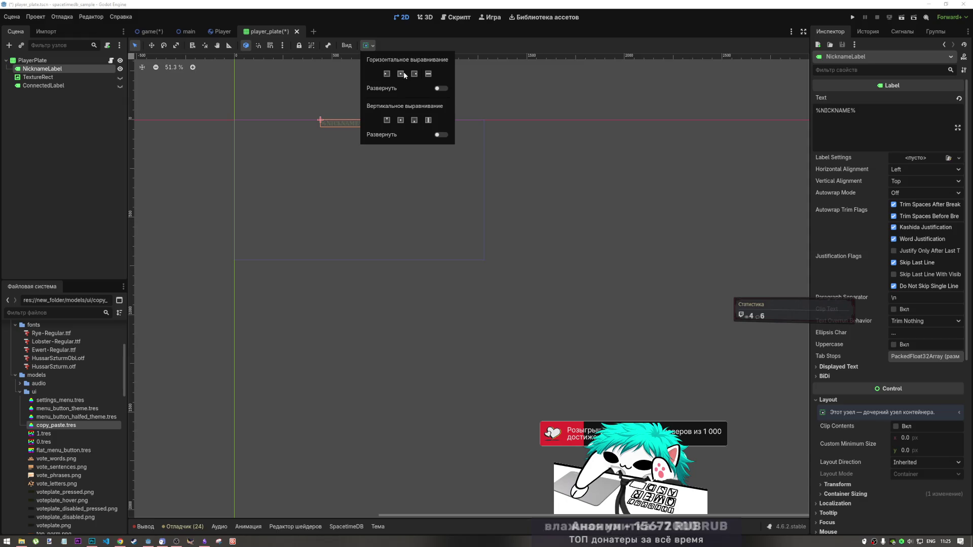
pyautogui.click(441, 89)
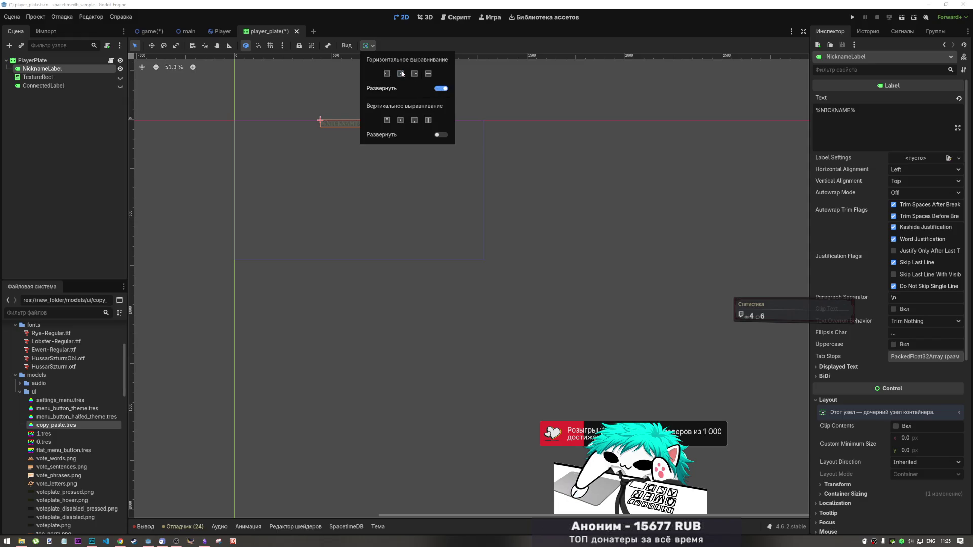
pyautogui.press('Escape')
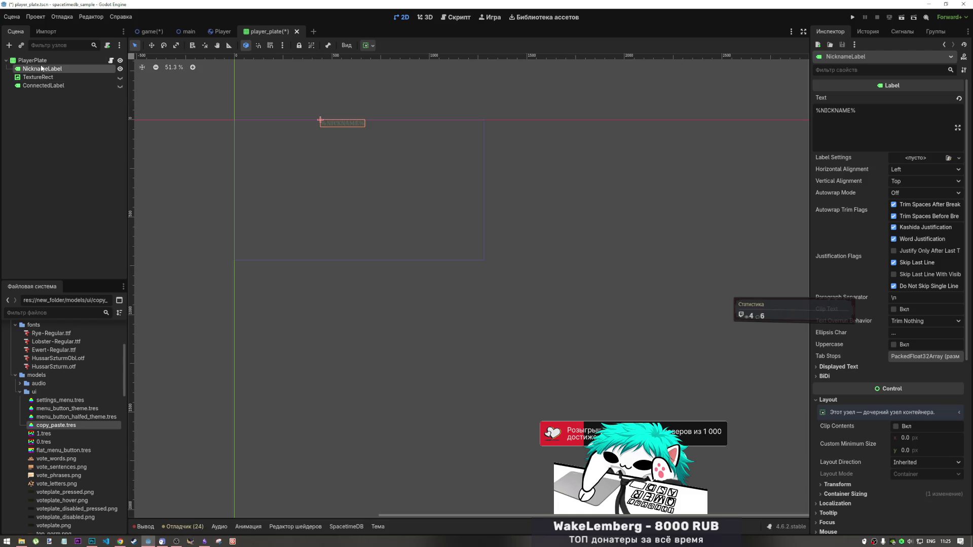
pyautogui.click(44, 78)
pyautogui.click(43, 71)
pyautogui.click(43, 61)
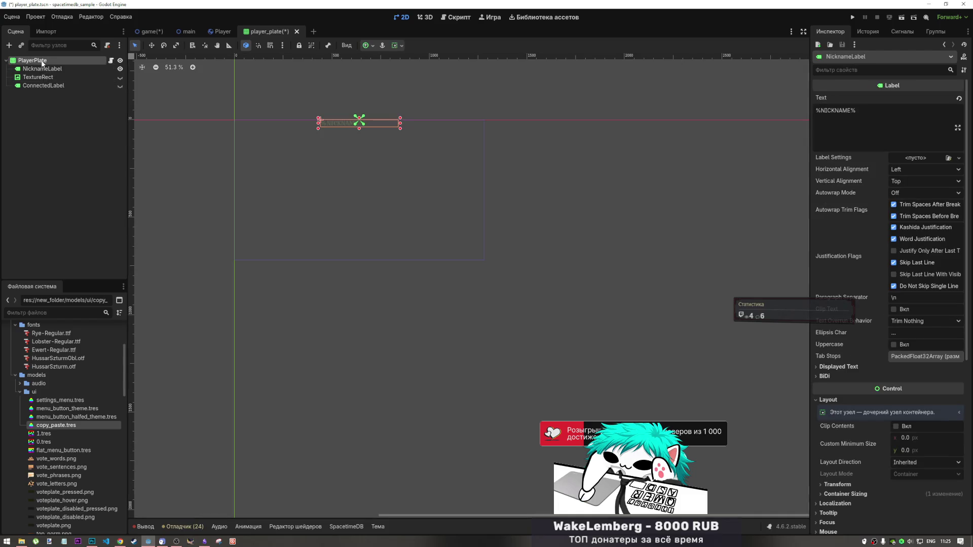
pyautogui.click(42, 69)
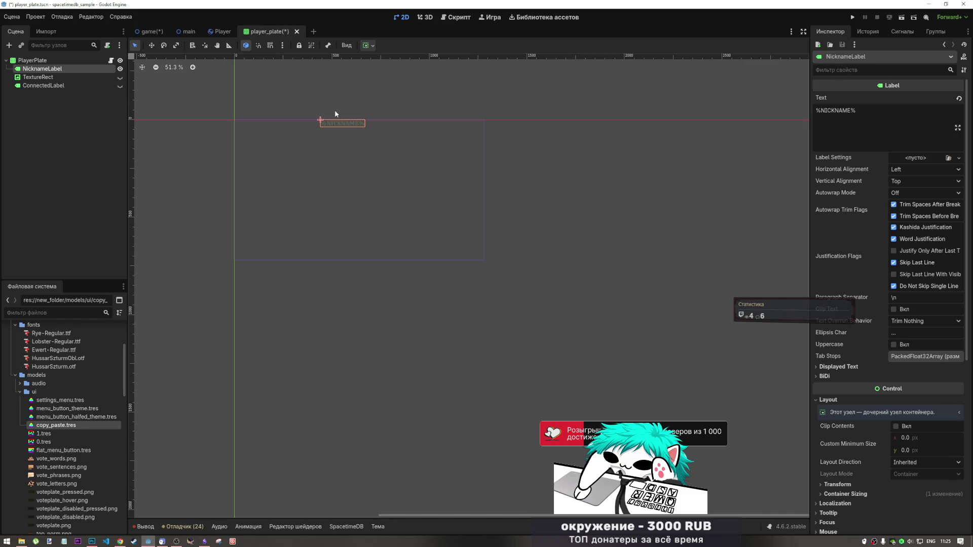
# Add a Label node under PlayerPlate by searching 'label' in Create Node.
pyautogui.press('Up')
pyautogui.press('Menu')
pyautogui.press('Right')
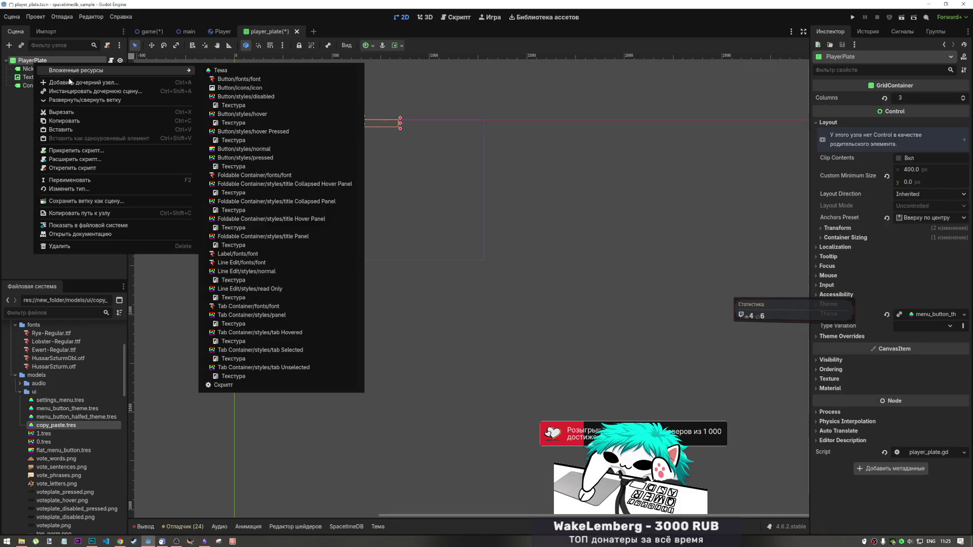
pyautogui.press('Escape')
pyautogui.hotkey('ctrl', 'a')
pyautogui.write('label')
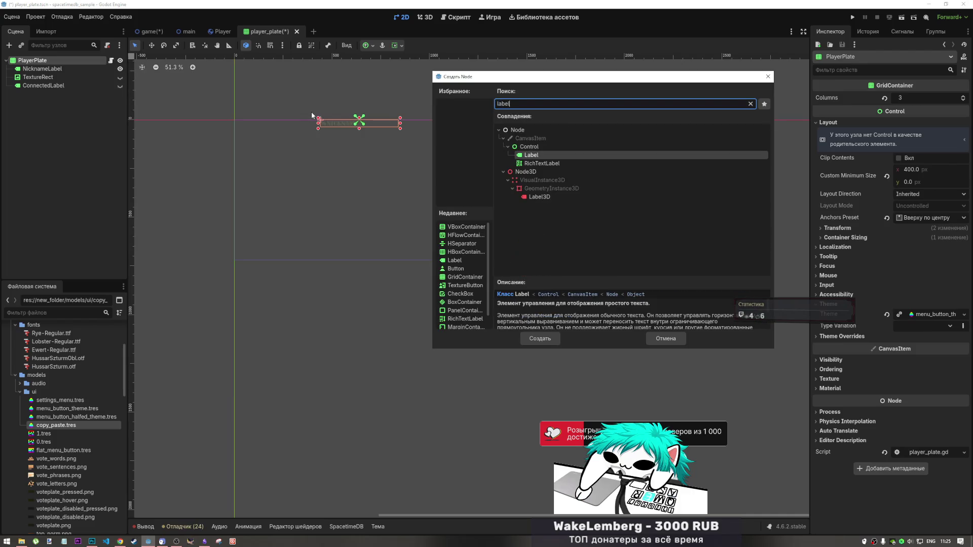
pyautogui.hotkey('ctrl', 'v')
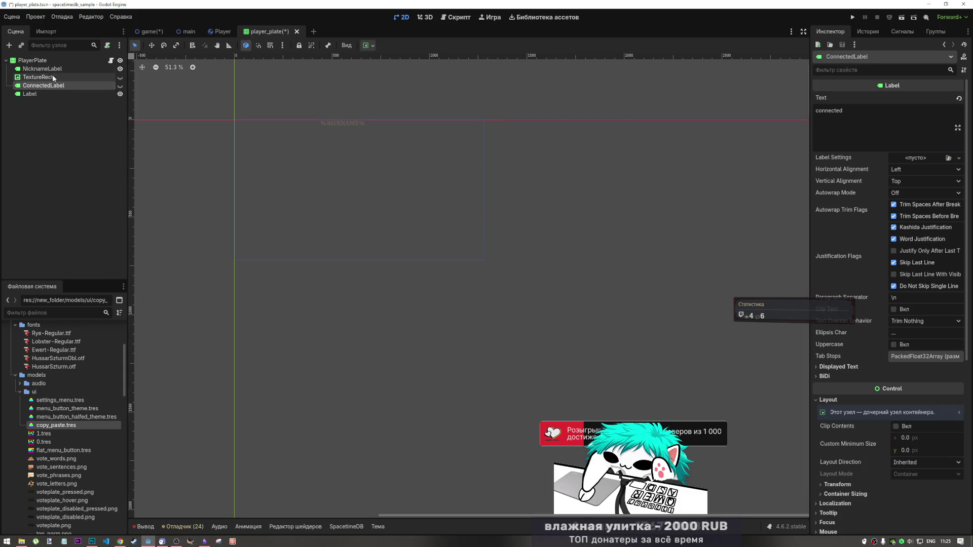
pyautogui.click(54, 85)
pyautogui.click(61, 77)
pyautogui.click(62, 84)
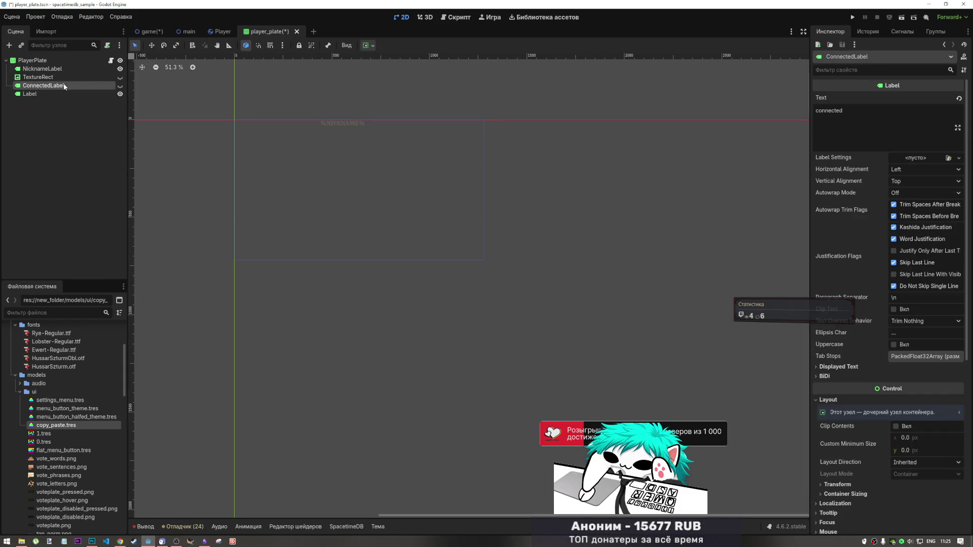
pyautogui.click(77, 78)
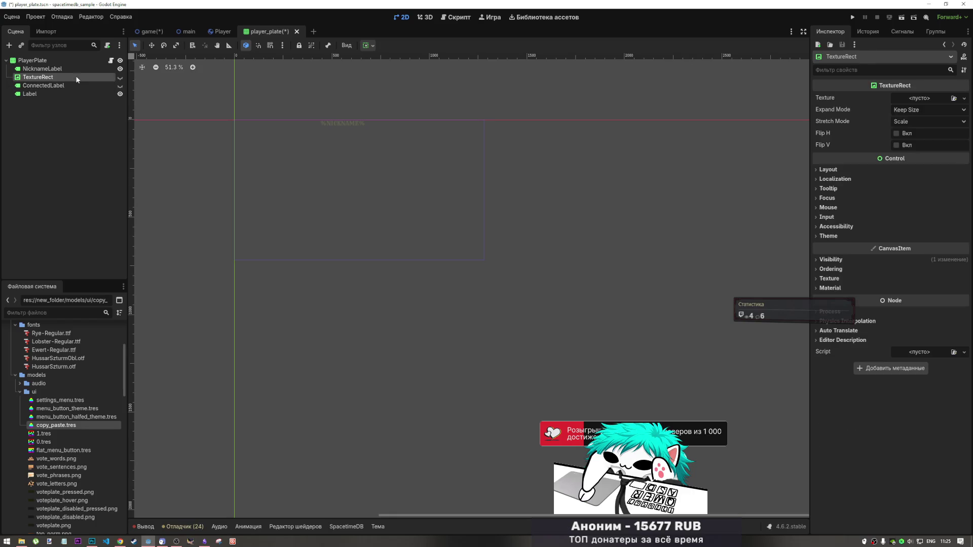
pyautogui.click(120, 77)
pyautogui.click(120, 77)
pyautogui.click(120, 86)
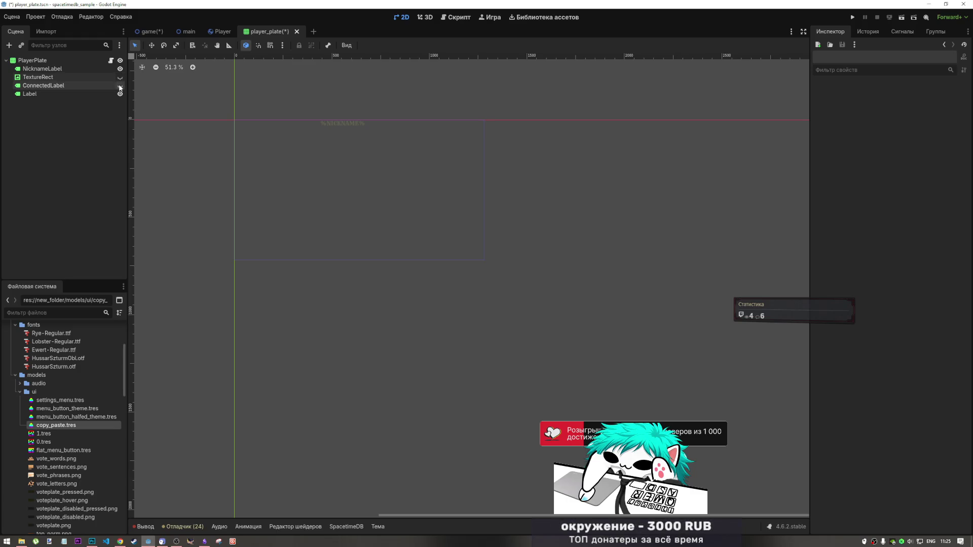
pyautogui.click(120, 86)
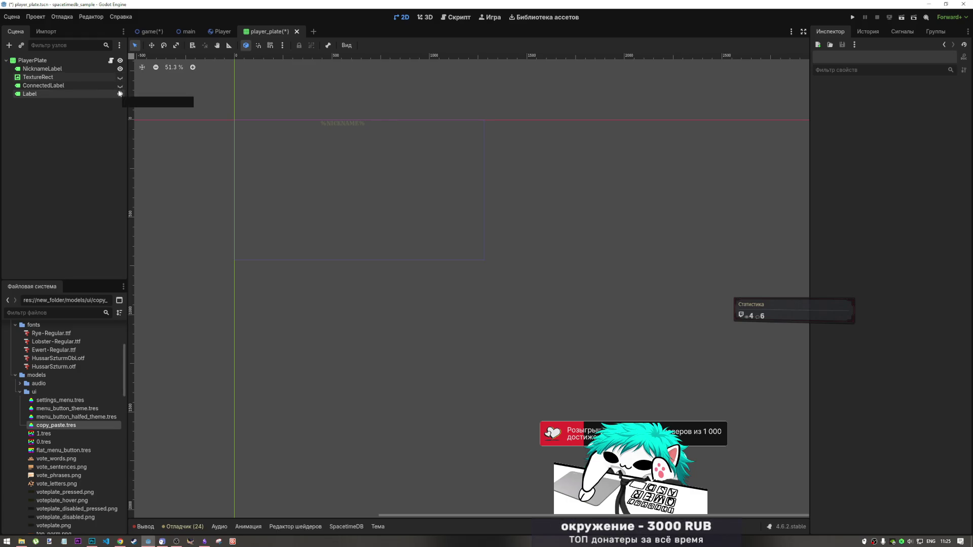
pyautogui.click(95, 89)
pyautogui.press('Delete')
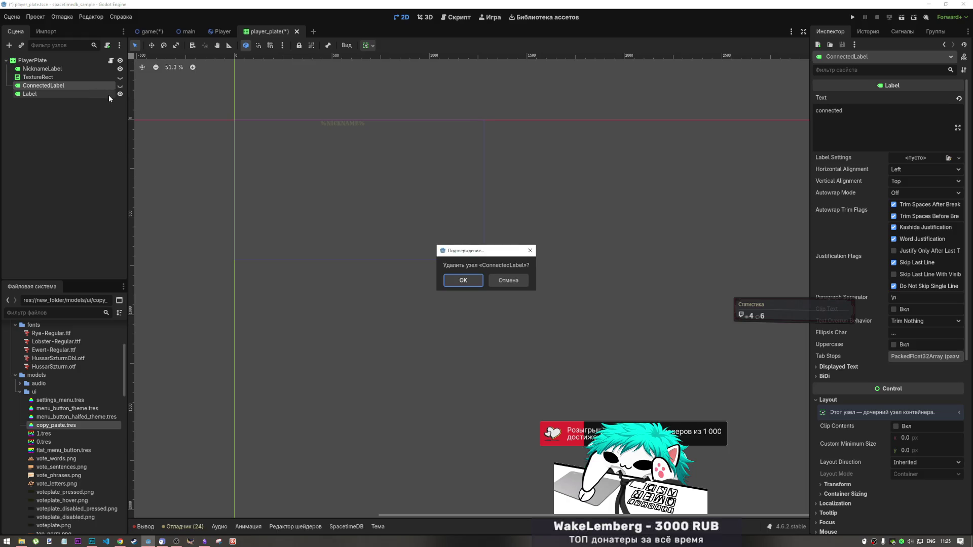
pyautogui.press('Return')
pyautogui.click(81, 86)
pyautogui.press('Delete')
pyautogui.press('Return')
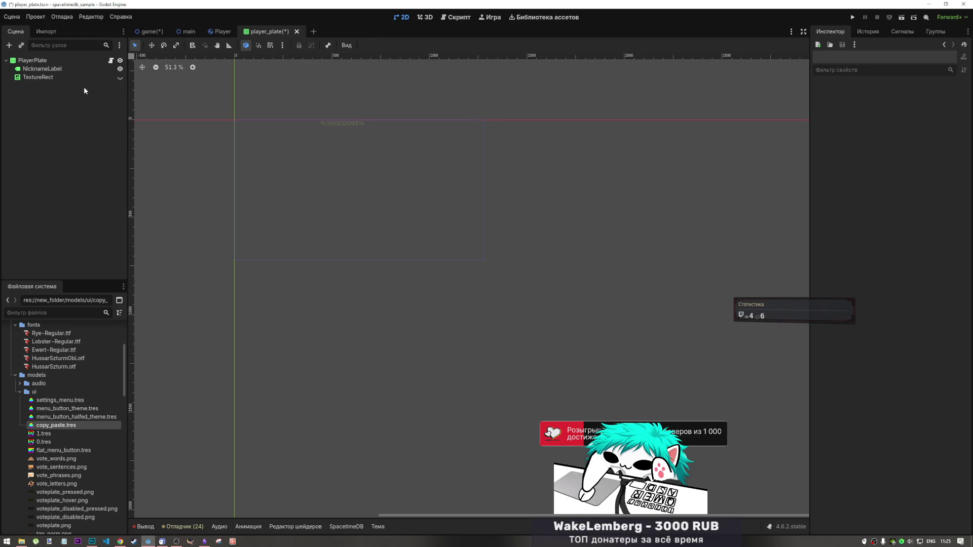
pyautogui.click(71, 69)
pyautogui.click(65, 77)
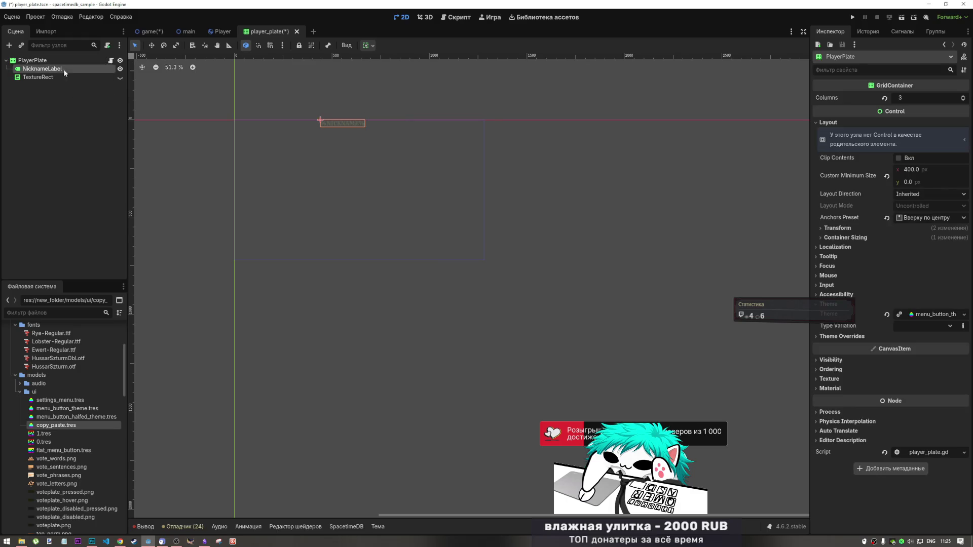
pyautogui.press('Delete')
pyautogui.press('Return')
pyautogui.click(65, 71)
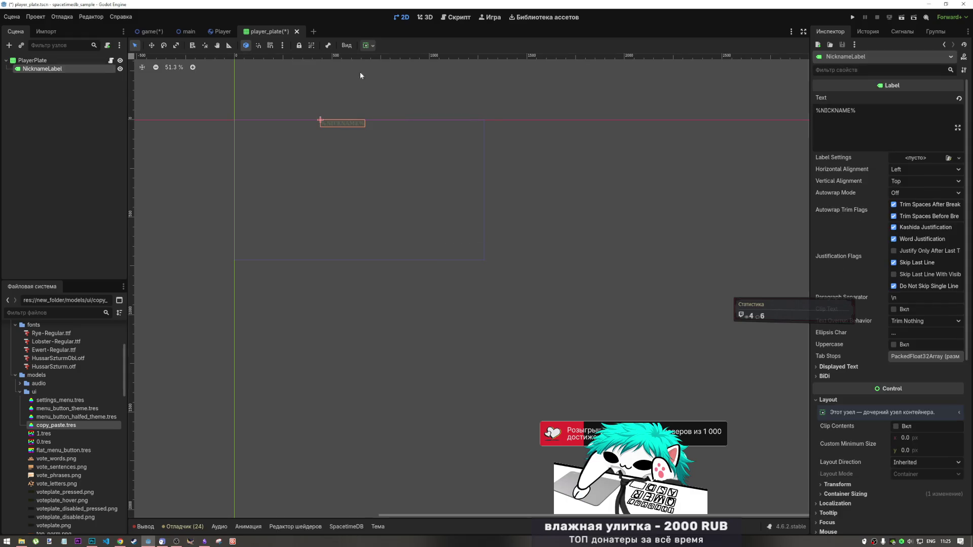
pyautogui.click(366, 45)
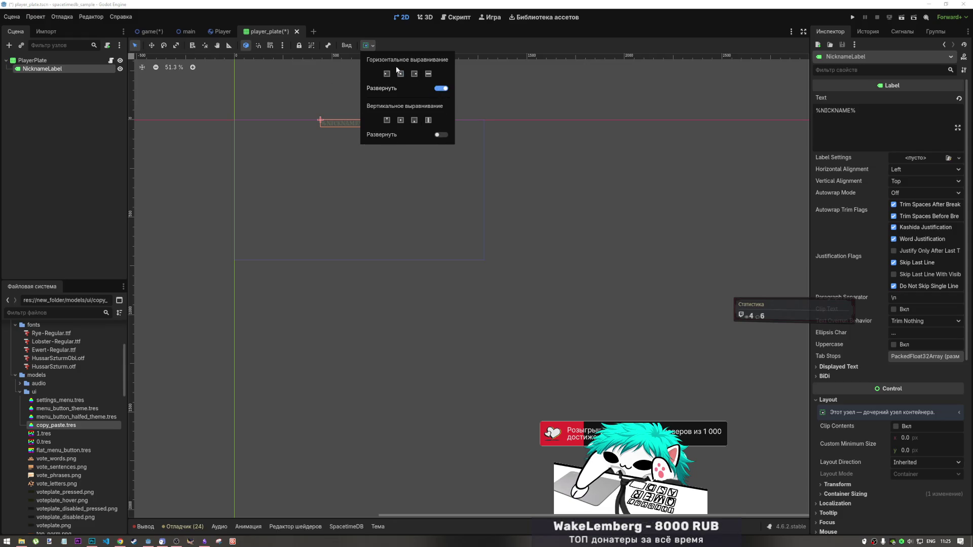
pyautogui.click(323, 101)
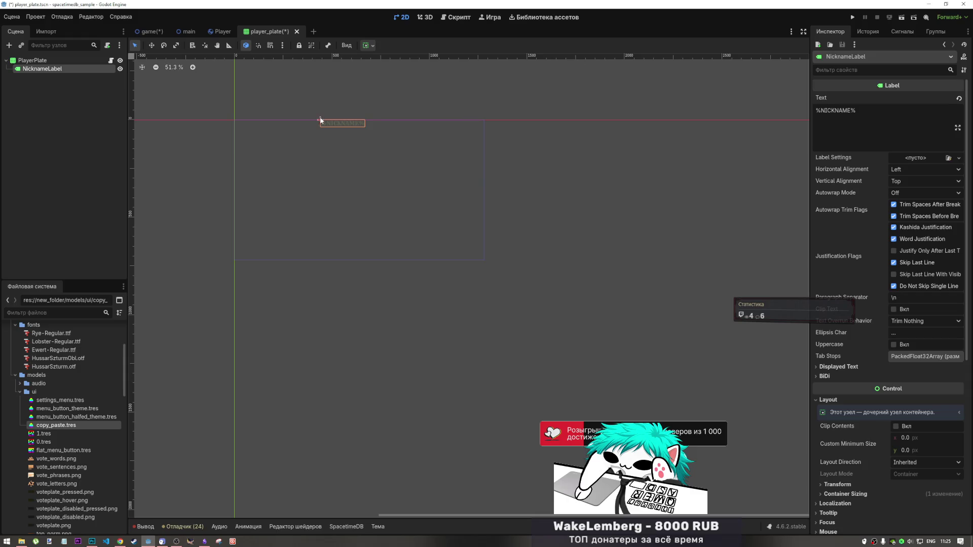
pyautogui.click(304, 118)
pyautogui.hotkey('ctrl', 'z')
pyautogui.hotkey('ctrl', 'z')
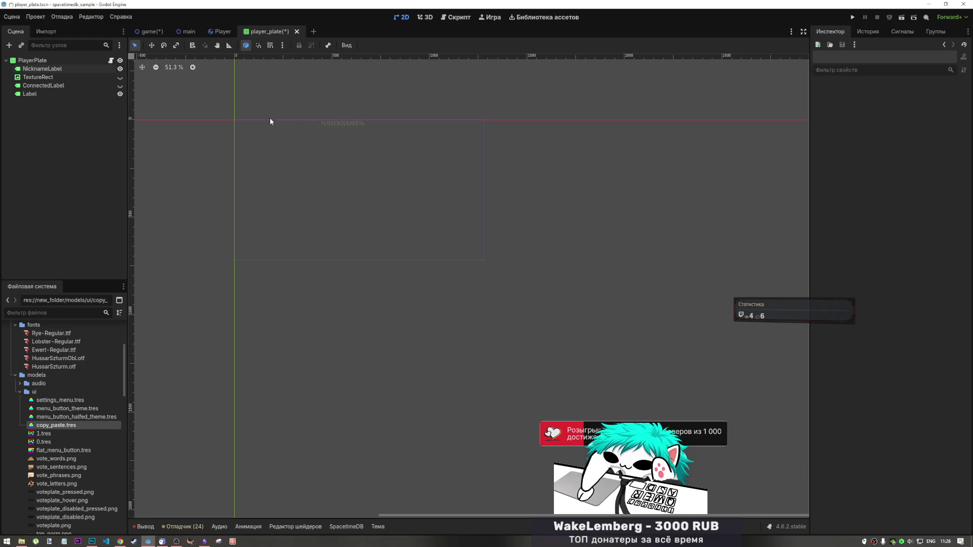
pyautogui.click(54, 62)
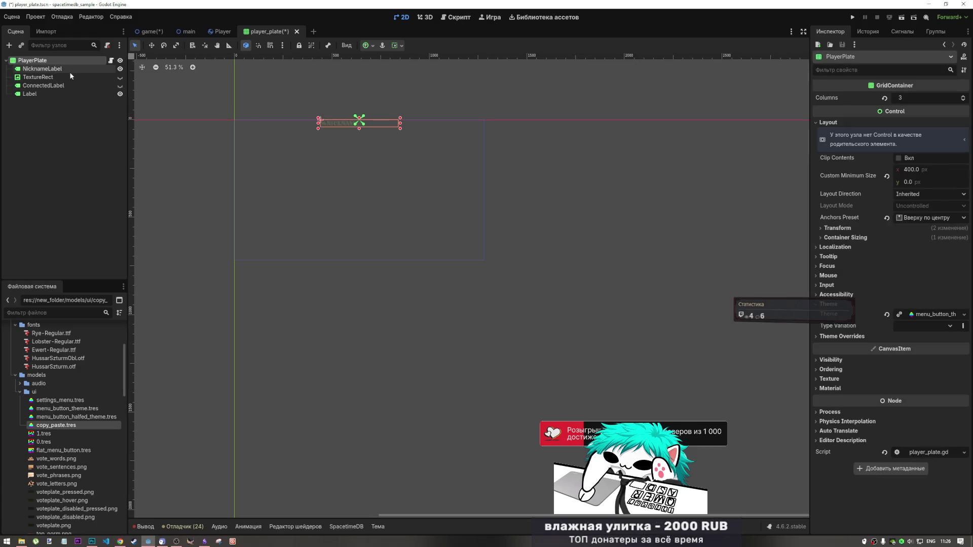
pyautogui.click(64, 95)
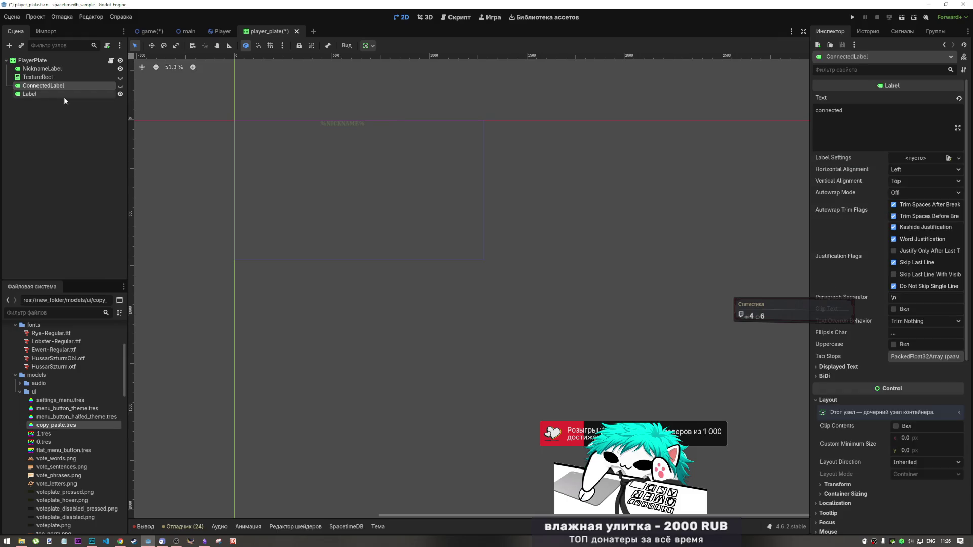
pyautogui.click(63, 58)
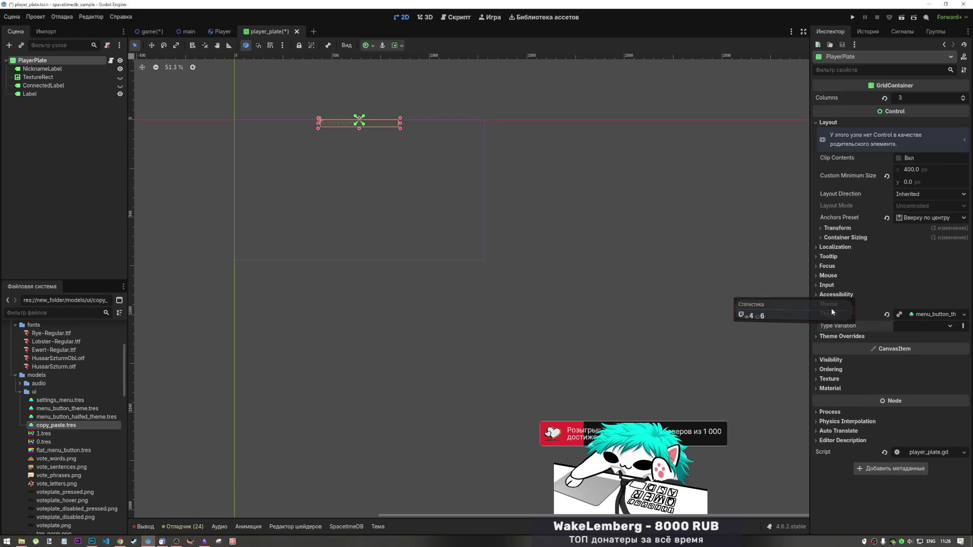
pyautogui.click(43, 71)
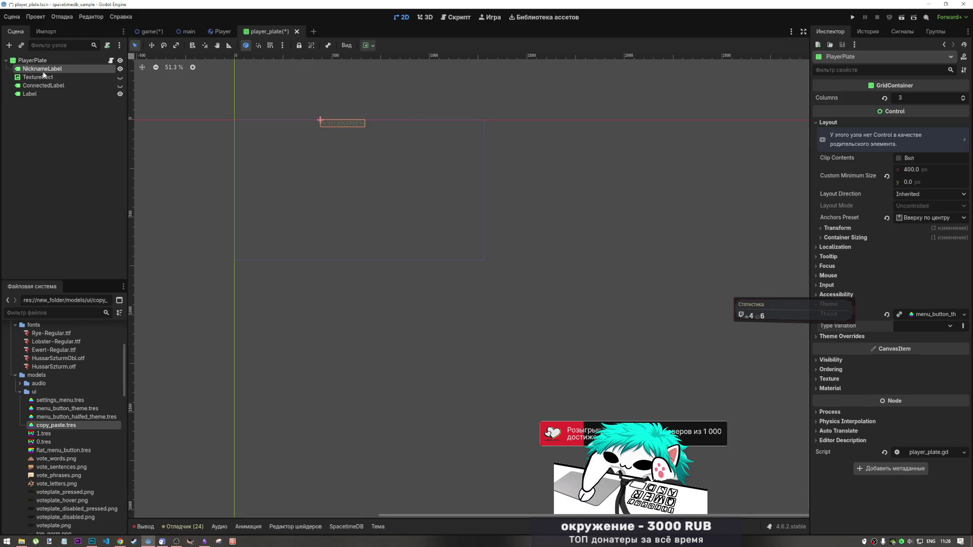
pyautogui.click(43, 79)
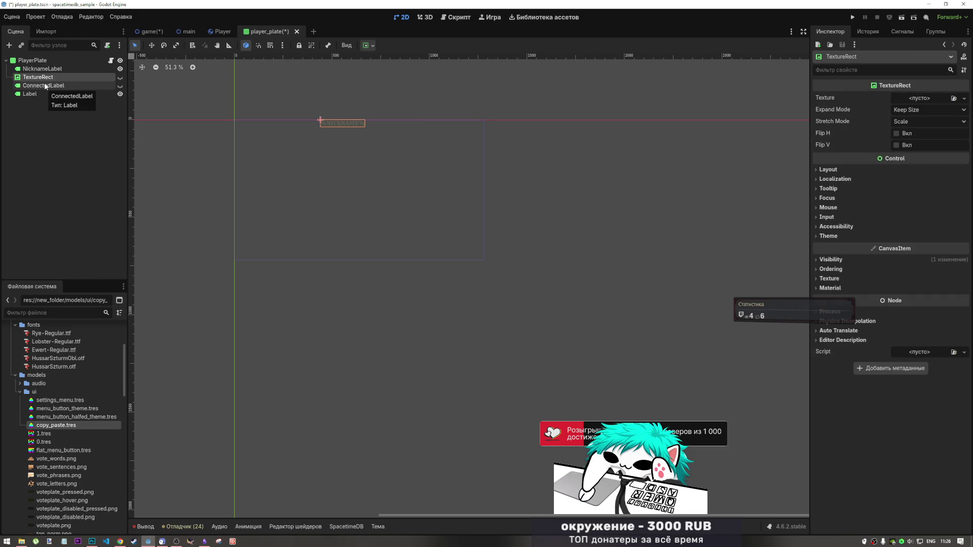
pyautogui.click(45, 85)
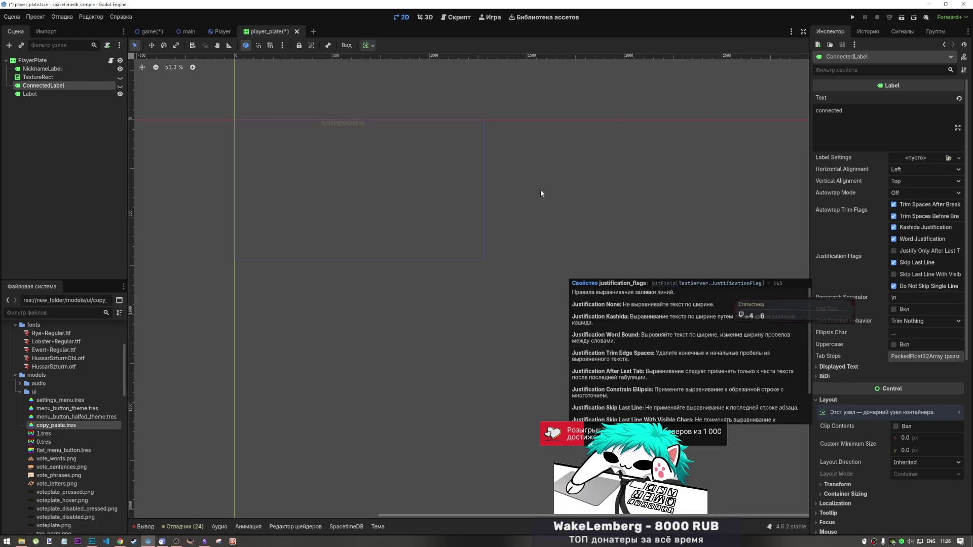
pyautogui.click(338, 126)
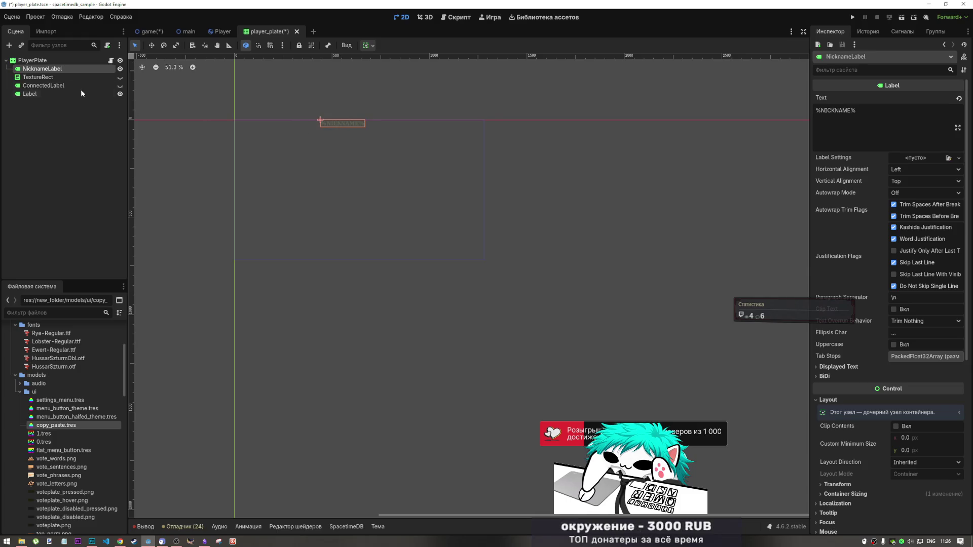
pyautogui.click(320, 121)
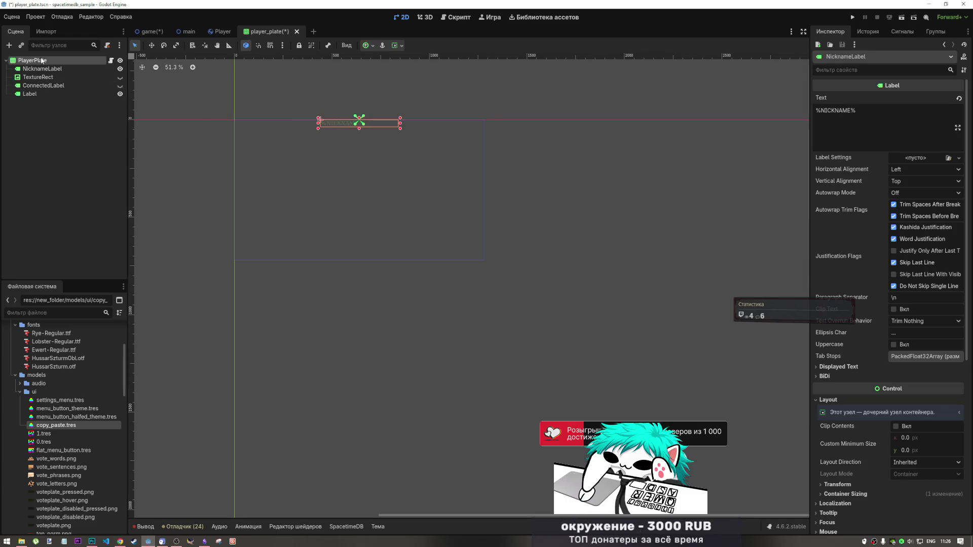
# Try the Center and Center Right anchor presets on PlayerPlate, ending on Center.
pyautogui.click(370, 46)
pyautogui.click(408, 87)
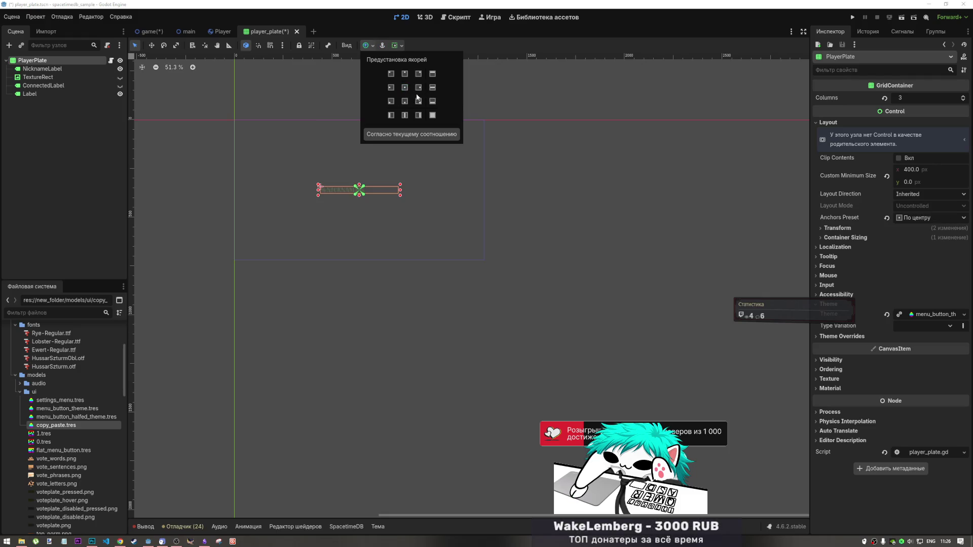
pyautogui.click(418, 87)
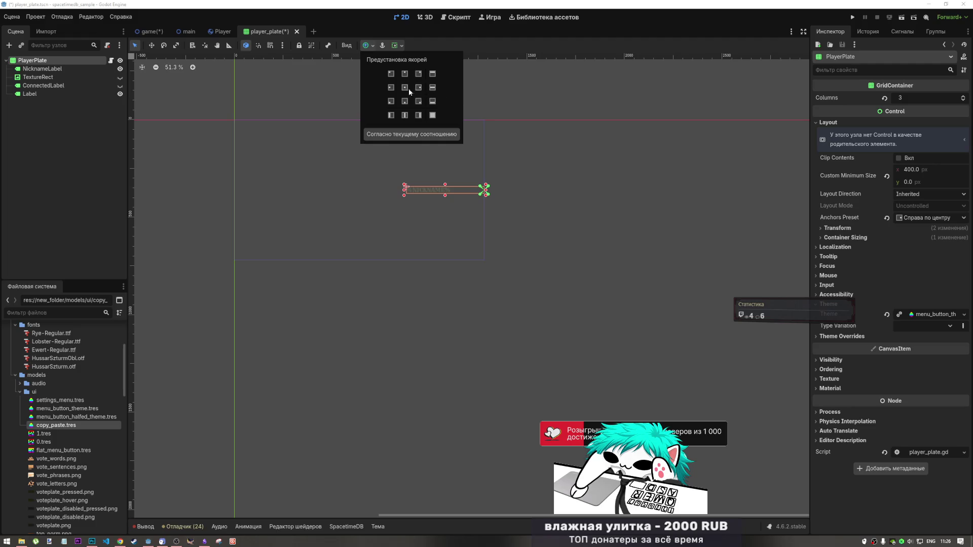
pyautogui.click(405, 87)
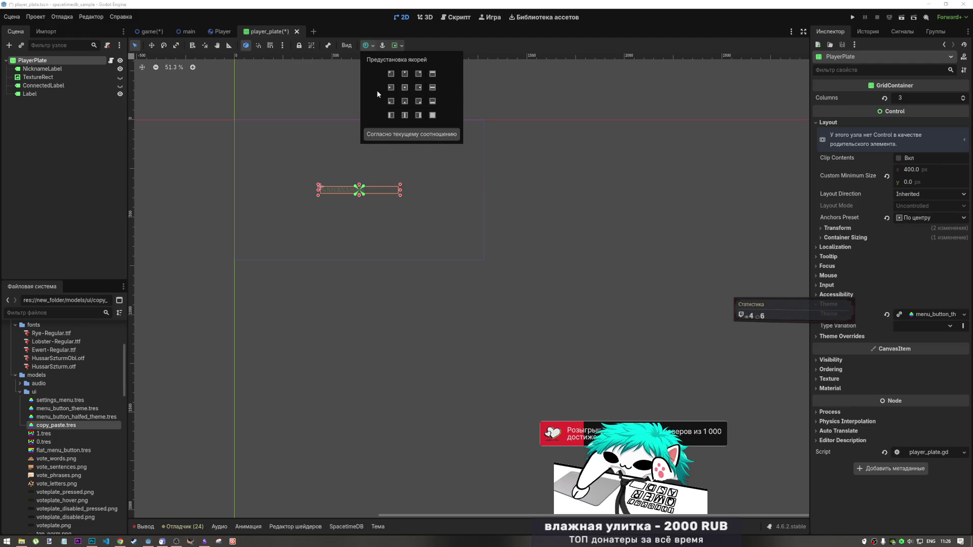
pyautogui.click(69, 66)
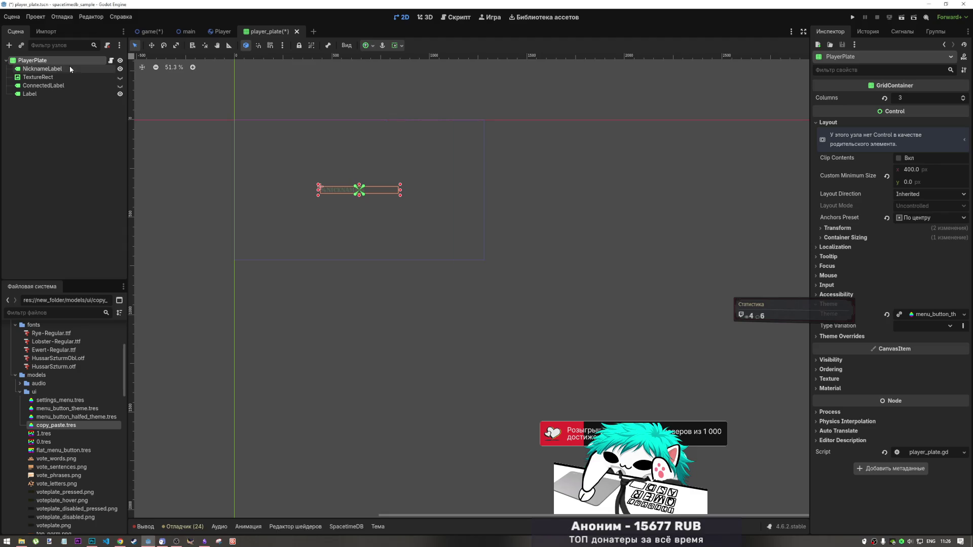
pyautogui.click(69, 68)
pyautogui.click(69, 62)
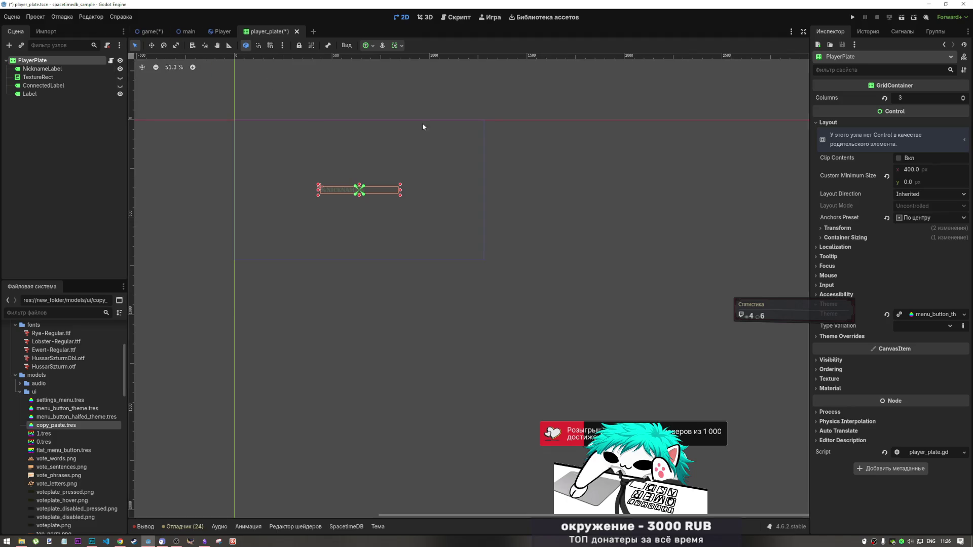
# Reset PlayerPlate's horizontal container sizing to the default Fill.
pyautogui.click(852, 237)
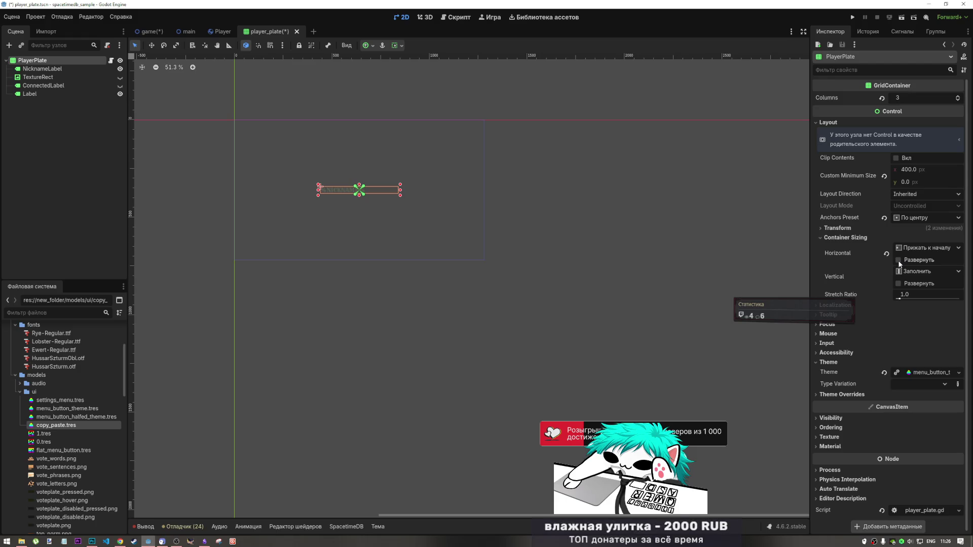
pyautogui.click(901, 250)
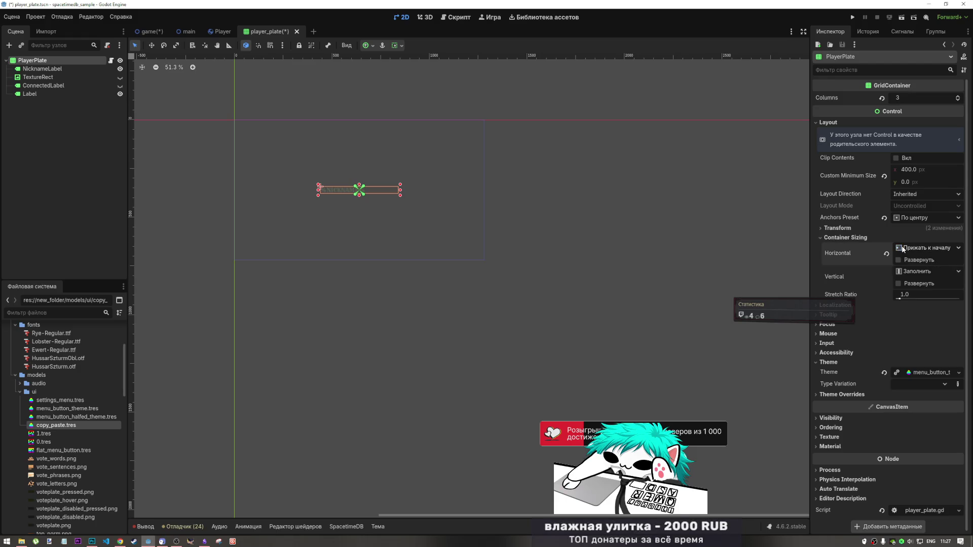
pyautogui.click(890, 256)
pyautogui.click(886, 254)
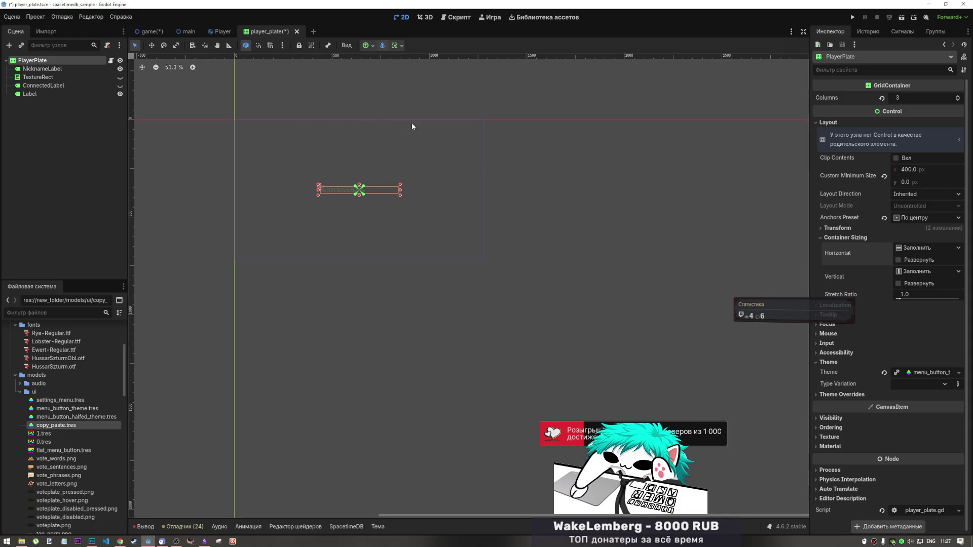
# Apply the Center Wide anchor preset to PlayerPlate, then select NicknameLabel.
pyautogui.click(374, 45)
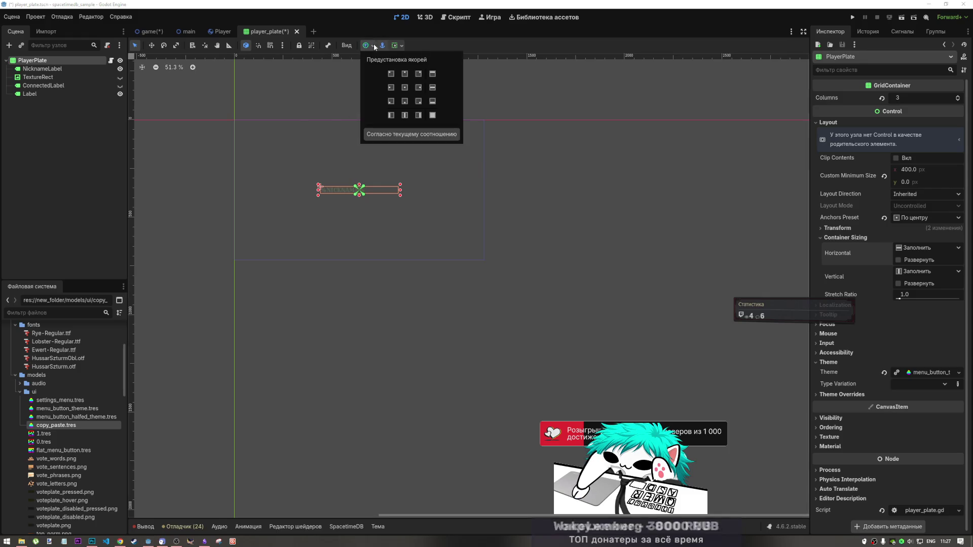
pyautogui.click(433, 87)
pyautogui.click(547, 203)
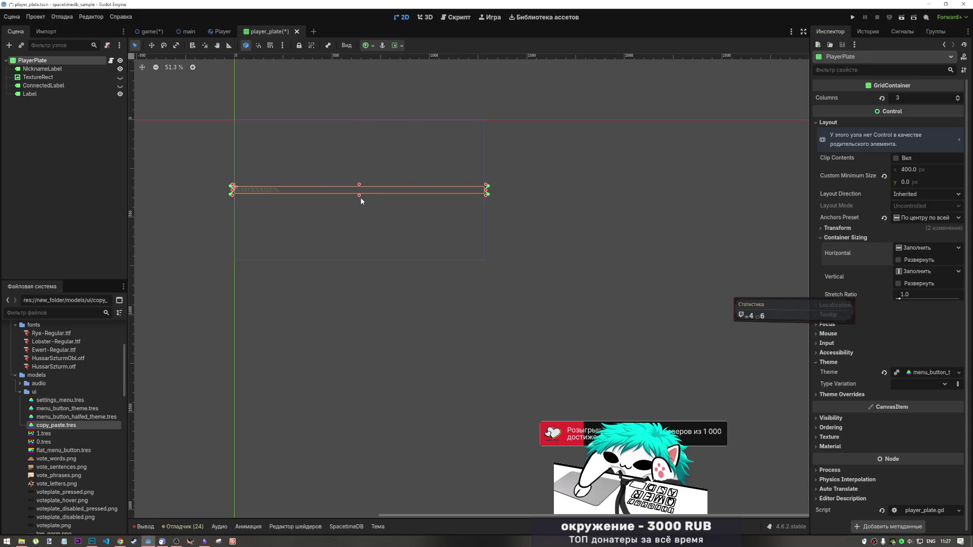
pyautogui.click(42, 68)
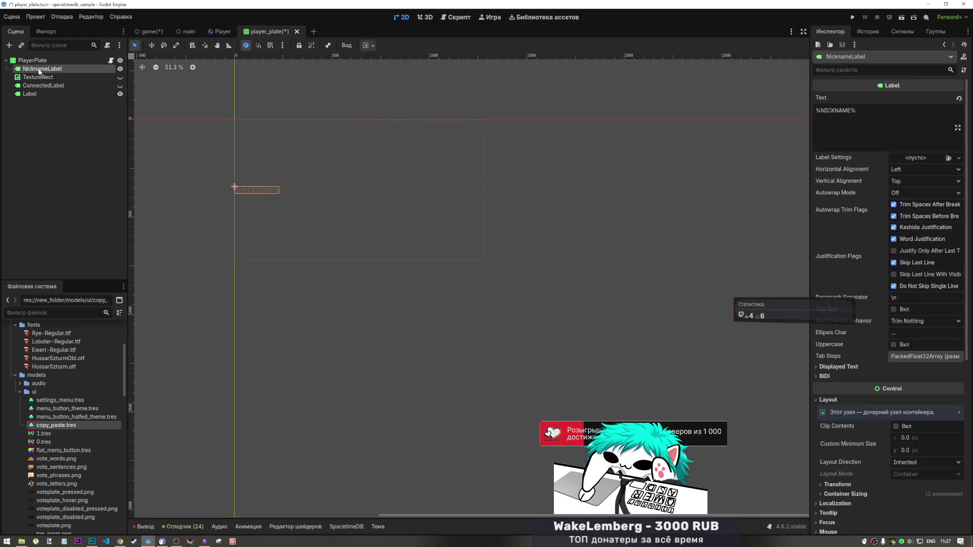
# Try centring NicknameLabel's text horizontally, then return it to Left.
pyautogui.click(921, 169)
pyautogui.click(914, 191)
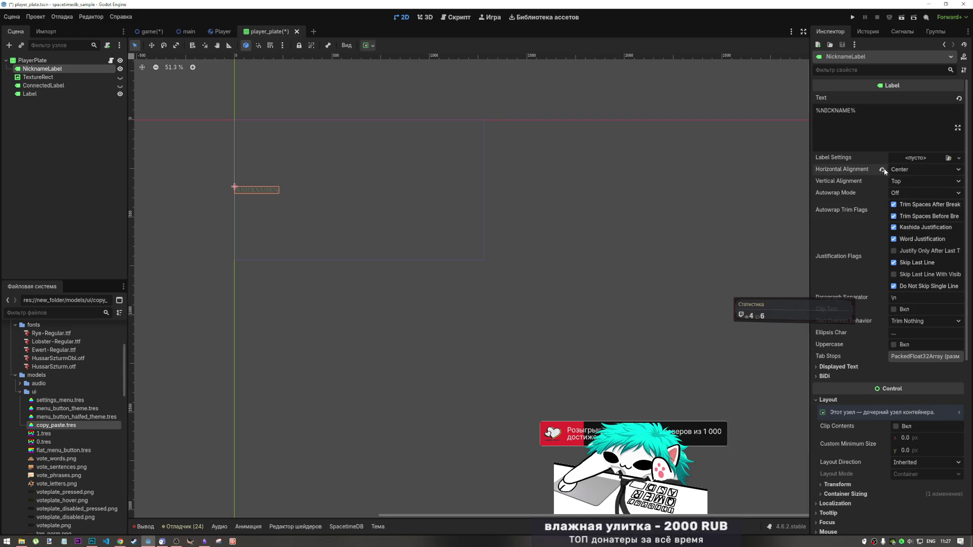
pyautogui.click(913, 171)
pyautogui.click(910, 190)
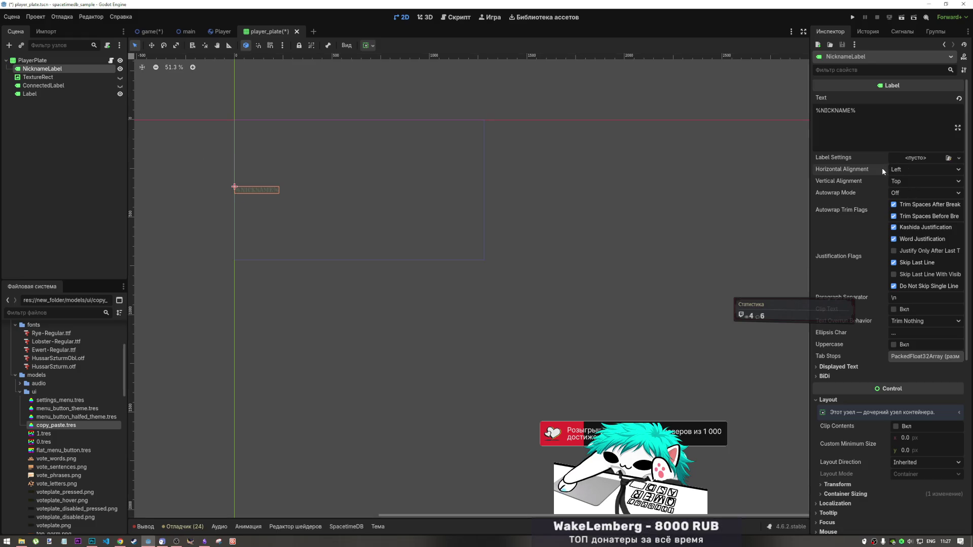
# Switch NicknameLabel's horizontal Expand on in the container sizing popup.
pyautogui.click(372, 45)
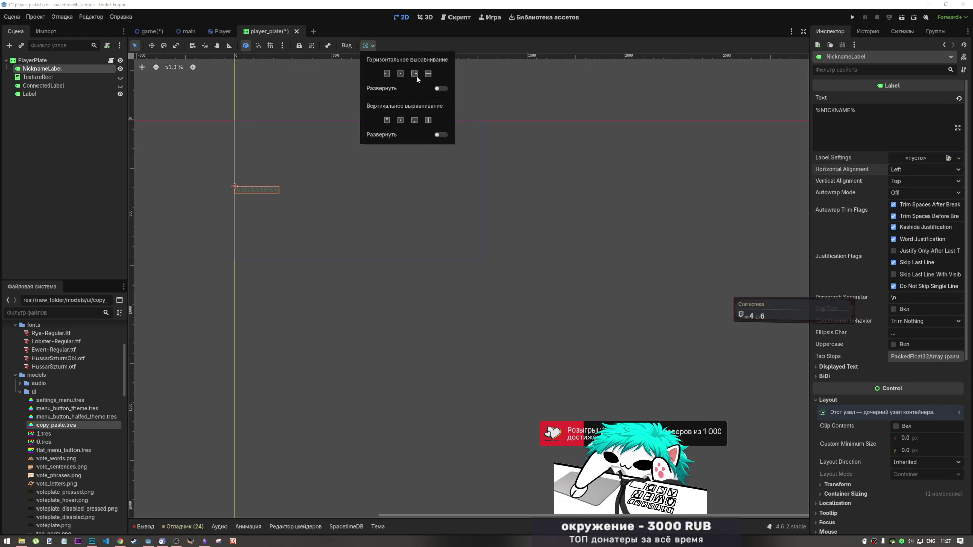
pyautogui.click(440, 88)
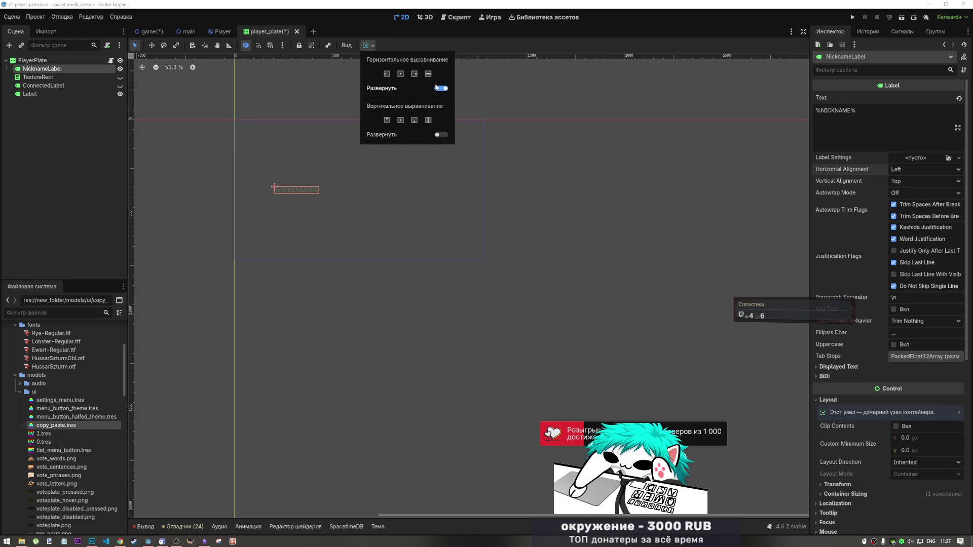
pyautogui.click(438, 88)
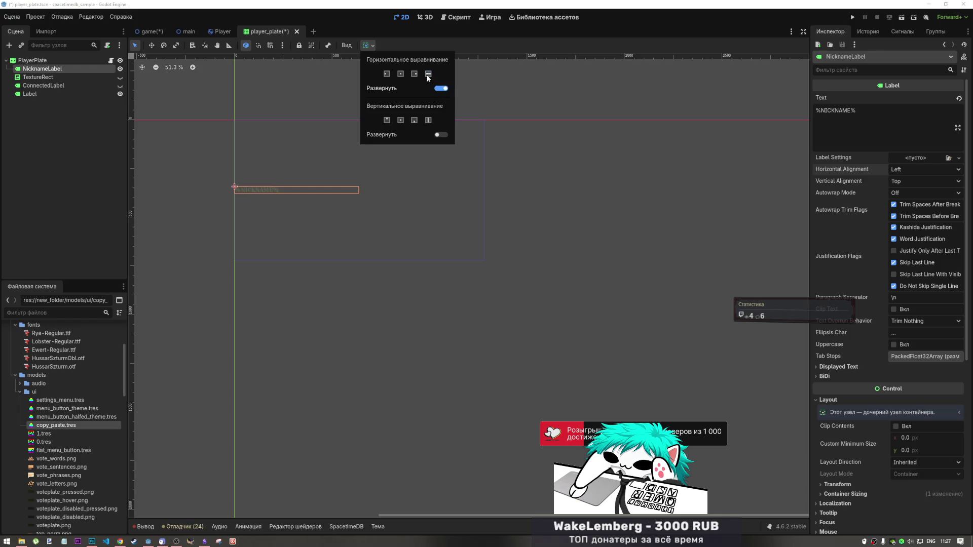
pyautogui.click(439, 88)
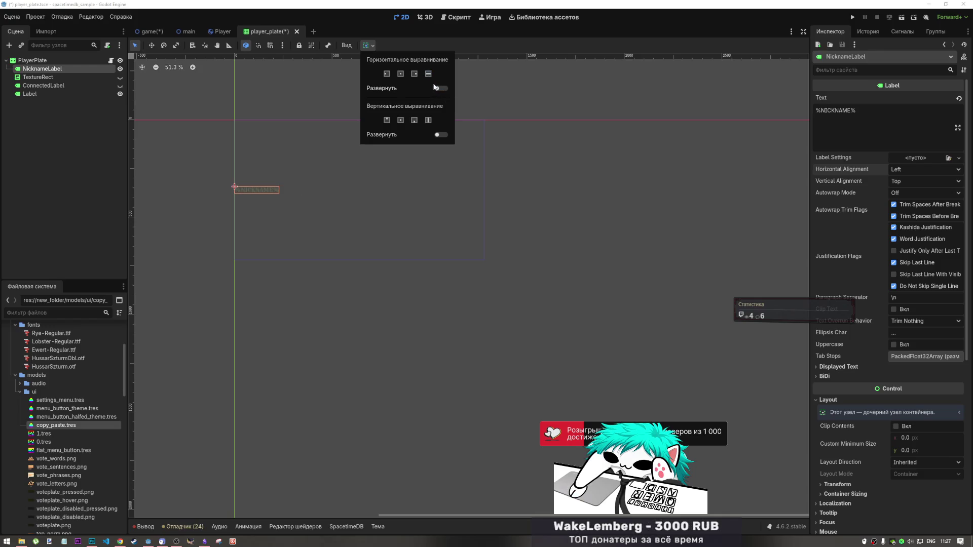
pyautogui.click(439, 88)
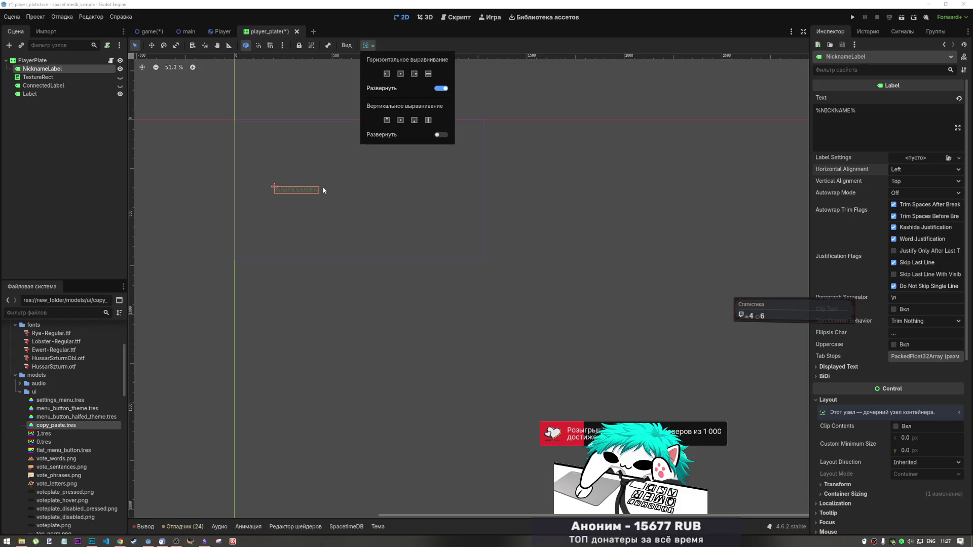
# Compare the PlayerPlate and NicknameLabel bounds, ending with NicknameLabel selected.
pyautogui.click(56, 63)
pyautogui.click(56, 61)
pyautogui.click(57, 68)
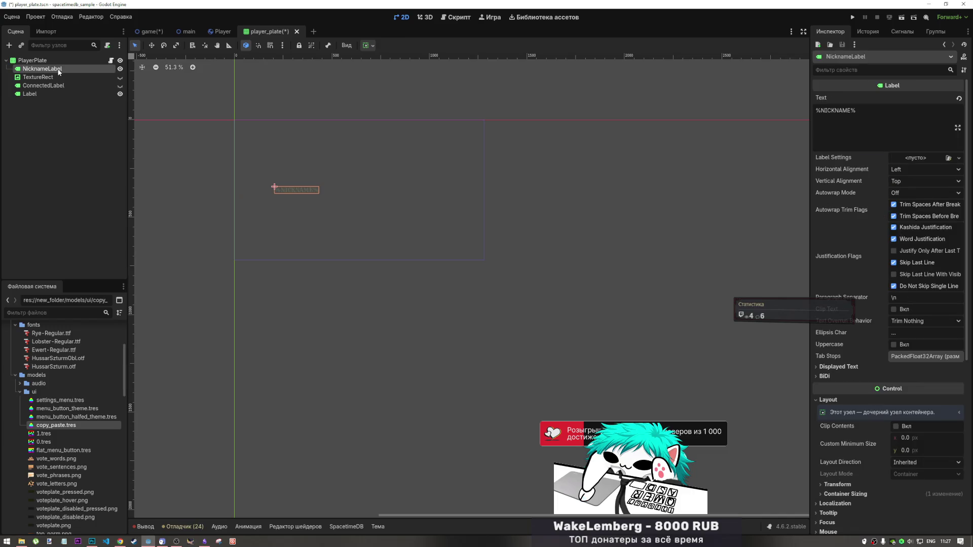
pyautogui.click(60, 60)
pyautogui.click(62, 69)
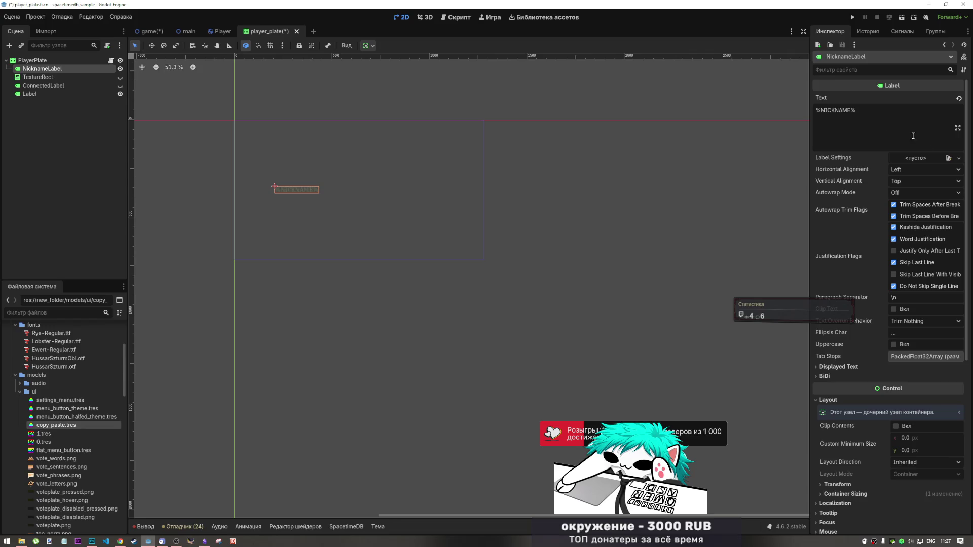
# Set NicknameLabel's horizontal and vertical alignment to Center, toggle two justification flags, and save.
pyautogui.click(926, 169)
pyautogui.click(914, 187)
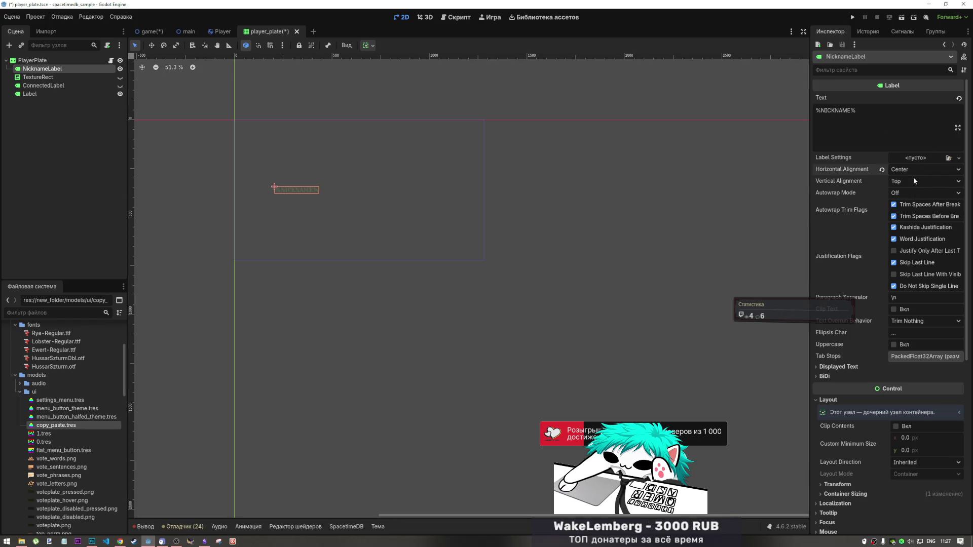
pyautogui.click(912, 180)
pyautogui.click(910, 204)
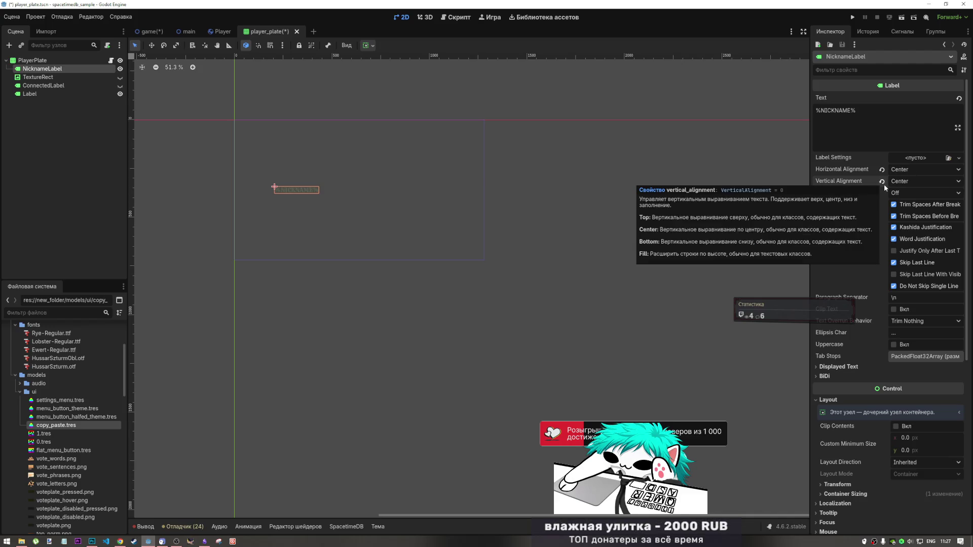
pyautogui.click(907, 215)
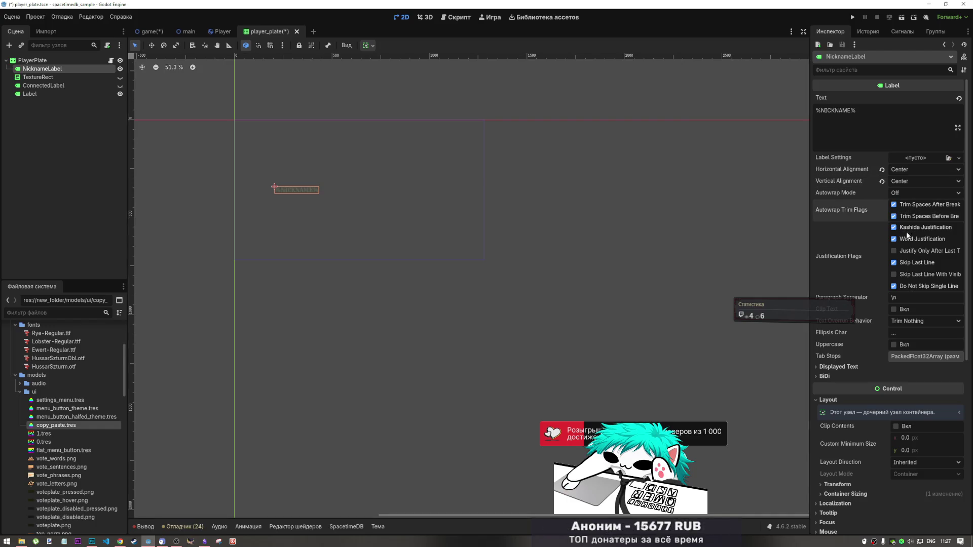
pyautogui.click(905, 262)
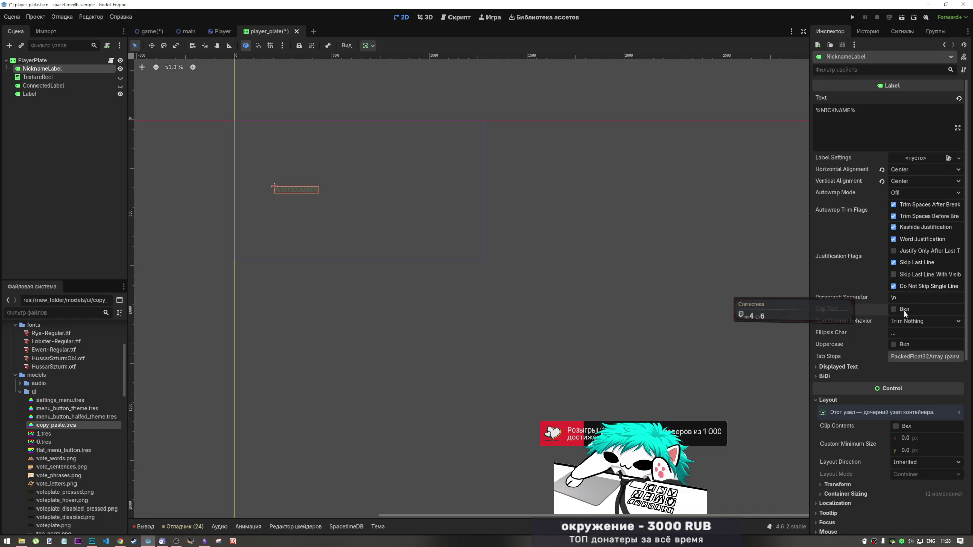
pyautogui.click(624, 150)
pyautogui.hotkey('ctrl', 's')
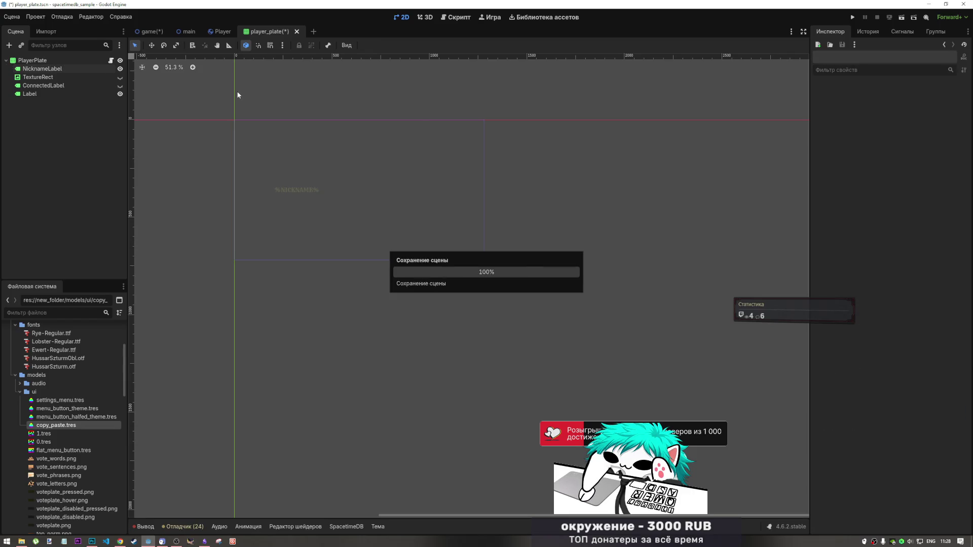
# Check the WANTED poster in the game scene, then make PlayerPlate expand horizontally.
pyautogui.click(152, 32)
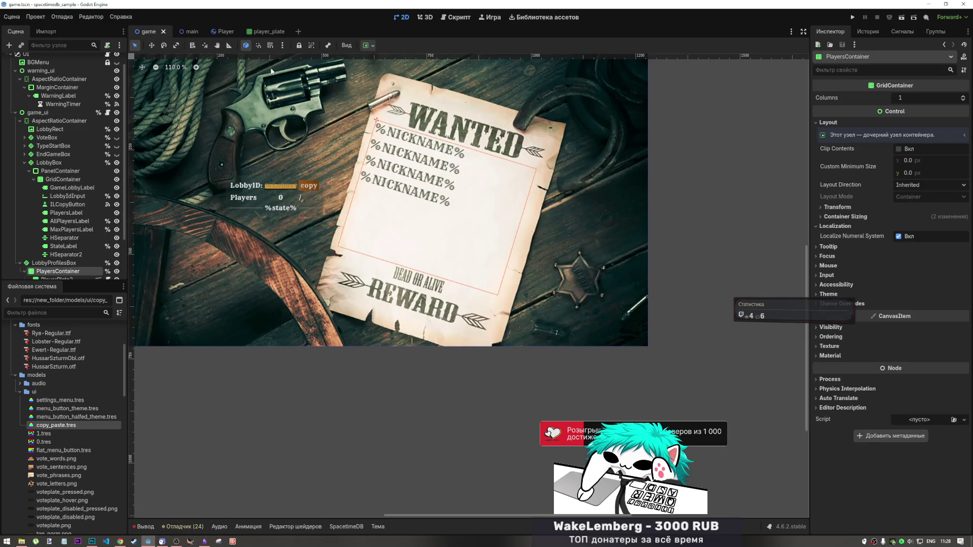
pyautogui.click(261, 32)
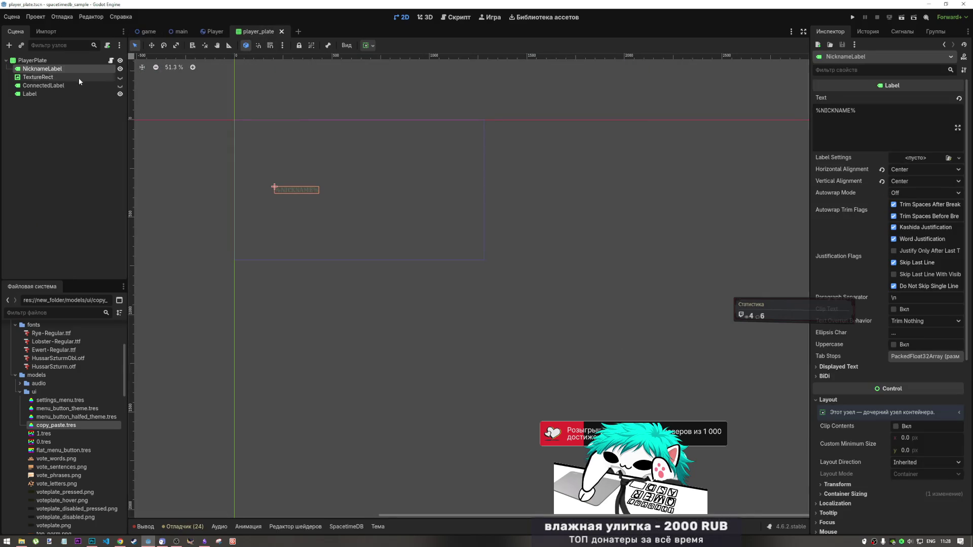
pyautogui.click(36, 60)
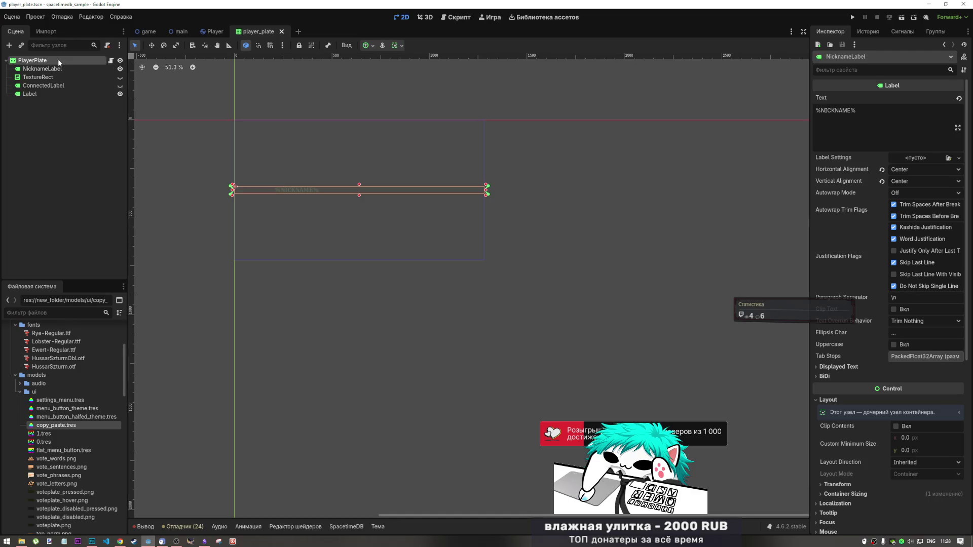
pyautogui.click(396, 45)
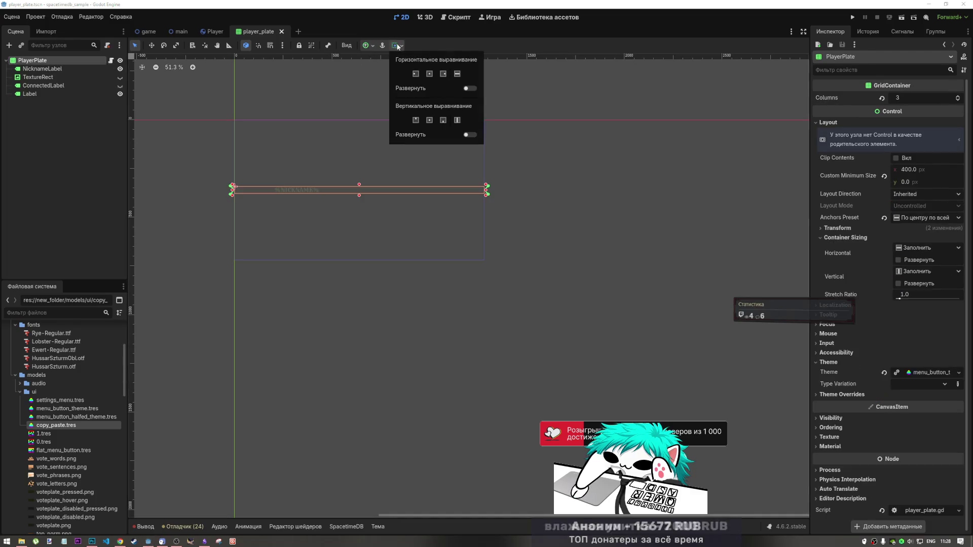
pyautogui.click(467, 89)
pyautogui.click(556, 221)
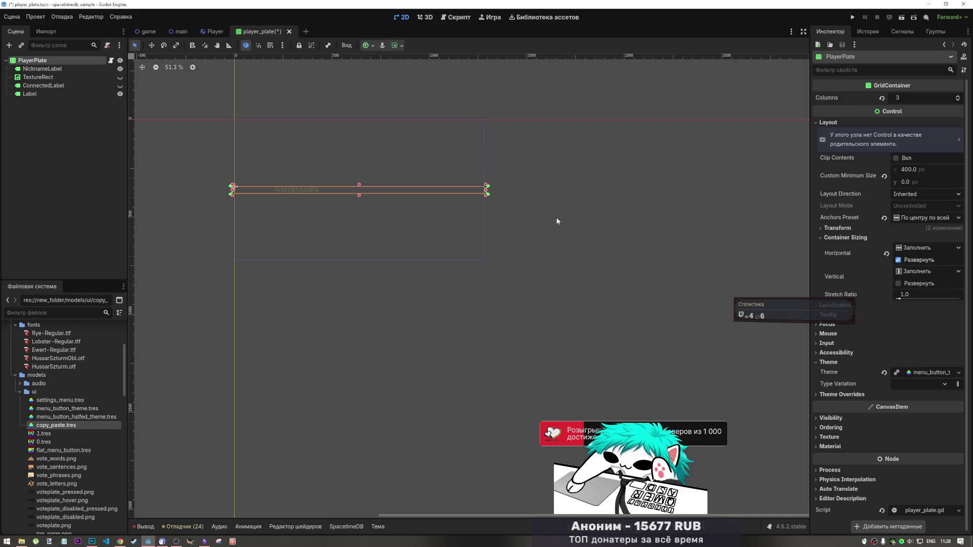
# Apply the Full Rect anchor preset to PlayerPlate and check NicknameLabel's position.
pyautogui.click(373, 45)
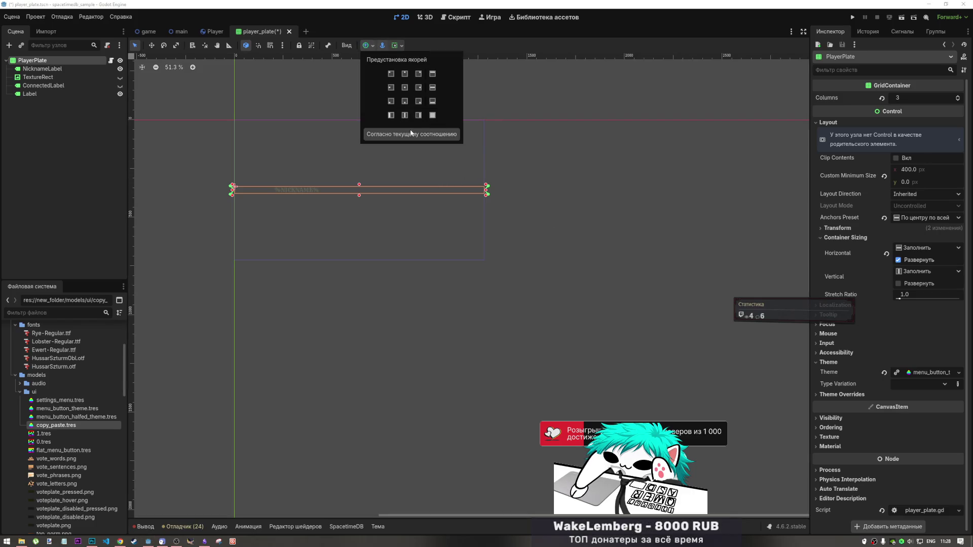
pyautogui.click(432, 115)
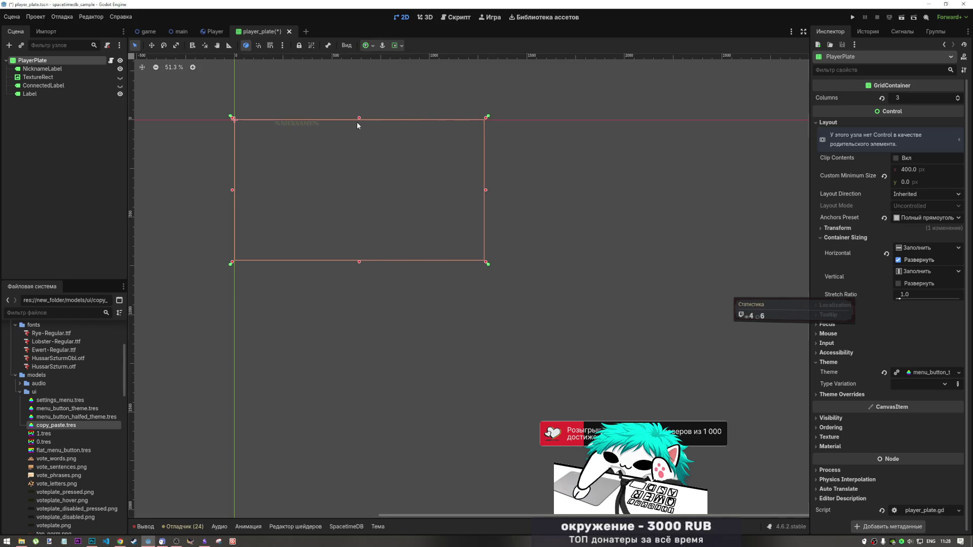
pyautogui.click(314, 123)
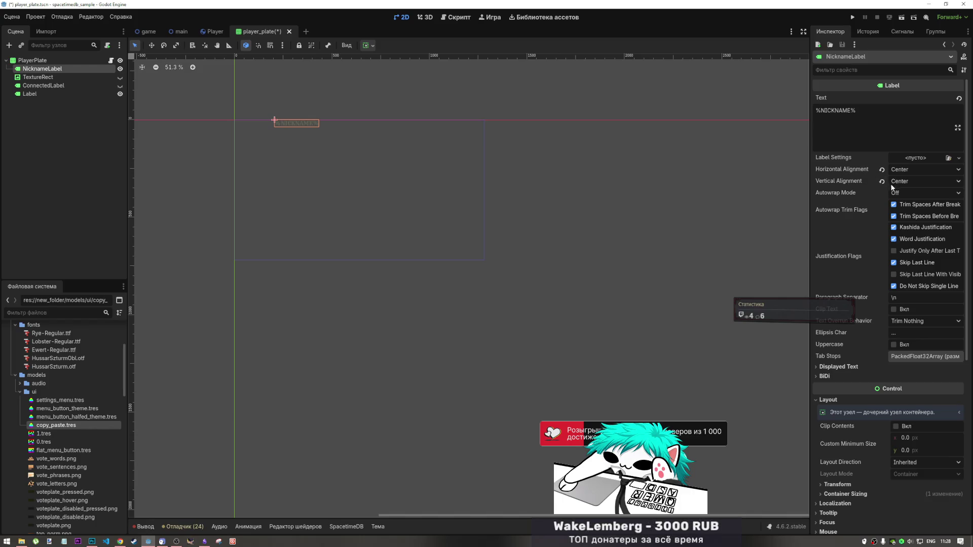
pyautogui.click(45, 62)
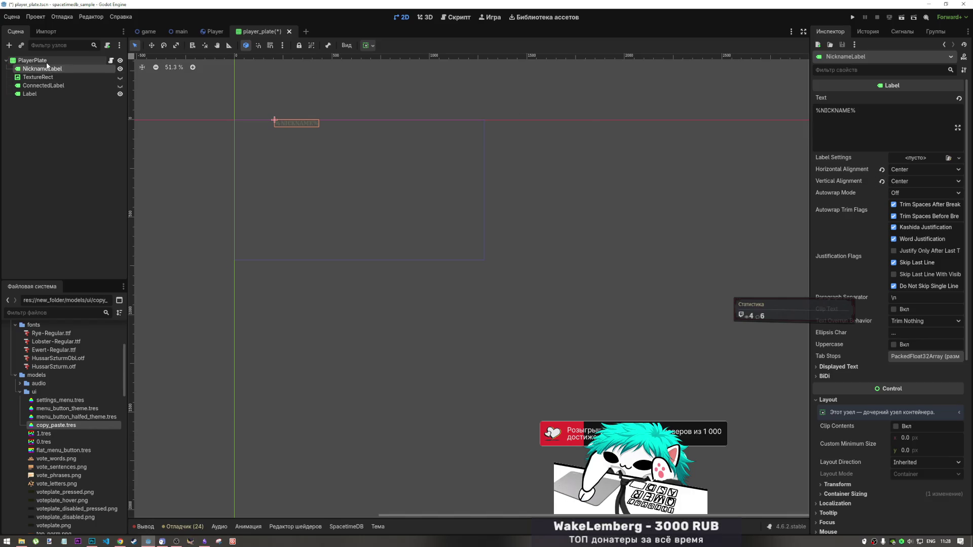
# Add a Button child node under PlayerPlate by searching 'button' in Add Child Node.
pyautogui.rightClick(66, 63)
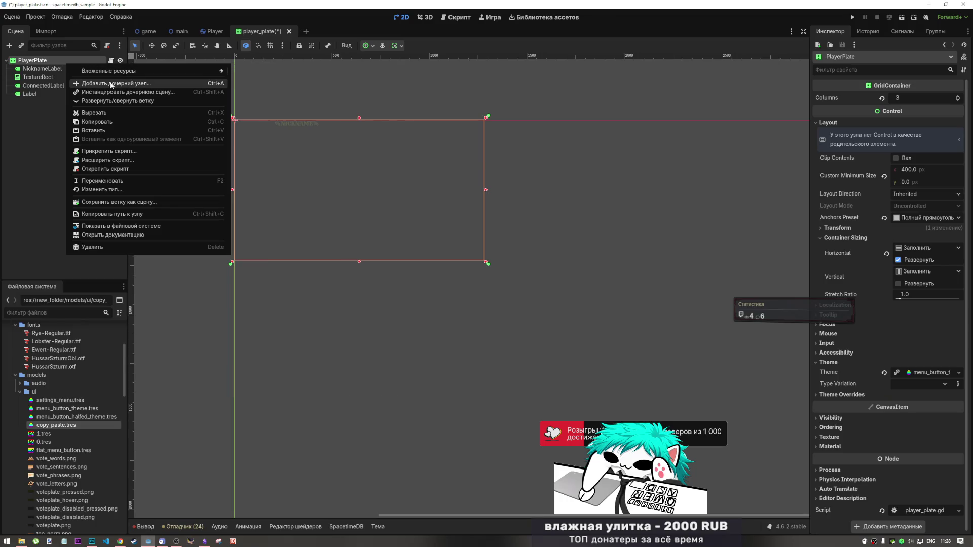
pyautogui.click(106, 84)
pyautogui.write('button')
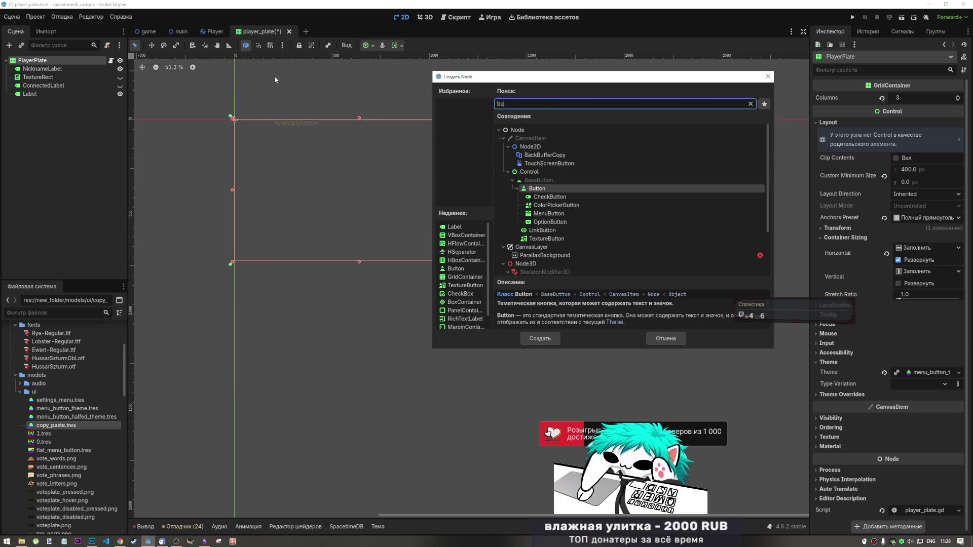
pyautogui.click(531, 343)
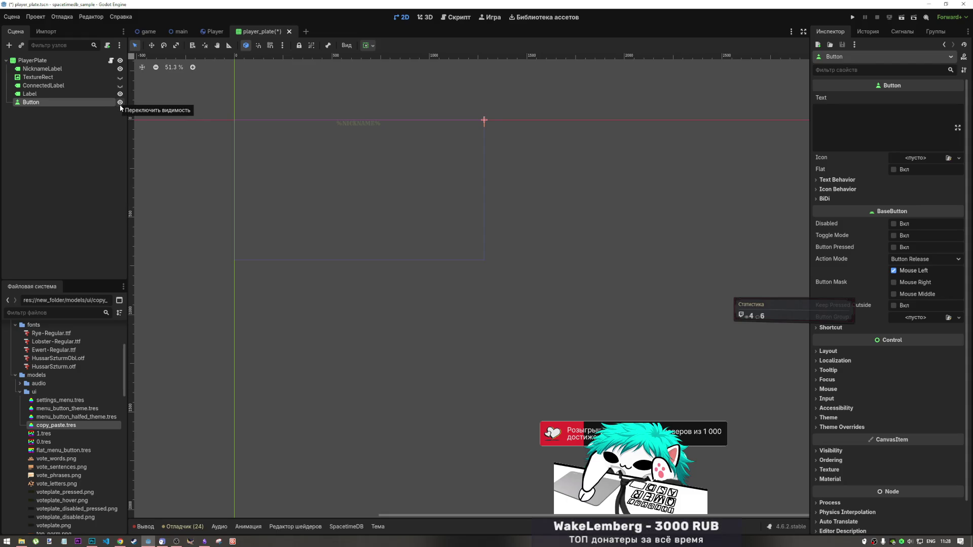
# Hide the new Button and fold away its Icon and Text Behavior sections.
pyautogui.click(121, 104)
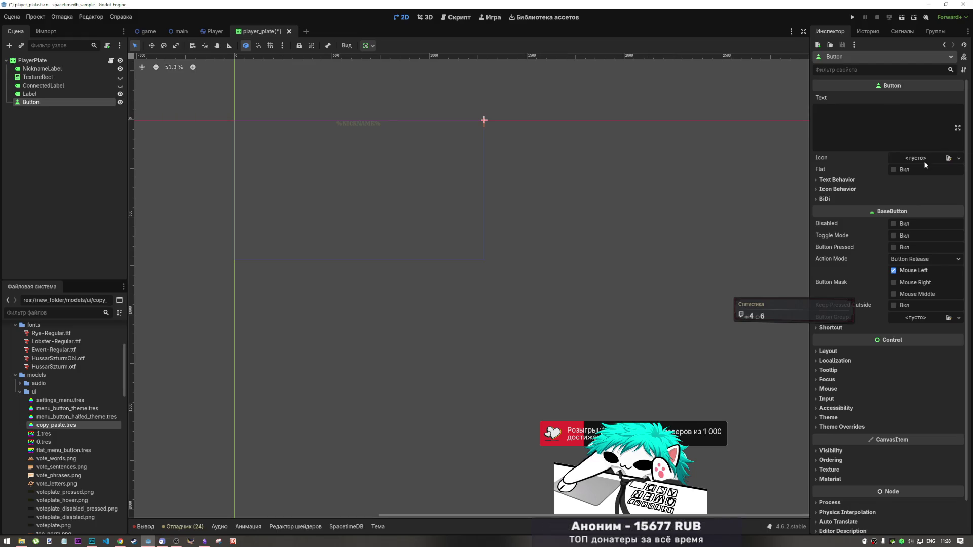
pyautogui.click(868, 189)
pyautogui.click(868, 189)
pyautogui.click(868, 180)
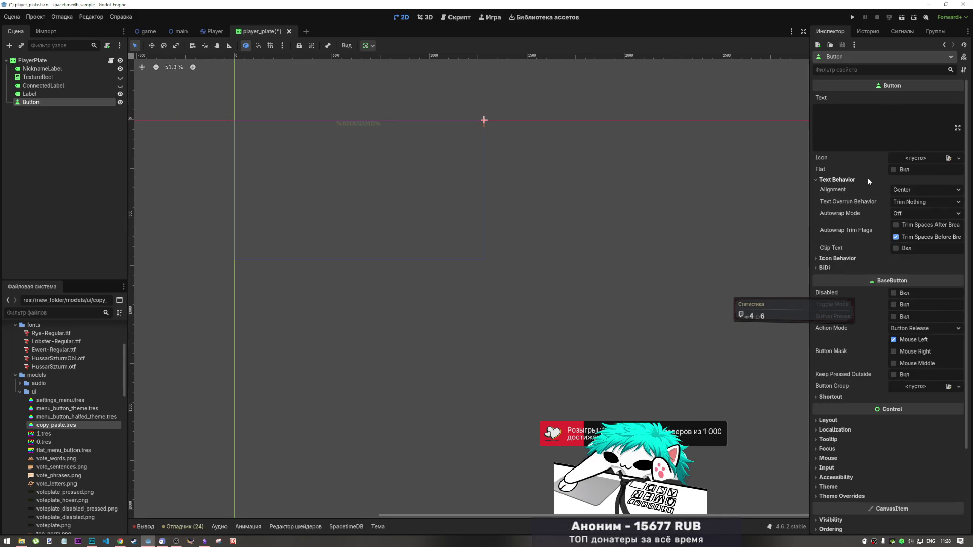
pyautogui.click(868, 180)
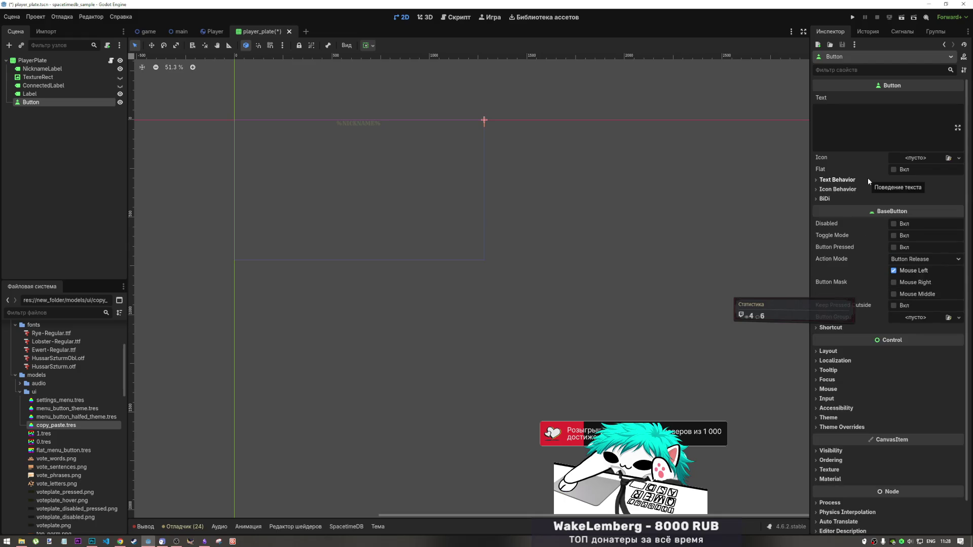
pyautogui.click(867, 180)
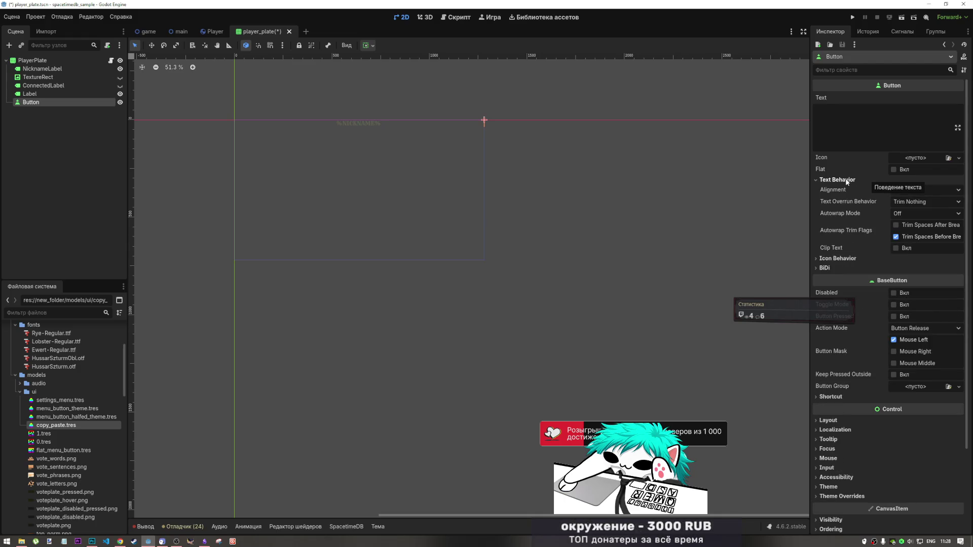
pyautogui.click(846, 180)
pyautogui.click(846, 181)
pyautogui.click(846, 180)
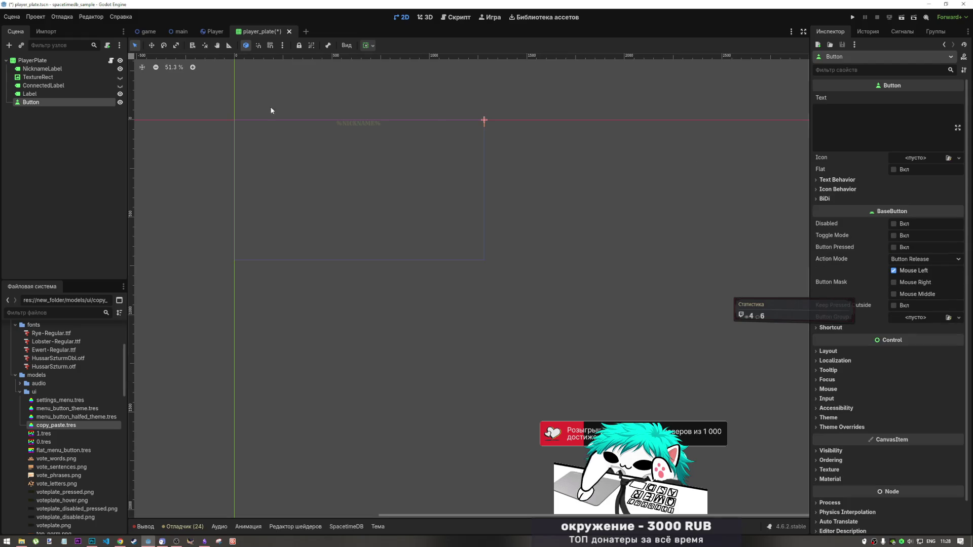
# Hide the Label node from the canvas, then select NicknameLabel.
pyautogui.click(109, 94)
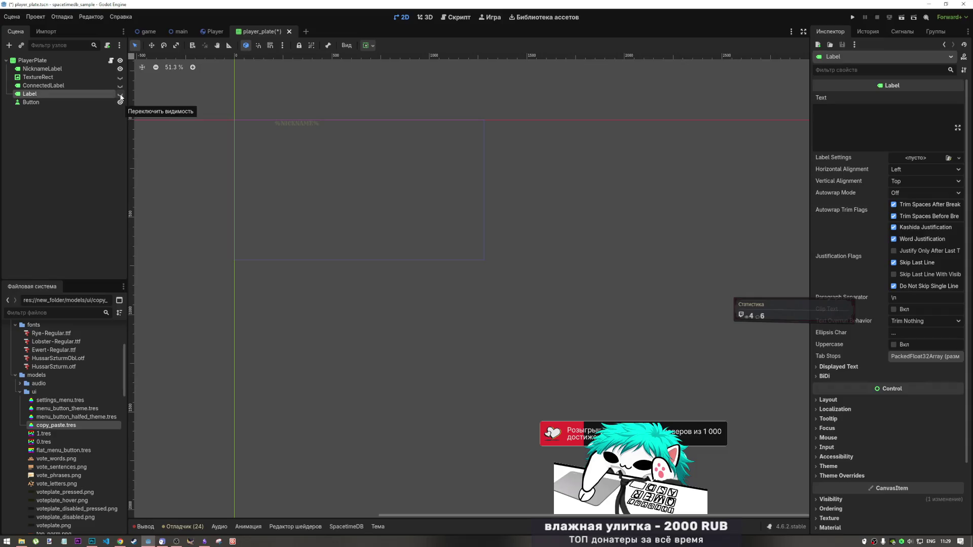
pyautogui.click(121, 94)
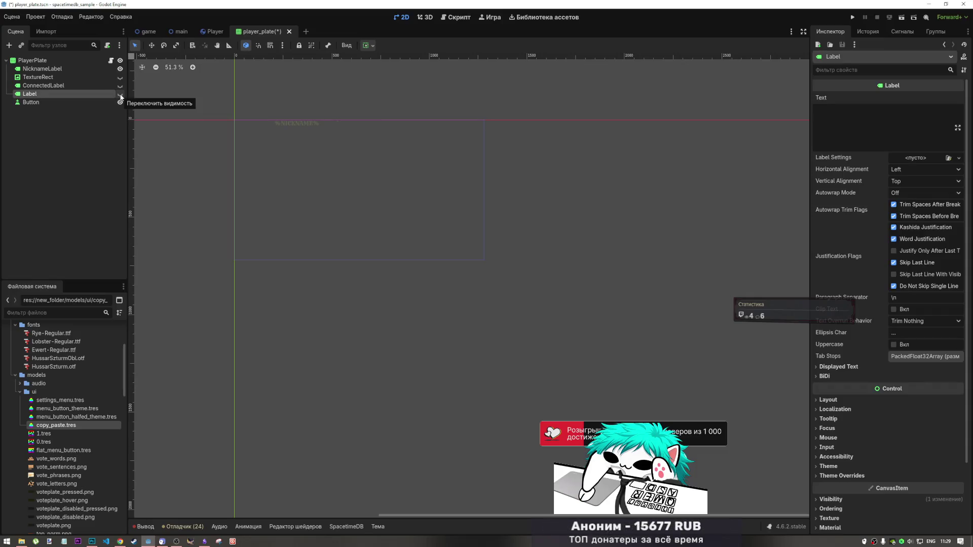
pyautogui.click(121, 94)
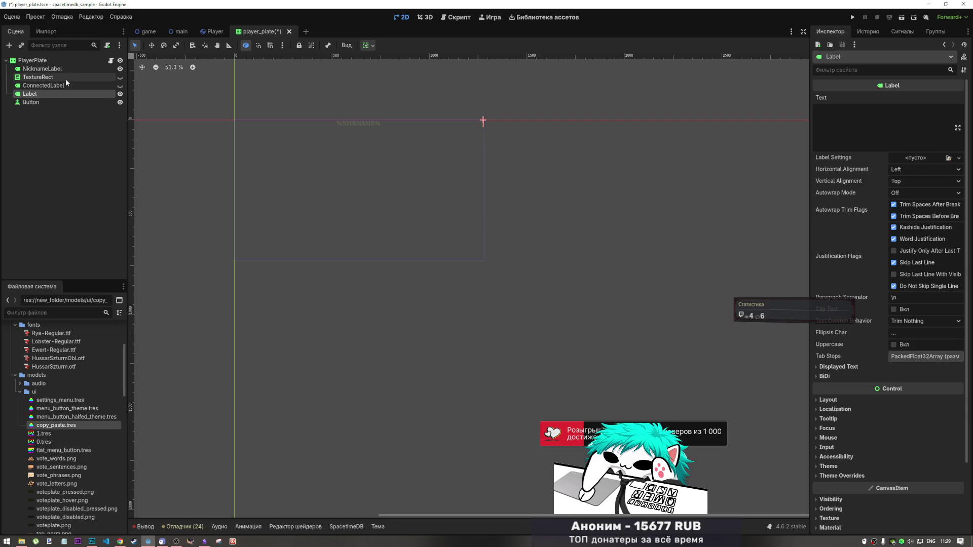
pyautogui.click(120, 94)
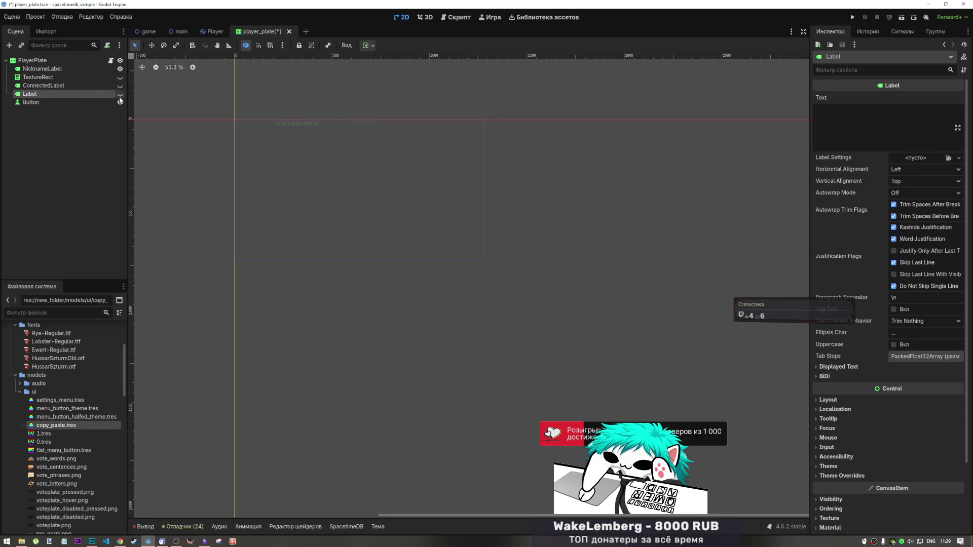
pyautogui.click(73, 70)
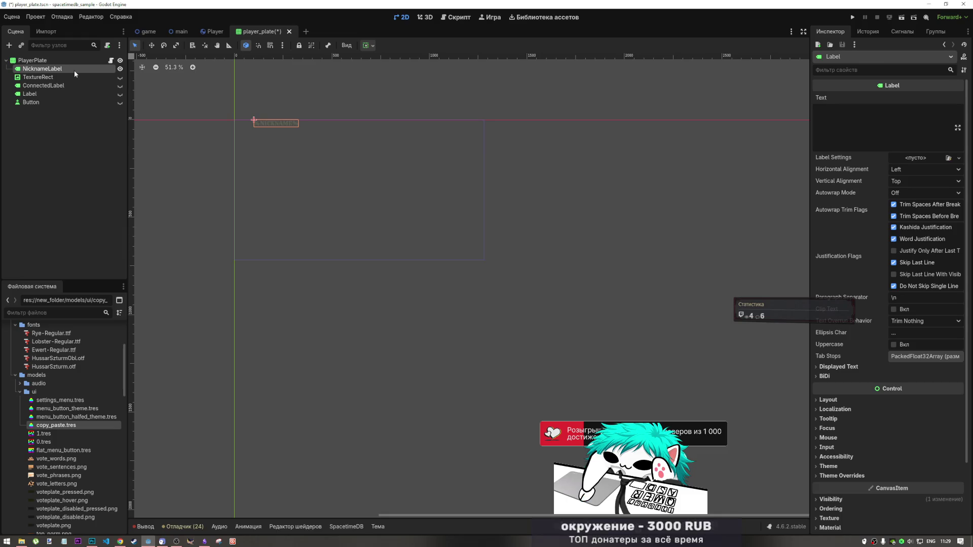
# Set NicknameLabel's horizontal container sizing to Shrink Center.
pyautogui.click(74, 72)
pyautogui.click(78, 66)
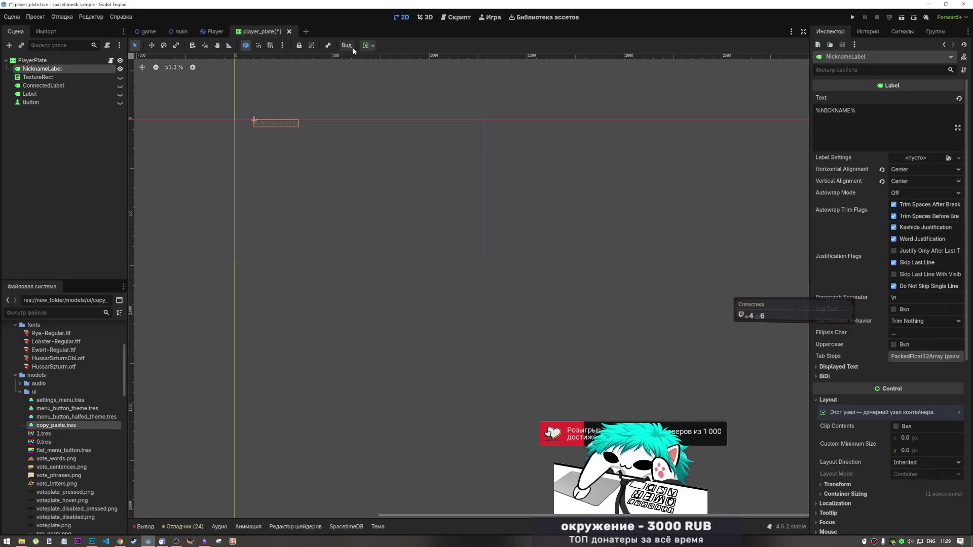
pyautogui.click(368, 45)
pyautogui.click(429, 74)
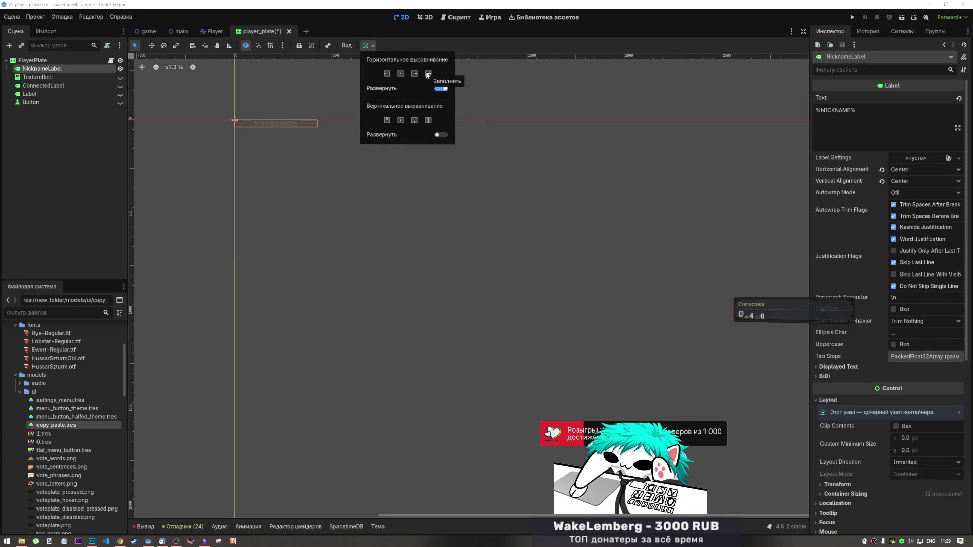
pyautogui.click(401, 75)
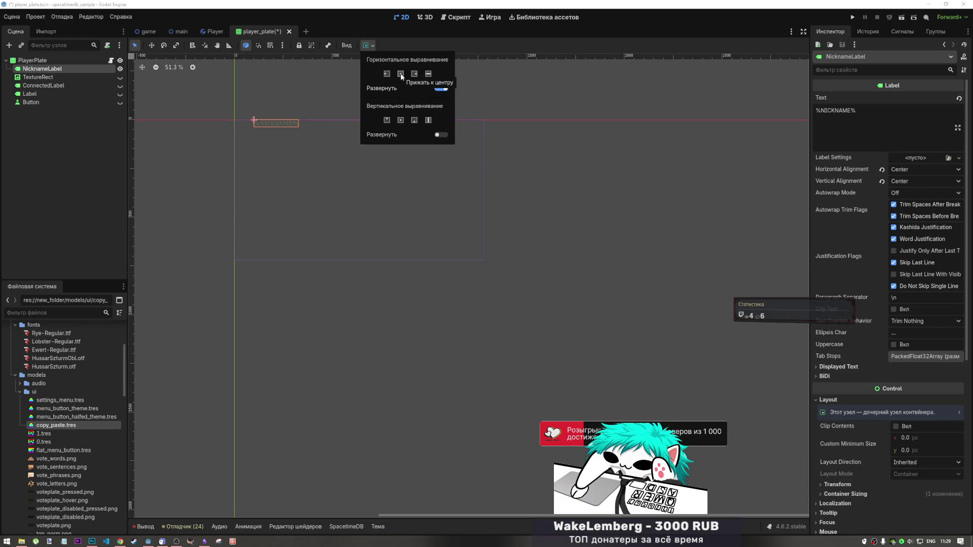
pyautogui.click(71, 99)
# Make Label and Button visible again and save player_plate.
pyautogui.click(120, 94)
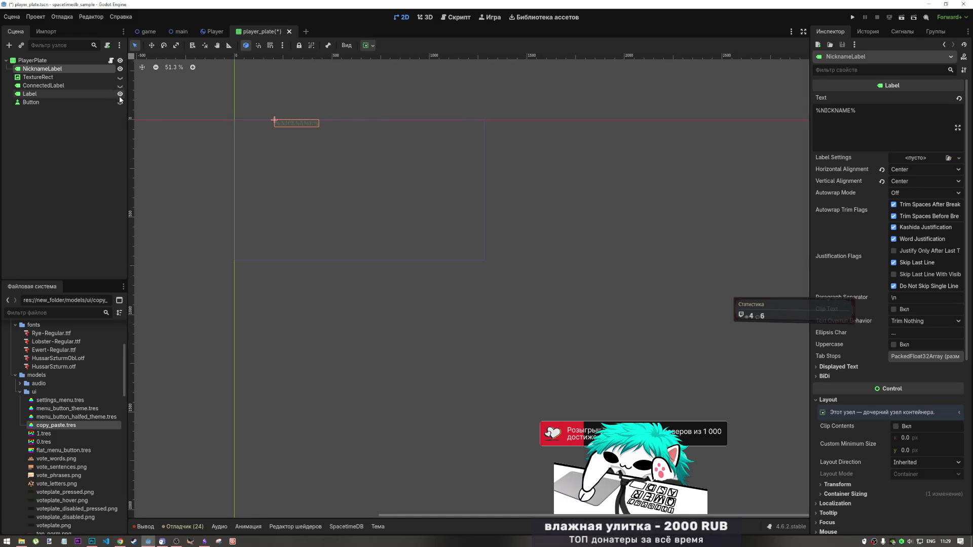
pyautogui.click(58, 95)
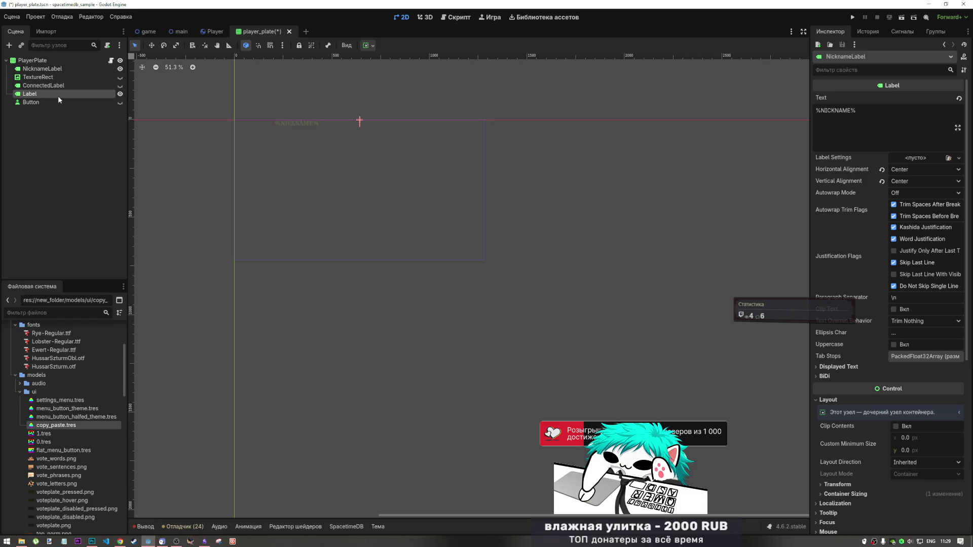
pyautogui.click(120, 103)
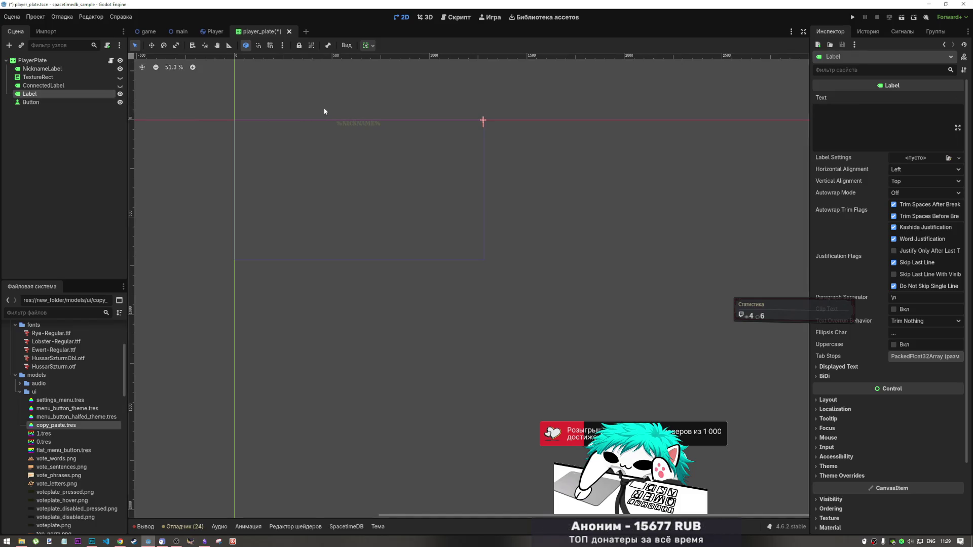
pyautogui.hotkey('ctrl', 's')
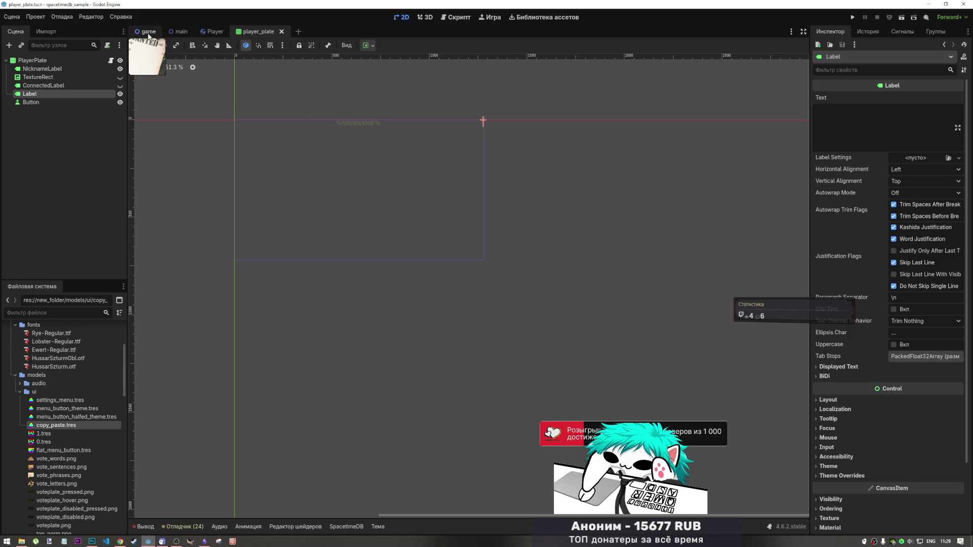
# Compare the WANTED poster in the game scene with the player_plate scene's PlayerPlate root.
pyautogui.click(148, 33)
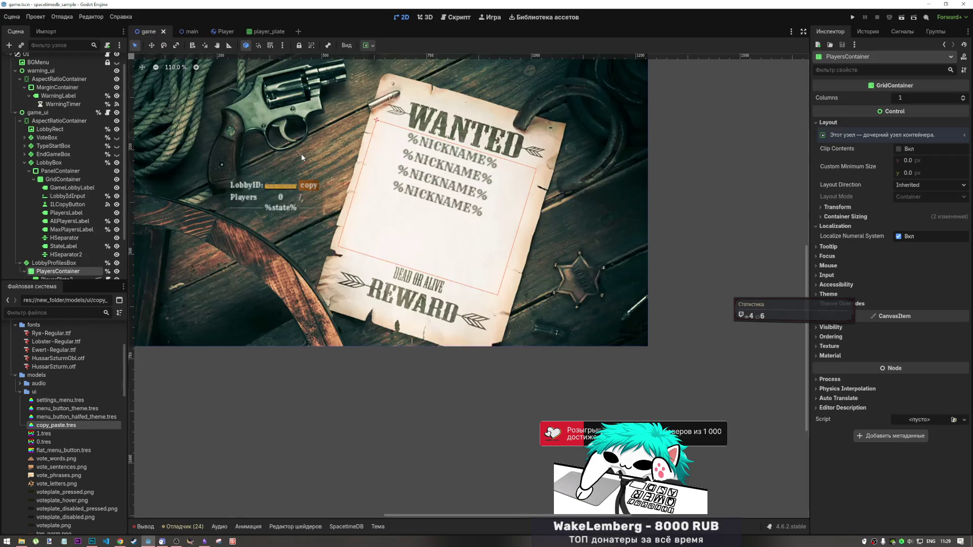
pyautogui.click(261, 33)
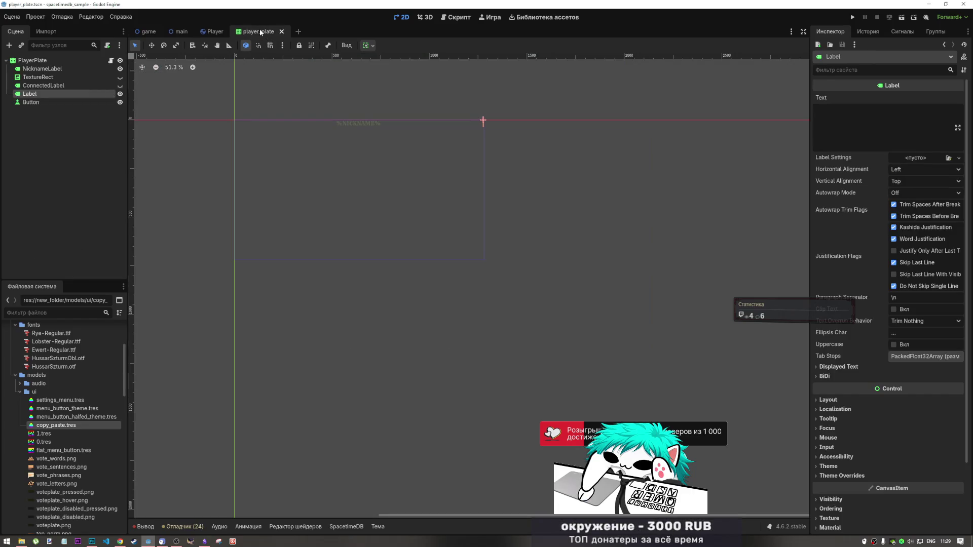
pyautogui.click(62, 60)
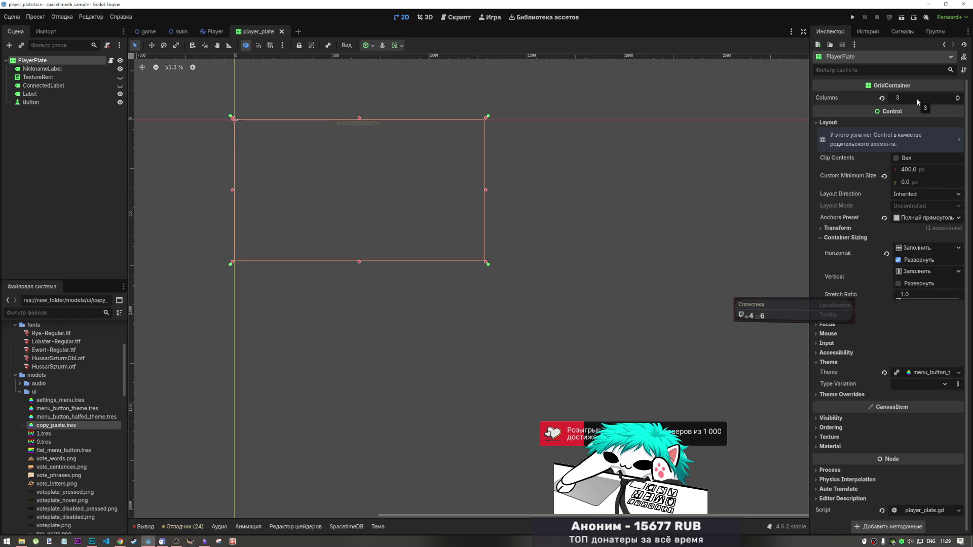
# Delete the Button node from player_plate, then inspect the Label and TextureRect nodes.
pyautogui.click(79, 104)
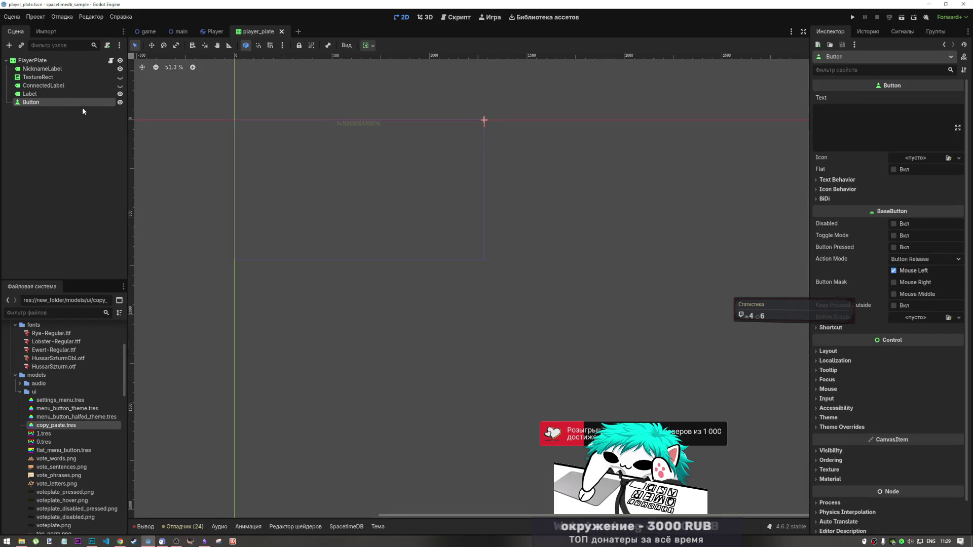
pyautogui.press('Delete')
pyautogui.press('Return')
pyautogui.click(68, 95)
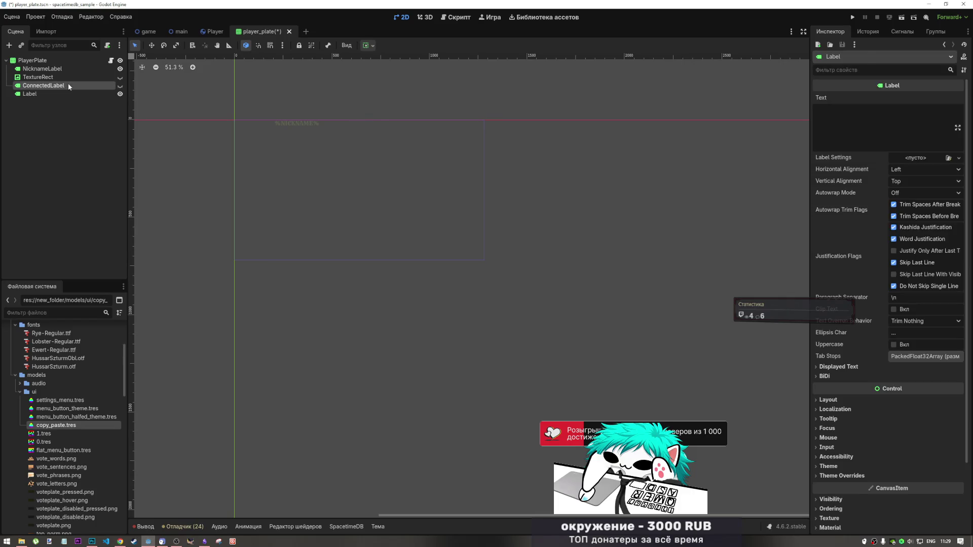
pyautogui.click(76, 77)
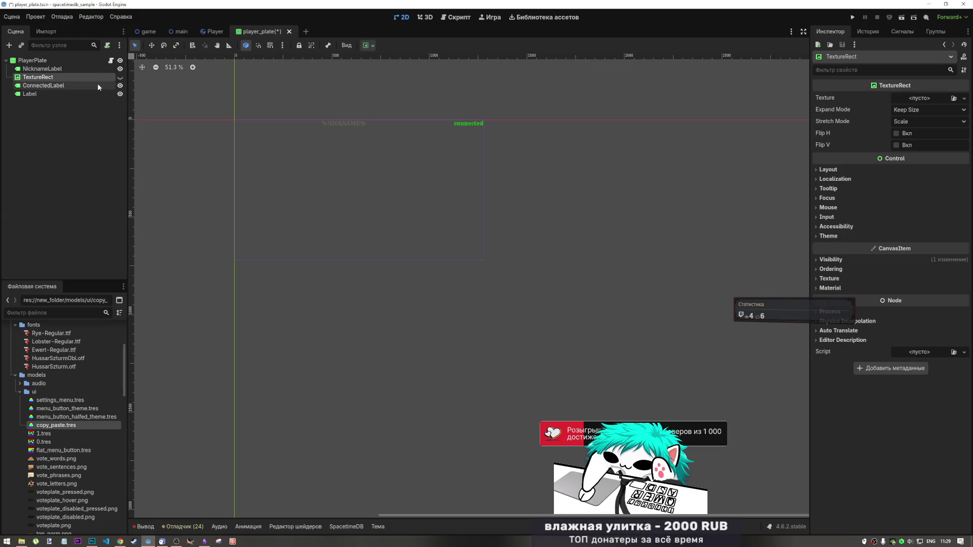
# Clear ConnectedLabel's 'connected' text and save the player_plate scene.
pyautogui.click(96, 86)
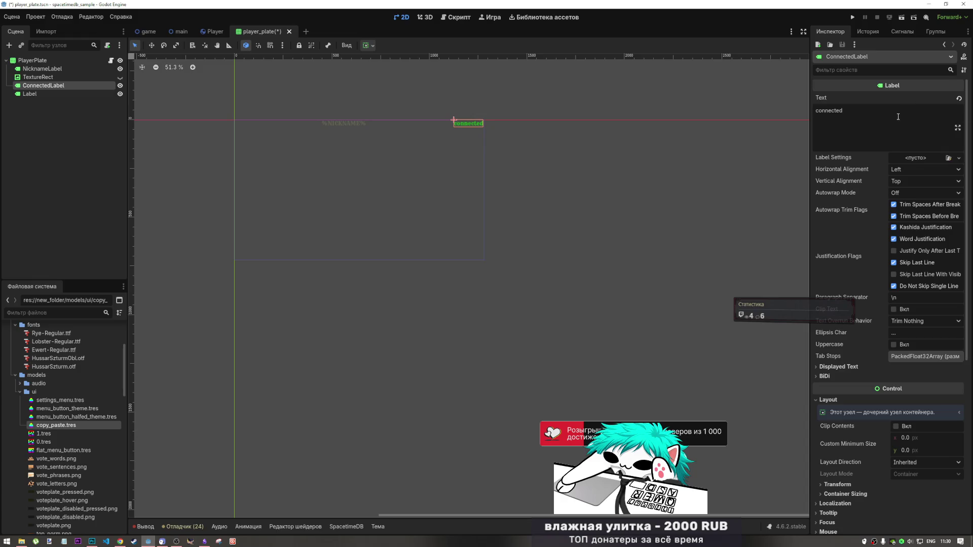
pyautogui.hotkey('ctrl', 'a')
pyautogui.press('BackSpace')
pyautogui.click(411, 187)
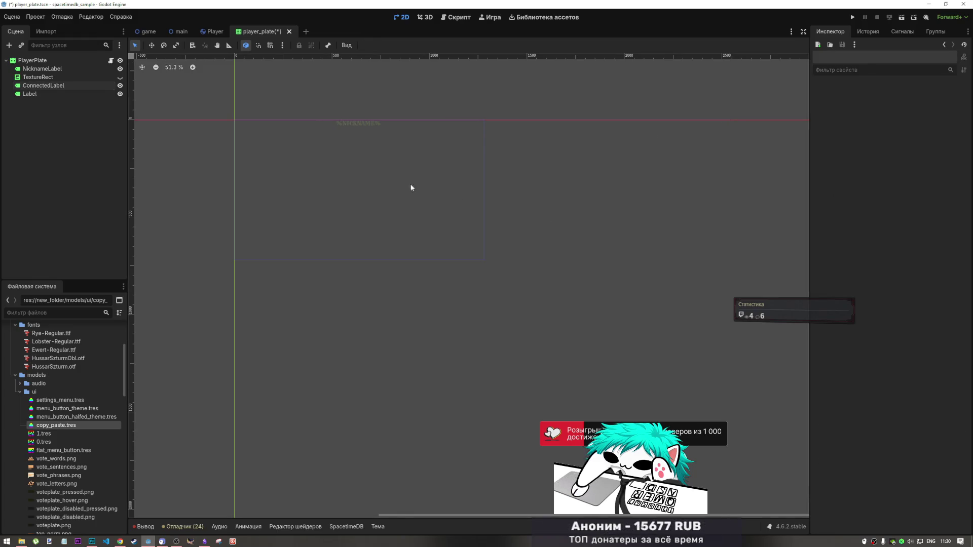
pyautogui.hotkey('ctrl', 's')
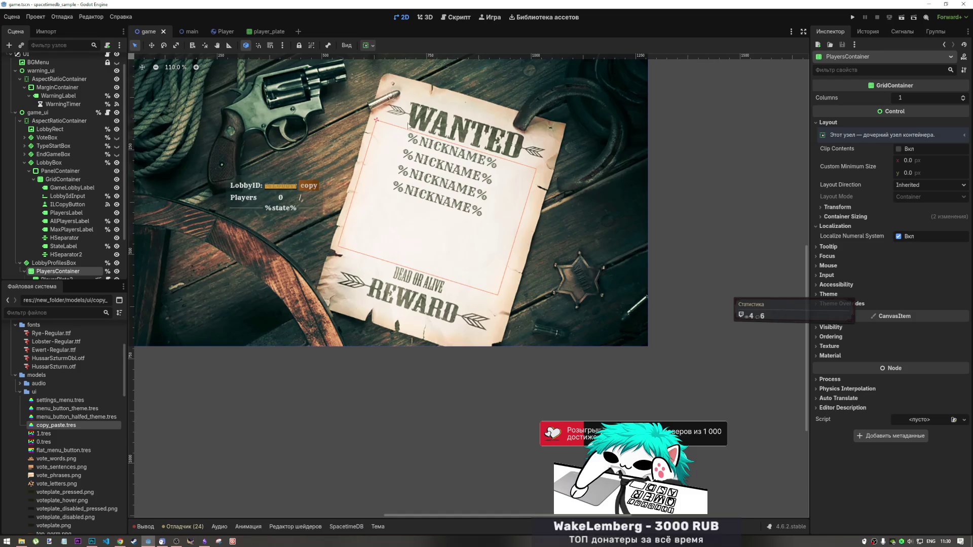
# Recheck the poster in the game scene and restore the TextureRect's visibility with an undo.
pyautogui.click(268, 31)
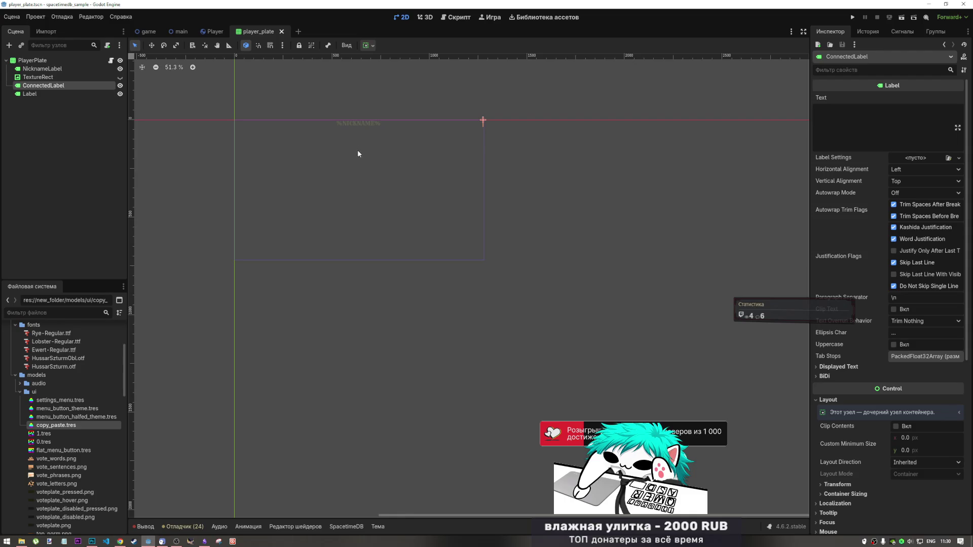
pyautogui.click(142, 32)
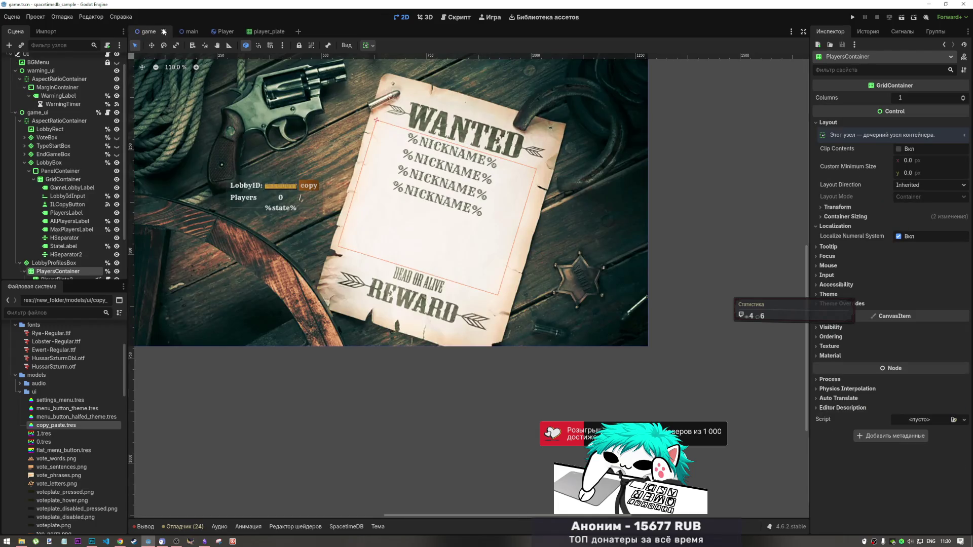
pyautogui.click(269, 32)
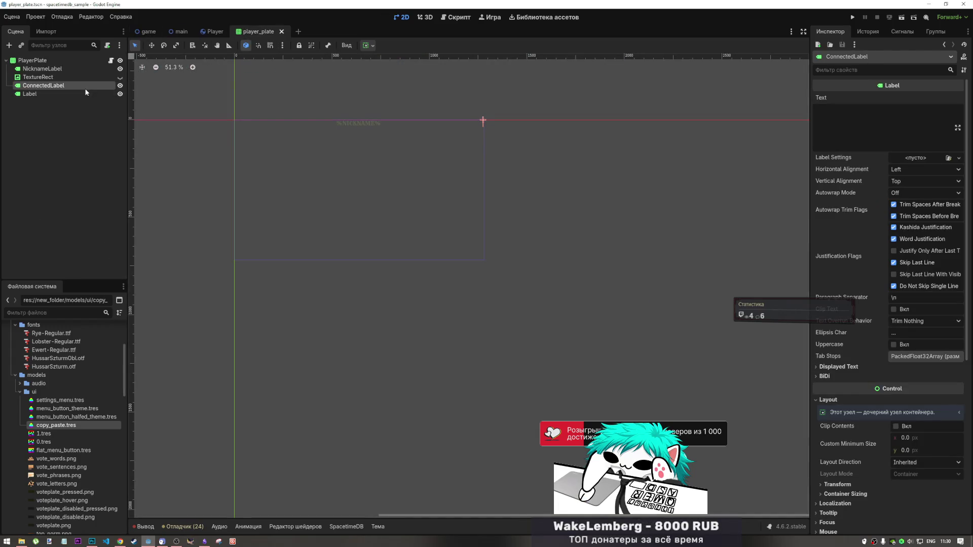
pyautogui.doubleClick(120, 77)
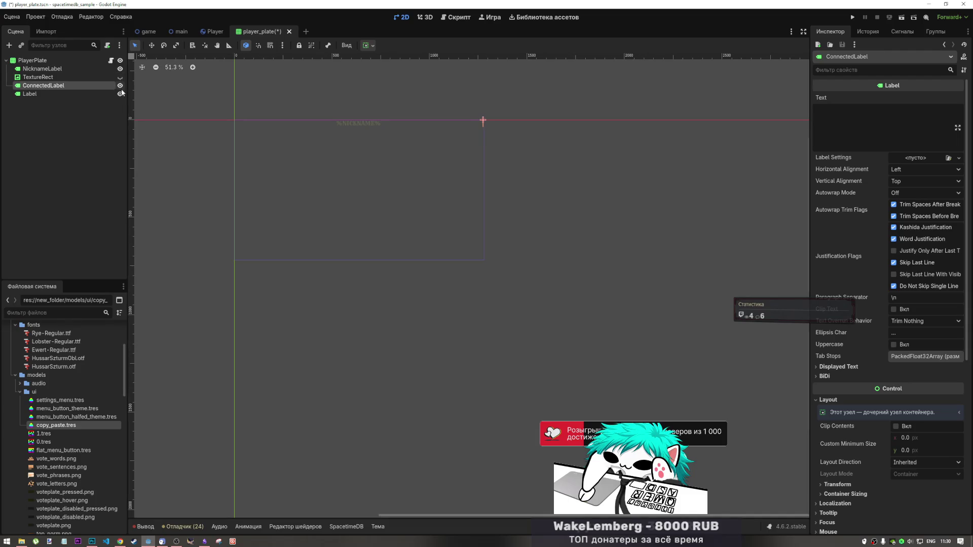
pyautogui.hotkey('ctrl', 'z')
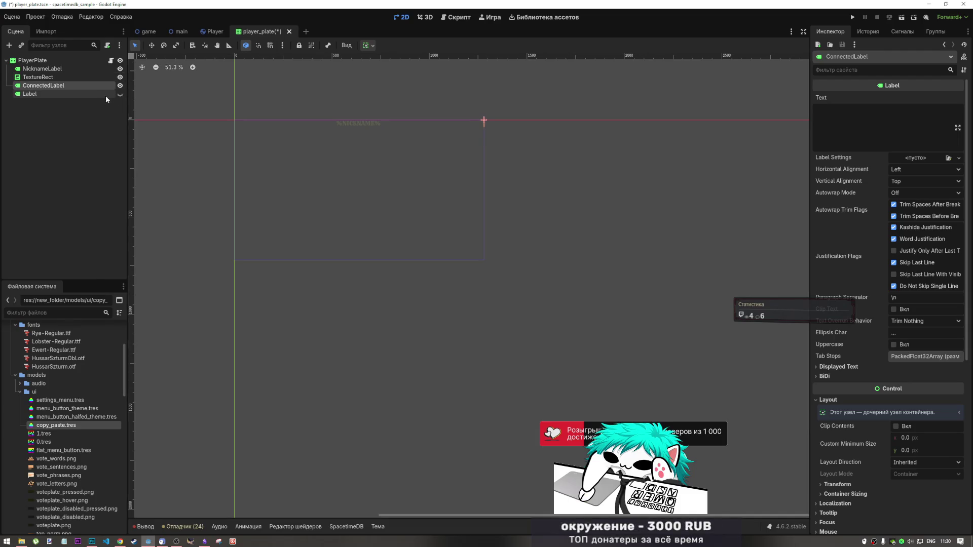
# Delete the extra Label node, leaving NicknameLabel, TextureRect and ConnectedLabel, and save.
pyautogui.click(104, 94)
pyautogui.click(102, 85)
pyautogui.click(104, 93)
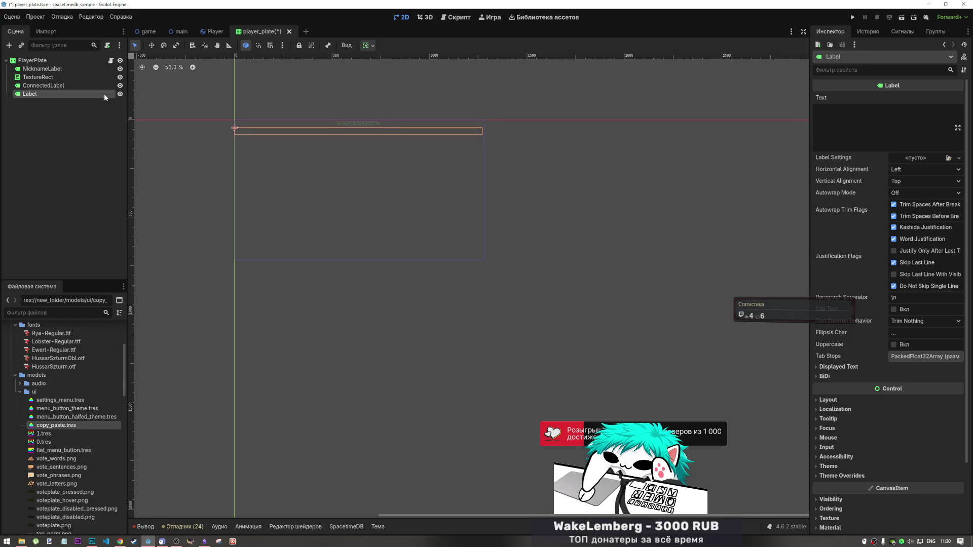
pyautogui.press('Delete')
pyautogui.hotkey('ctrl', 's')
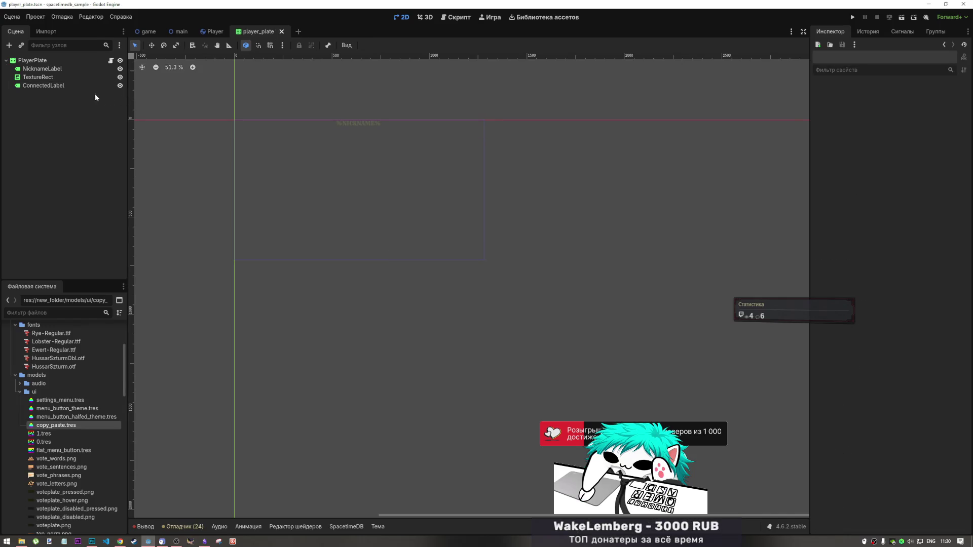
# Review the WANTED poster in the game scene, then return to player_plate.
pyautogui.click(138, 36)
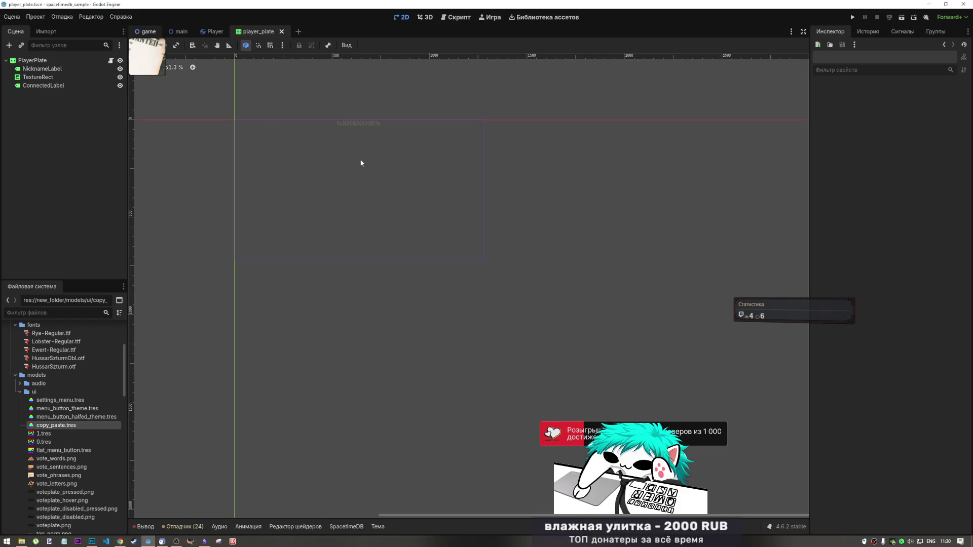
pyautogui.scroll(7, 481, 177)
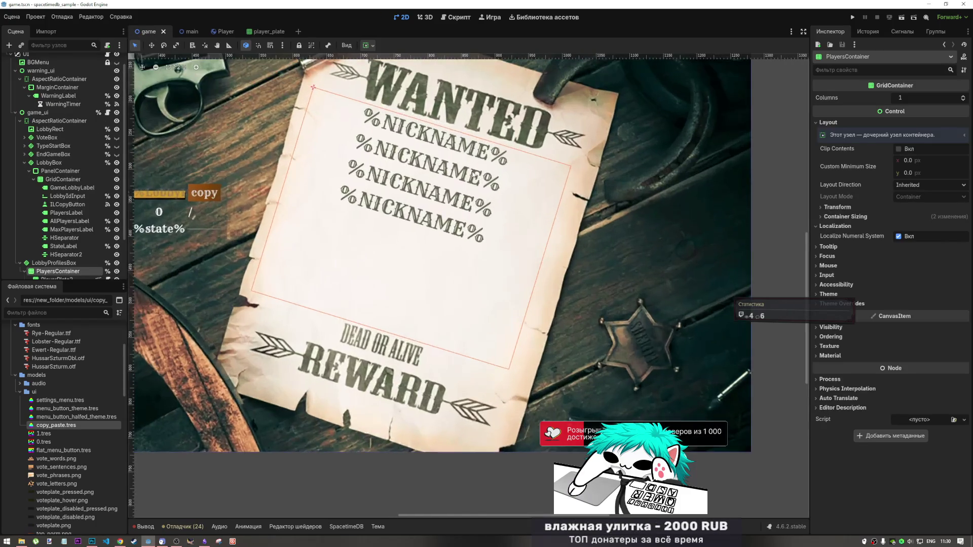
pyautogui.scroll(-6, 417, 170)
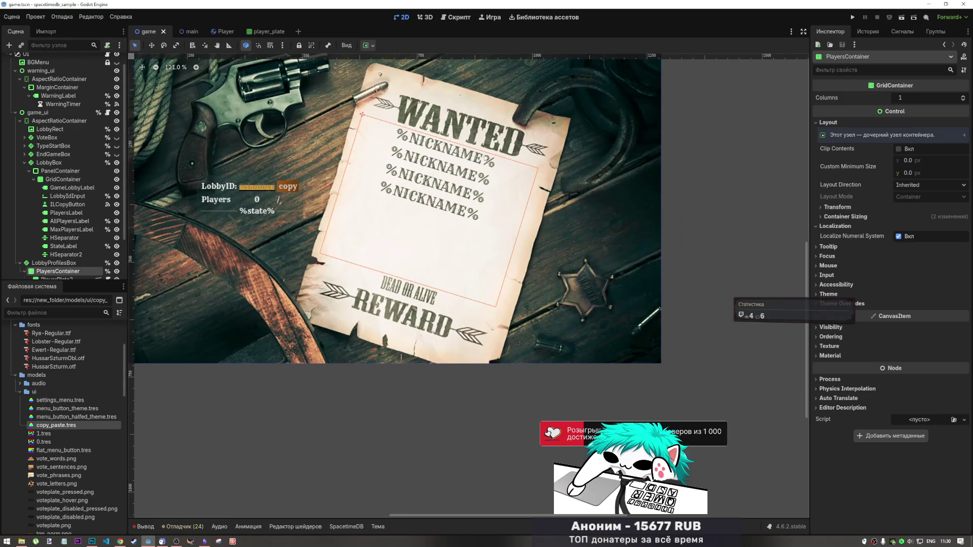
pyautogui.scroll(-1, 451, 166)
pyautogui.scroll(1, 470, 164)
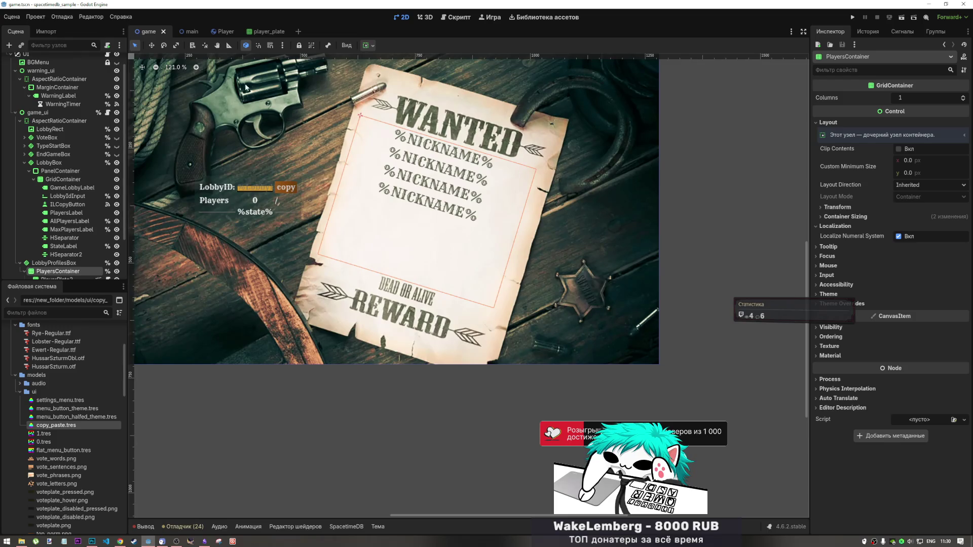
pyautogui.click(262, 32)
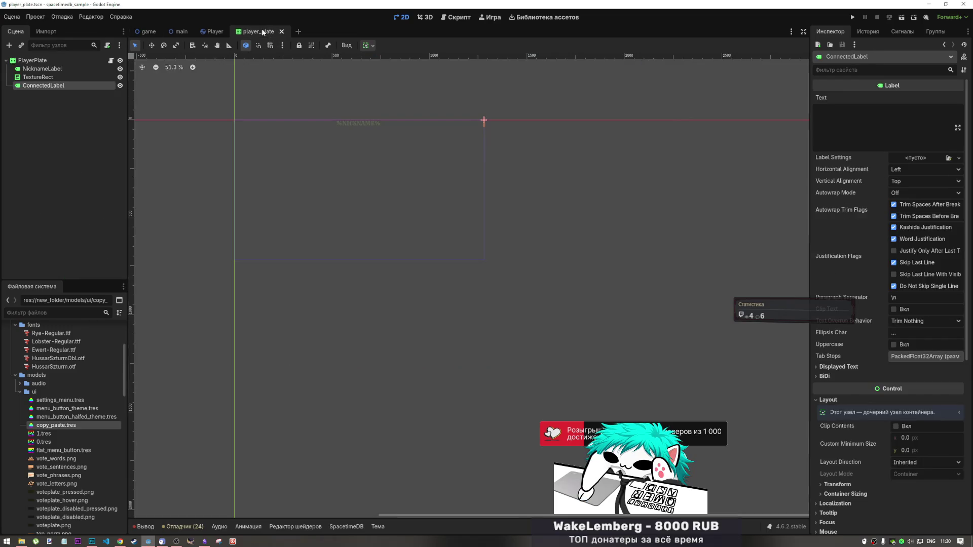
# Apply the Full Rect anchor preset to the PlayerPlate root node.
pyautogui.click(67, 62)
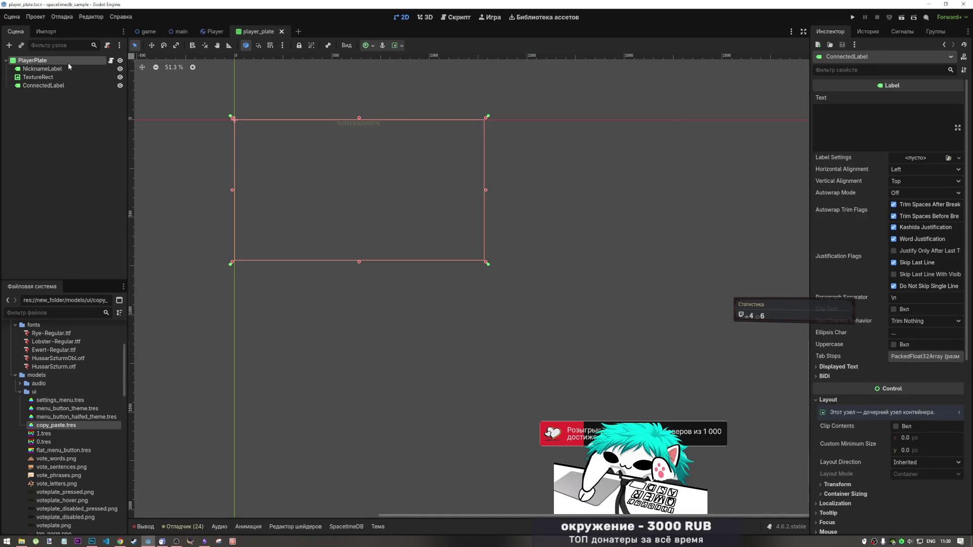
pyautogui.click(375, 45)
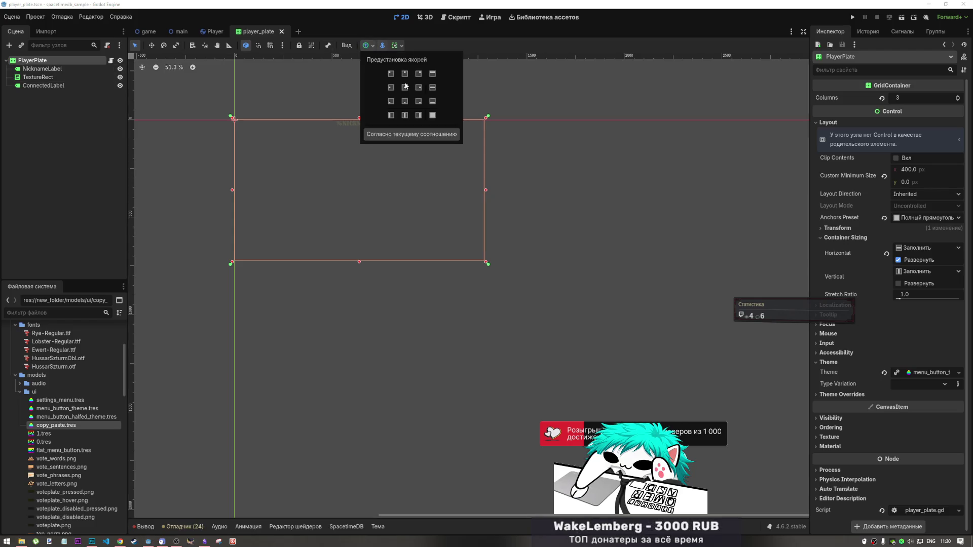
pyautogui.click(433, 117)
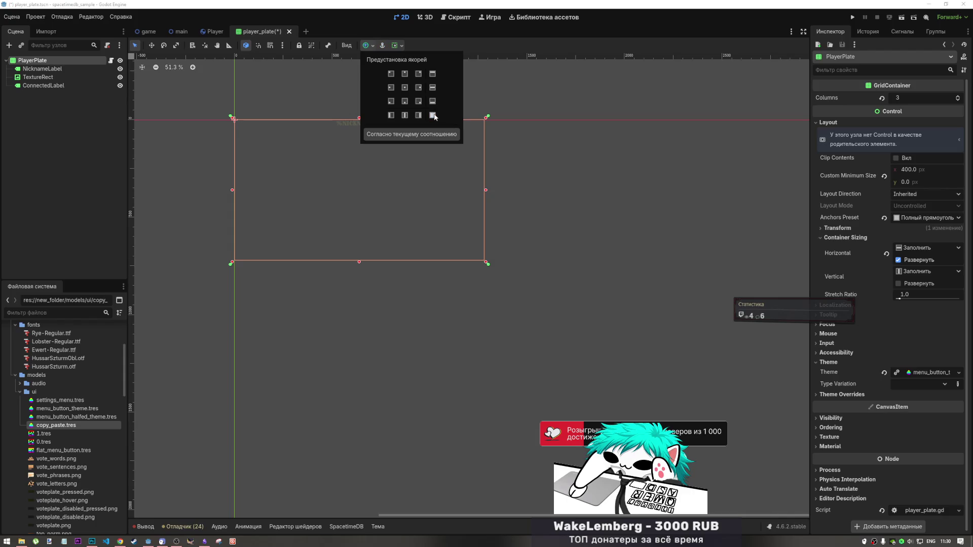
pyautogui.click(436, 82)
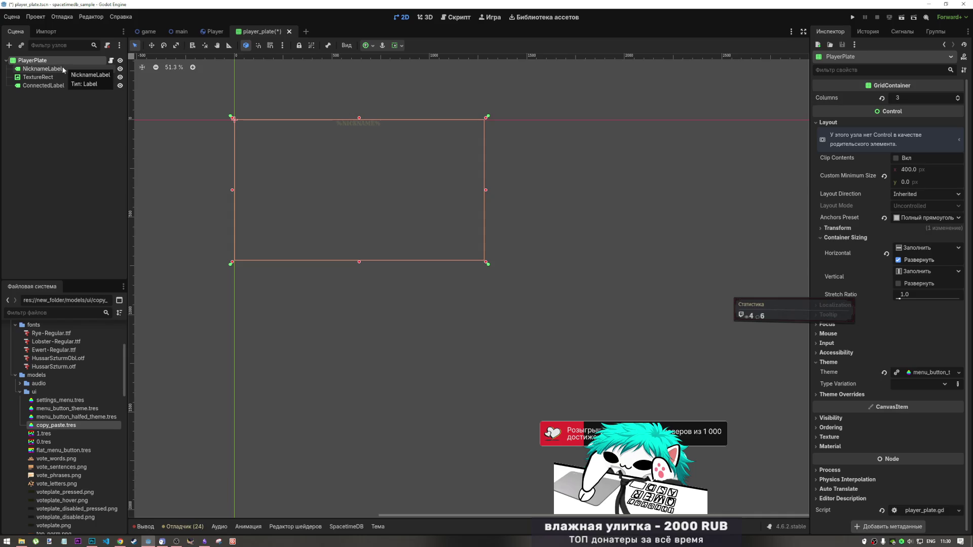
pyautogui.click(899, 284)
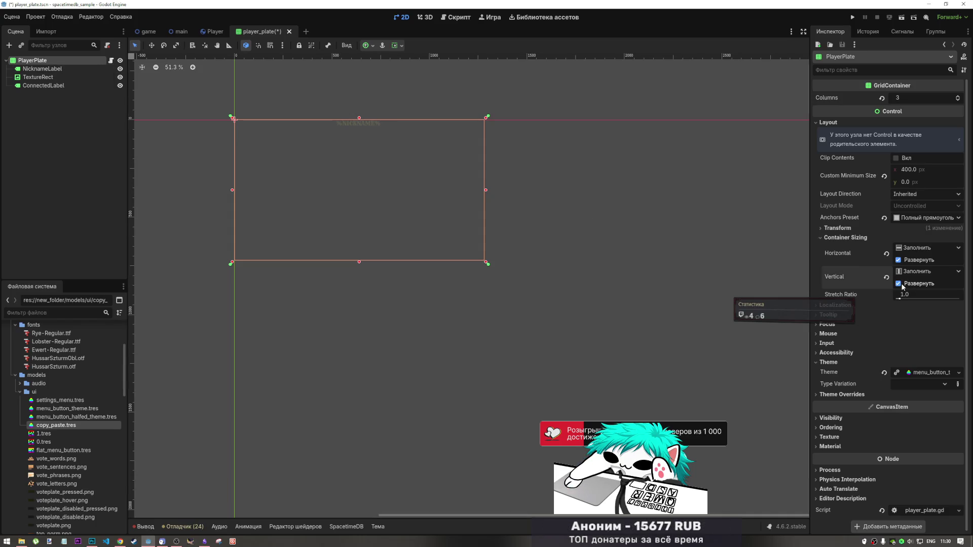
pyautogui.click(898, 284)
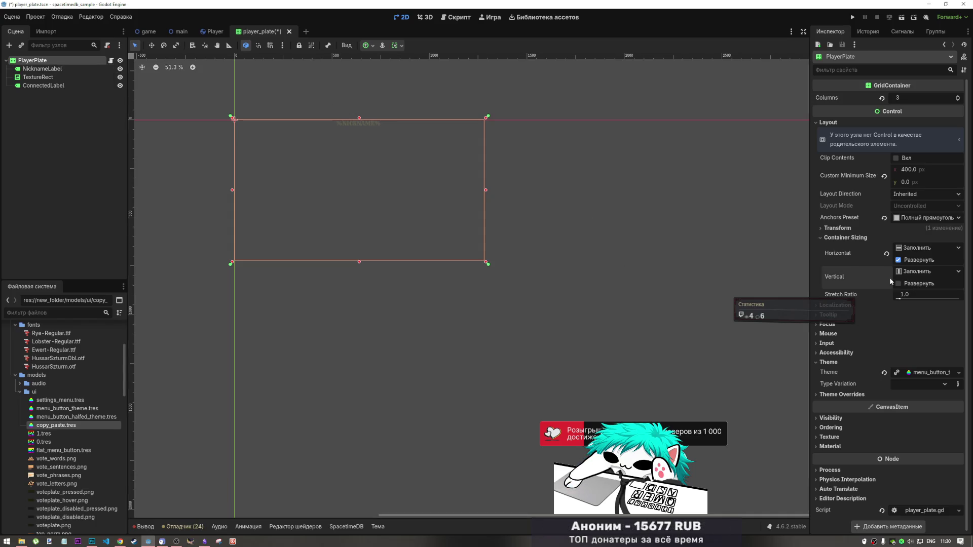
# Turn on Vertical Expand for PlayerPlate in the container sizing options.
pyautogui.click(373, 45)
pyautogui.click(374, 47)
pyautogui.click(398, 45)
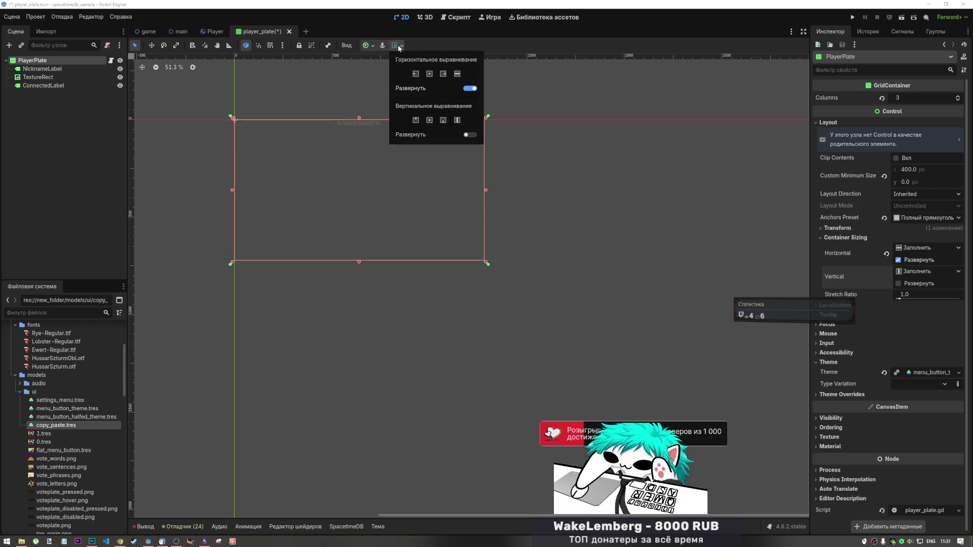
pyautogui.click(469, 134)
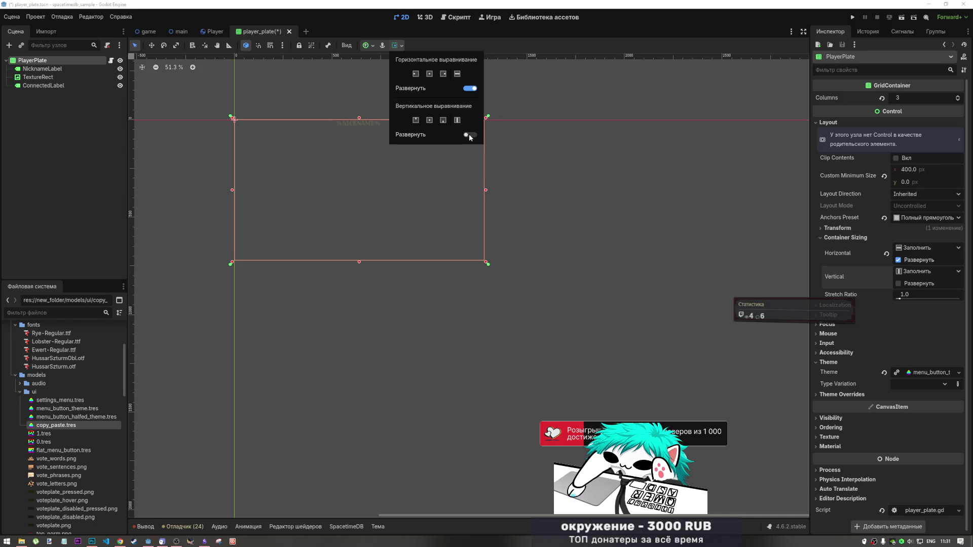
pyautogui.click(469, 134)
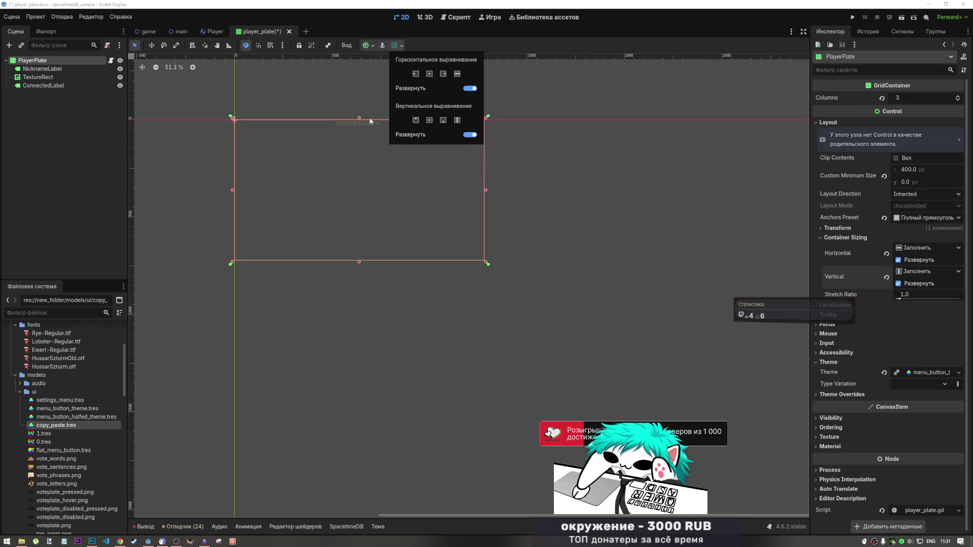
pyautogui.click(51, 71)
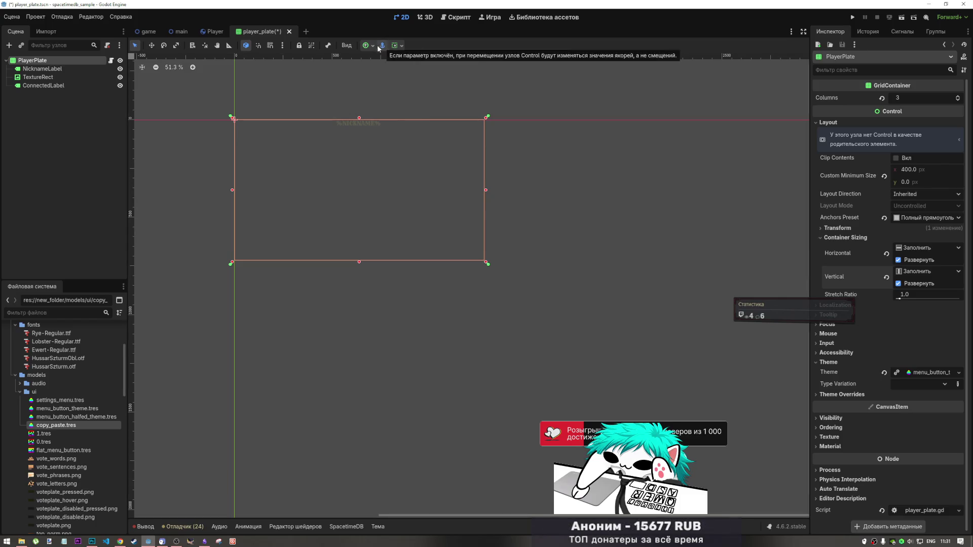
# Make moving controls adjust anchors instead of offsets, then save player_plate.
pyautogui.click(383, 46)
pyautogui.click(393, 45)
pyautogui.click(373, 47)
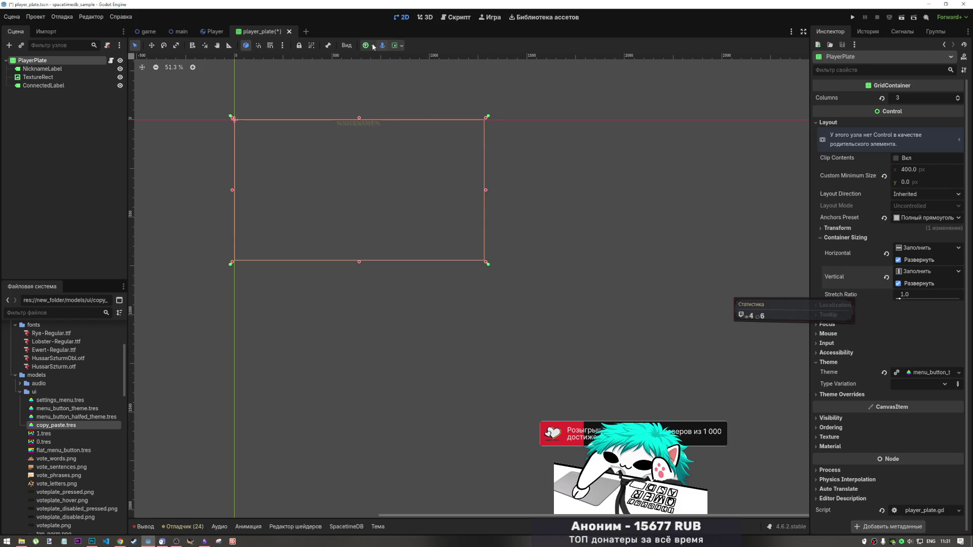
pyautogui.click(424, 72)
pyautogui.hotkey('ctrl', 's')
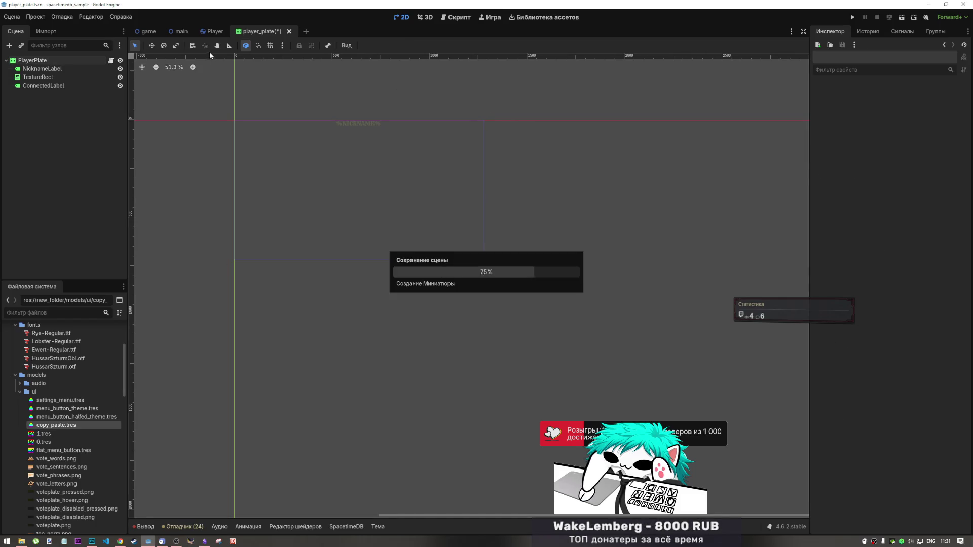
# After checking the poster, apply the Center anchor preset to PlayerPlate and save.
pyautogui.click(149, 31)
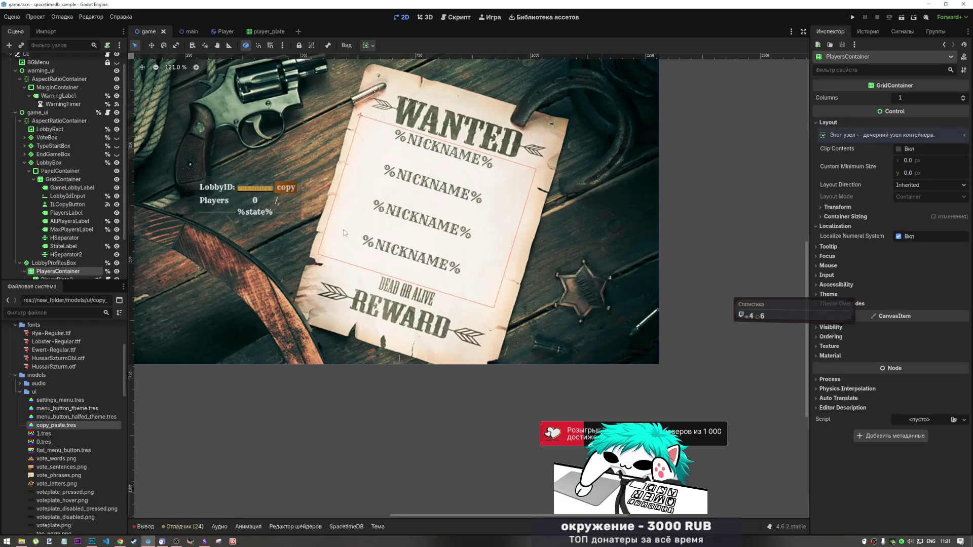
pyautogui.click(255, 33)
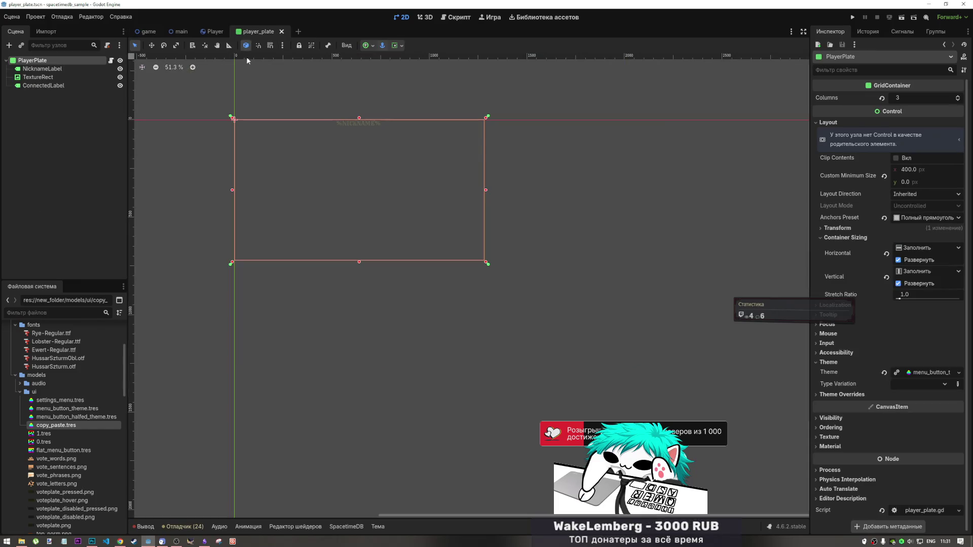
pyautogui.click(373, 45)
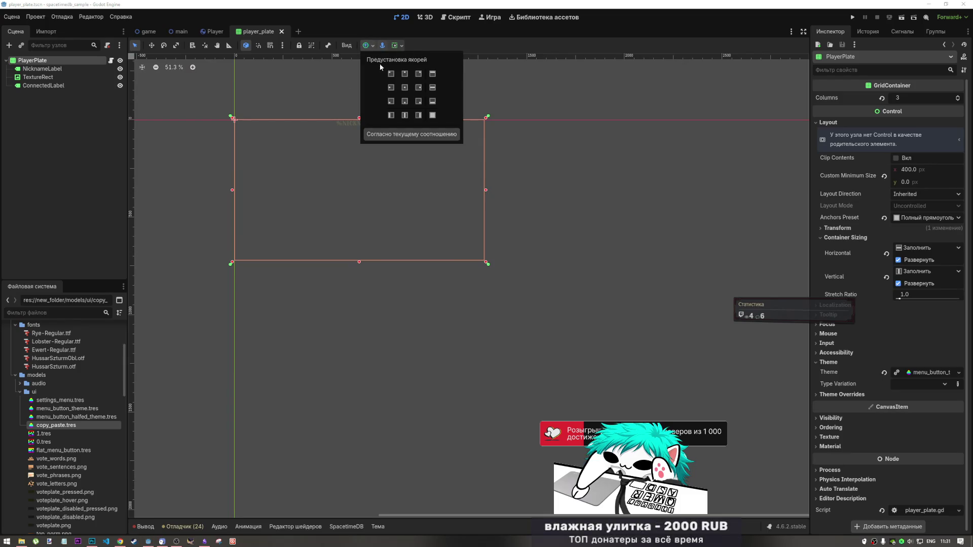
pyautogui.click(405, 88)
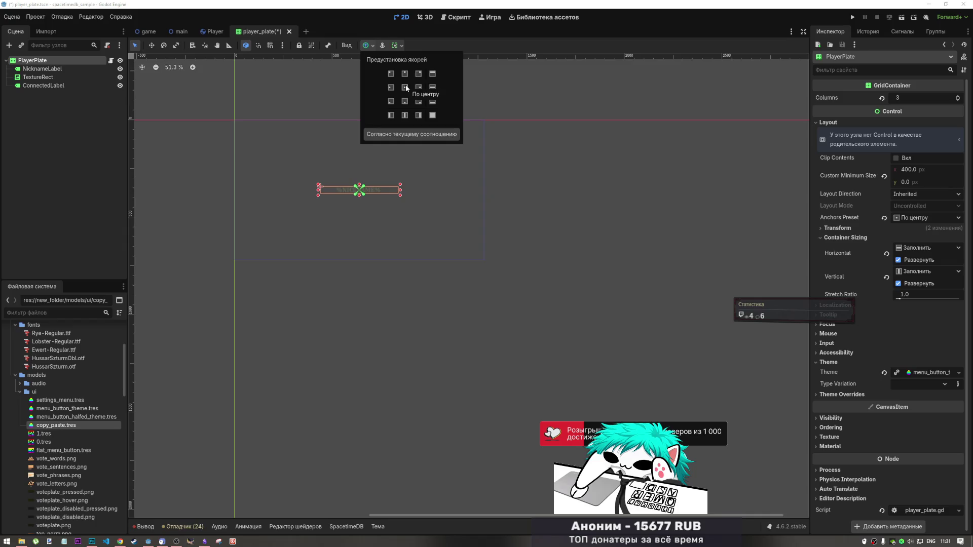
pyautogui.click(507, 237)
pyautogui.hotkey('ctrl', 's')
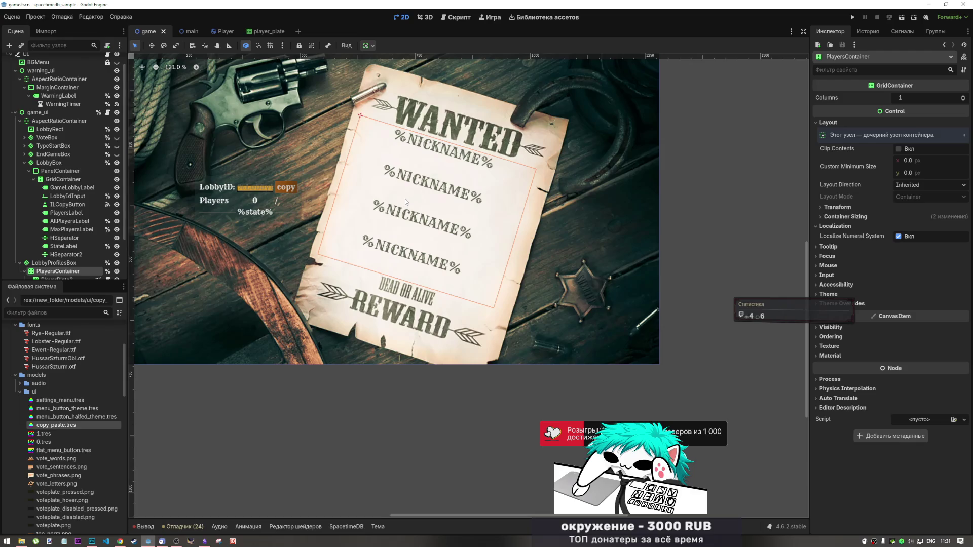
# Make NicknameLabel expand vertically, save, and view the poster in the game scene.
pyautogui.click(264, 31)
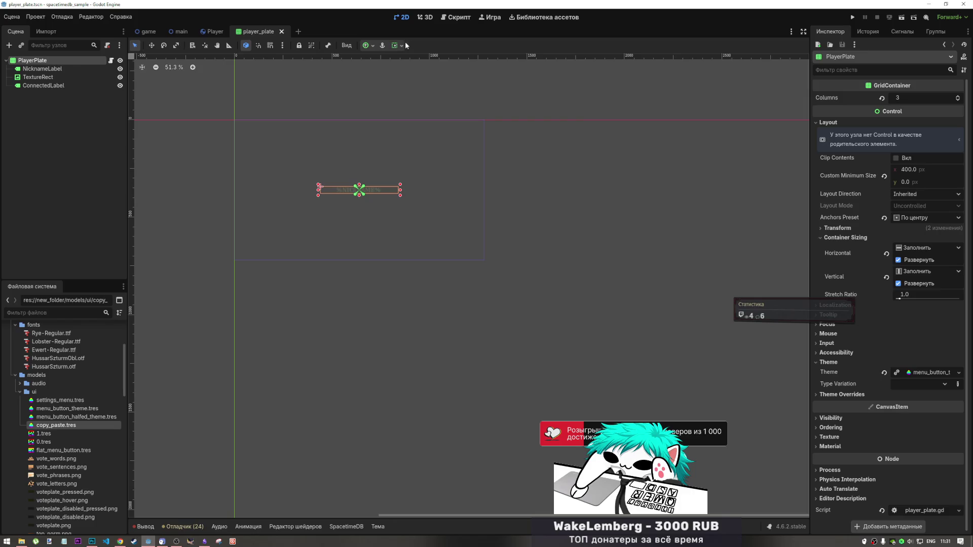
pyautogui.click(62, 69)
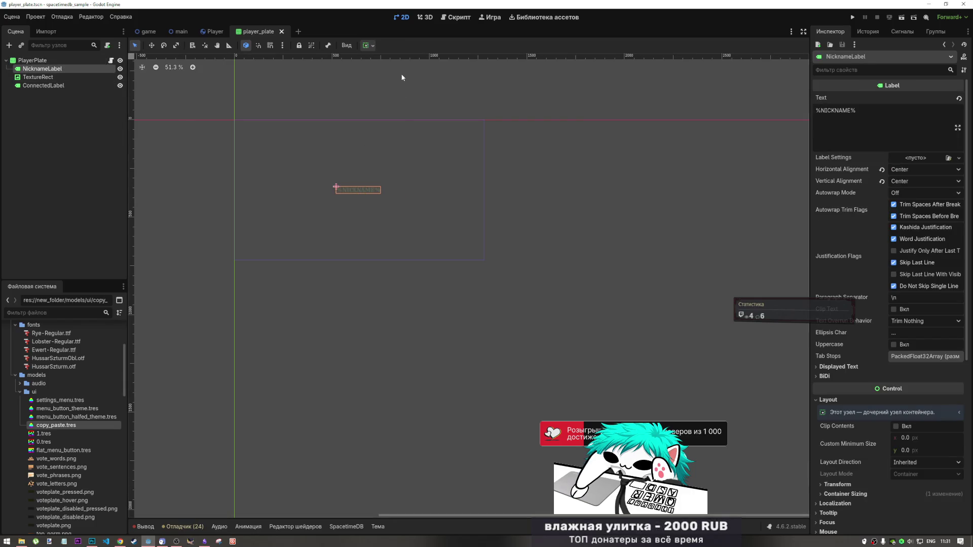
pyautogui.click(367, 46)
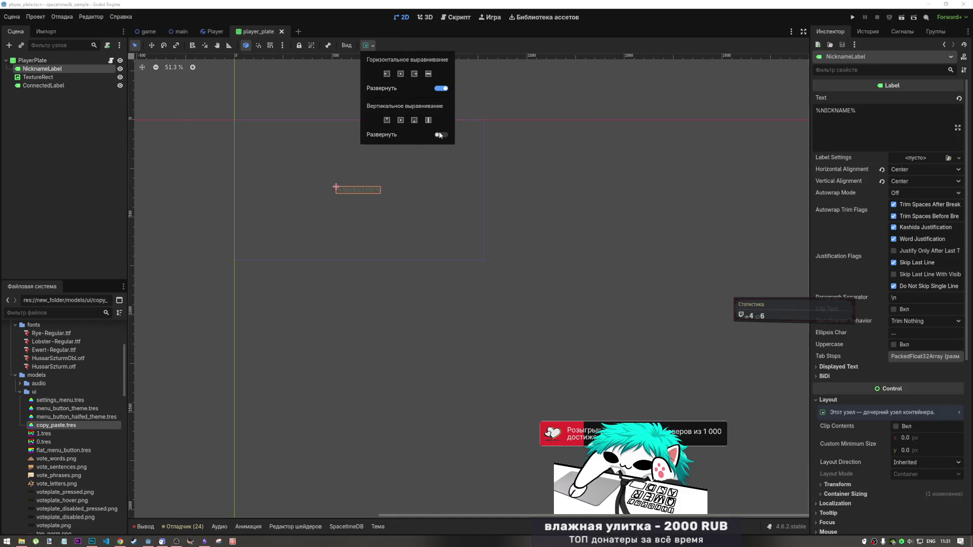
pyautogui.click(439, 135)
pyautogui.click(508, 135)
pyautogui.hotkey('ctrl', 's')
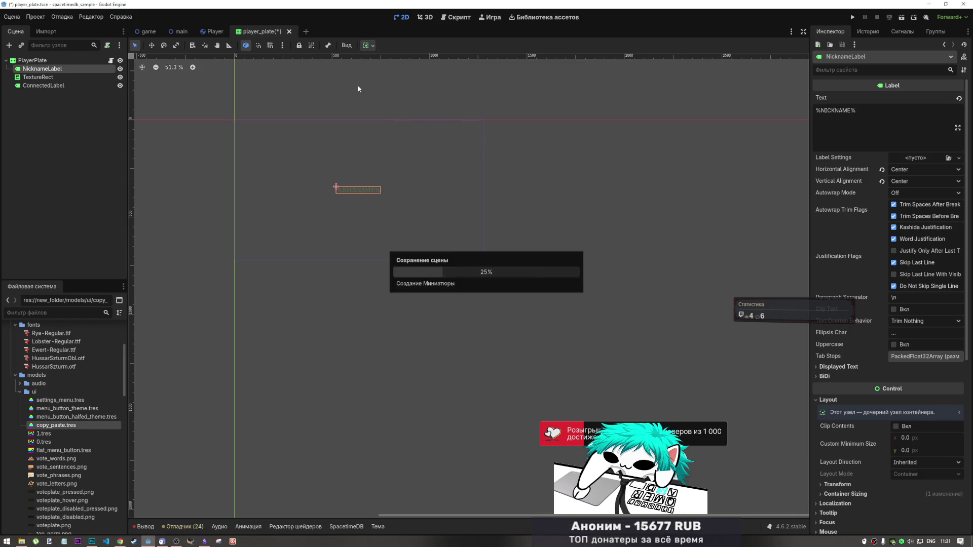
pyautogui.hotkey('ctrl', 'Tab')
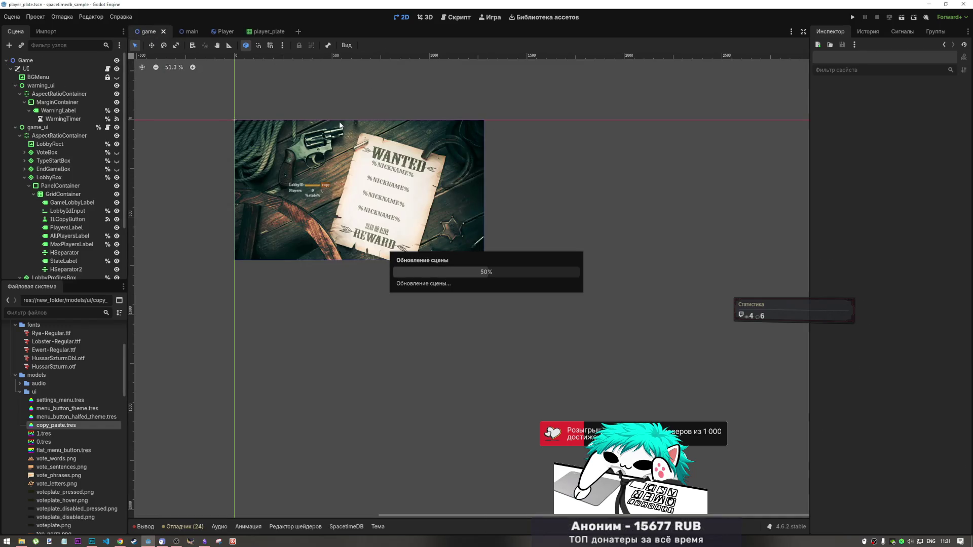
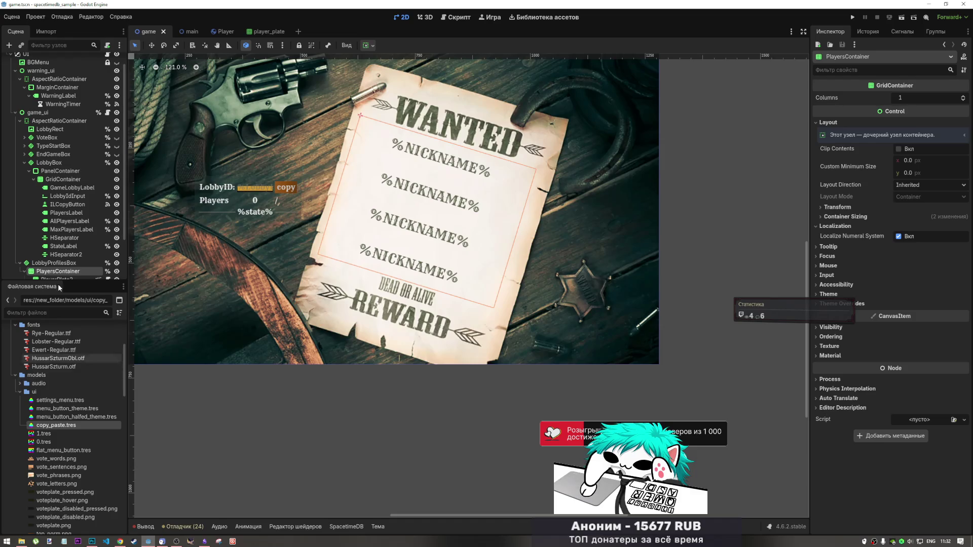
# Enable the NicknameLabel's Font Size override at 20 px and save the player plate.
pyautogui.scroll(-3, 62, 266)
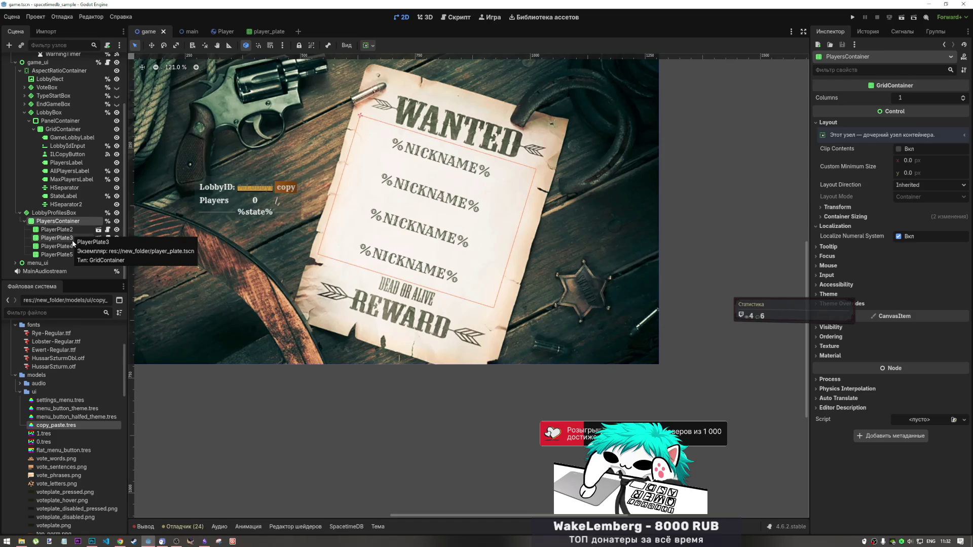
pyautogui.click(266, 31)
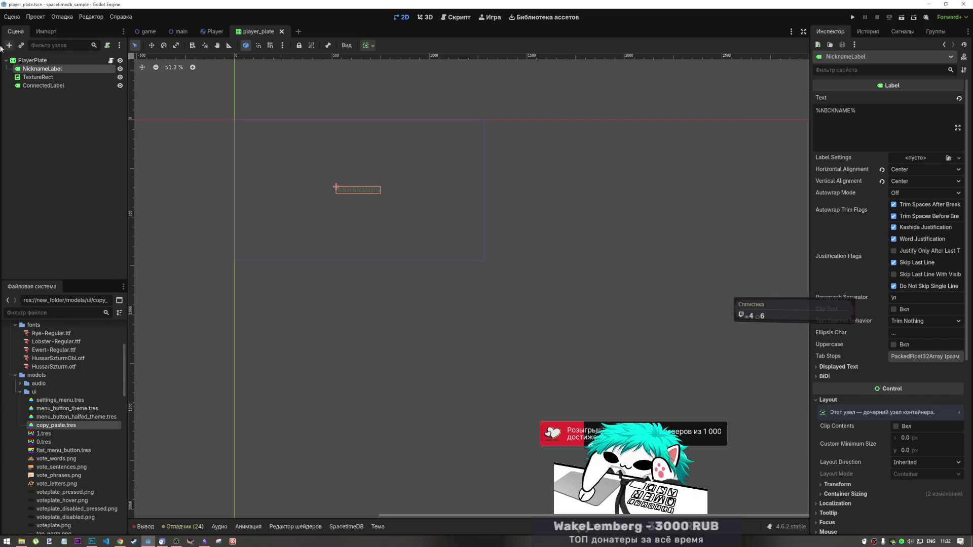
pyautogui.scroll(-5, 910, 312)
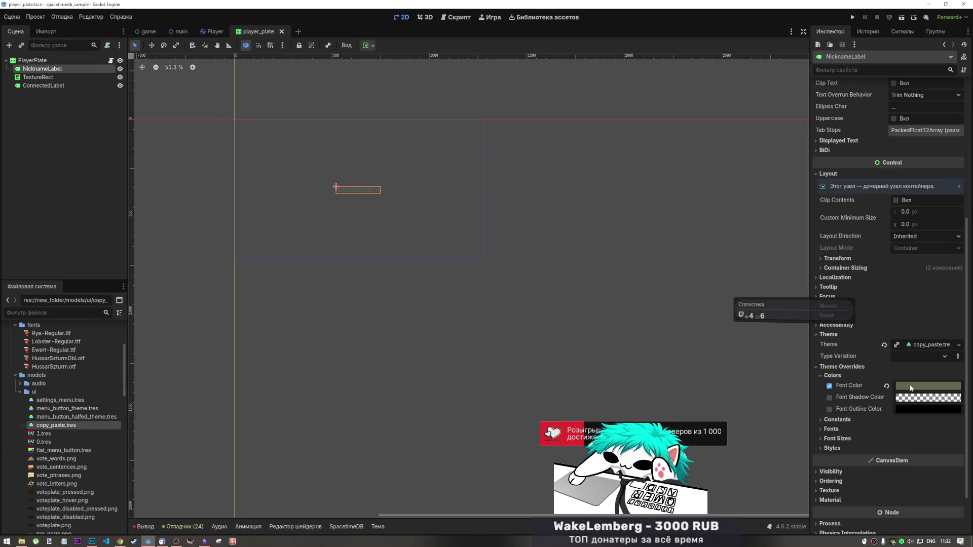
pyautogui.scroll(-2, 858, 394)
pyautogui.click(835, 375)
pyautogui.click(835, 375)
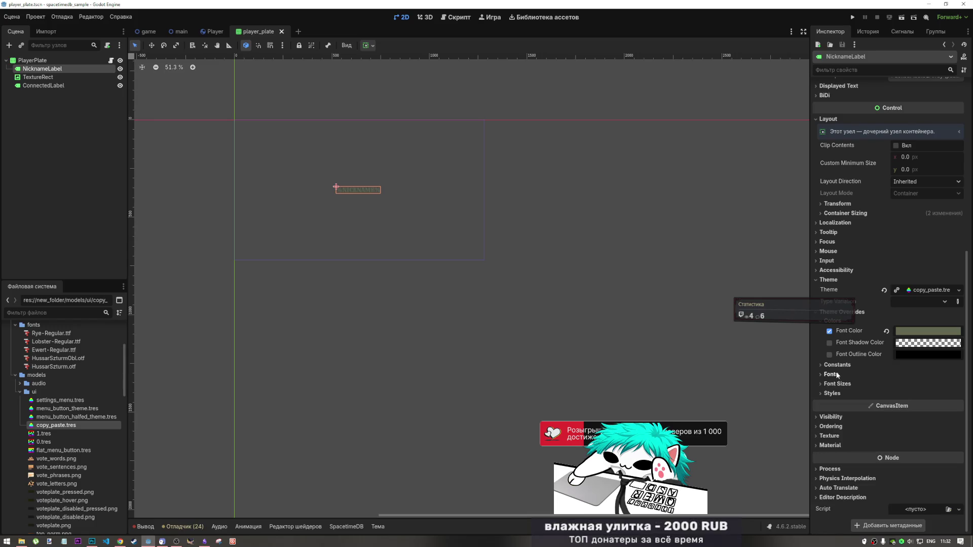
pyautogui.click(837, 365)
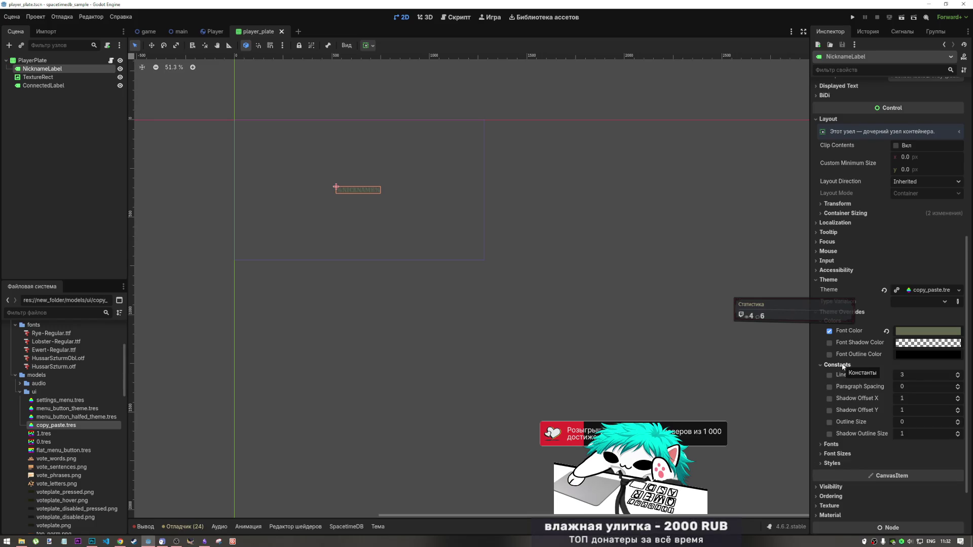
pyautogui.click(837, 365)
pyautogui.click(831, 374)
pyautogui.click(831, 374)
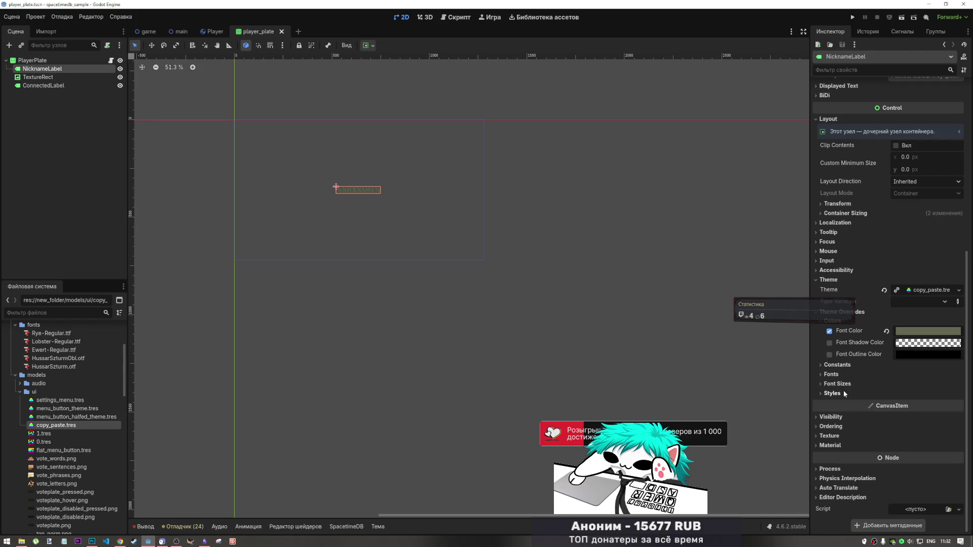
pyautogui.click(837, 383)
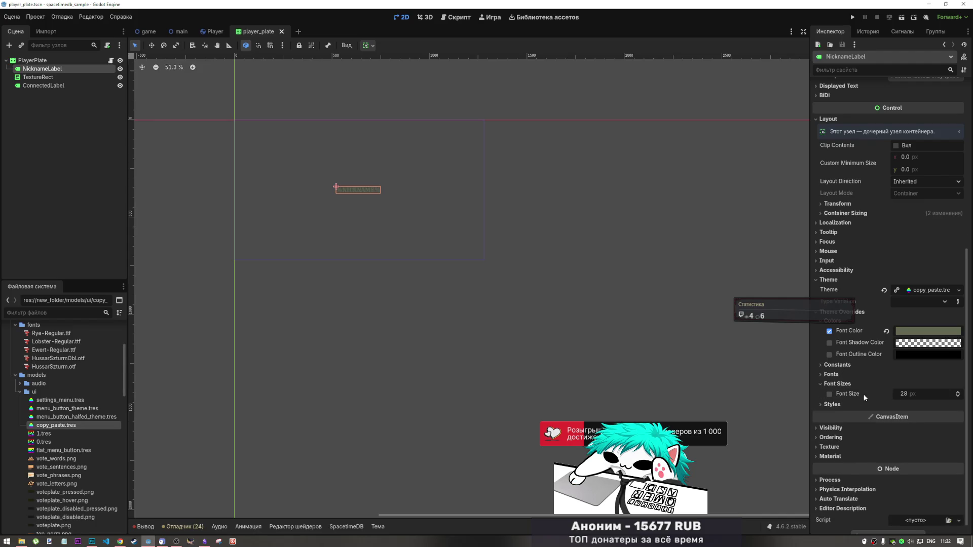
pyautogui.click(830, 394)
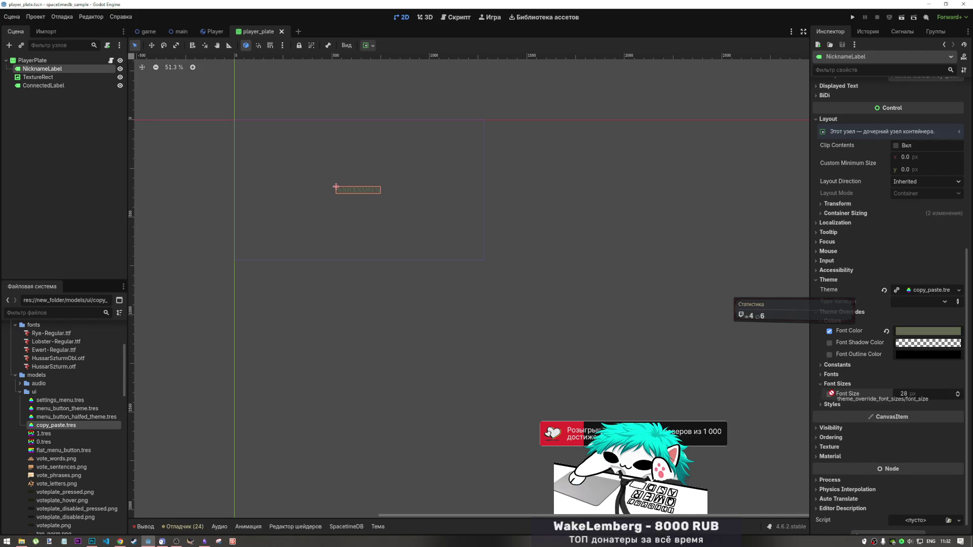
pyautogui.click(907, 395)
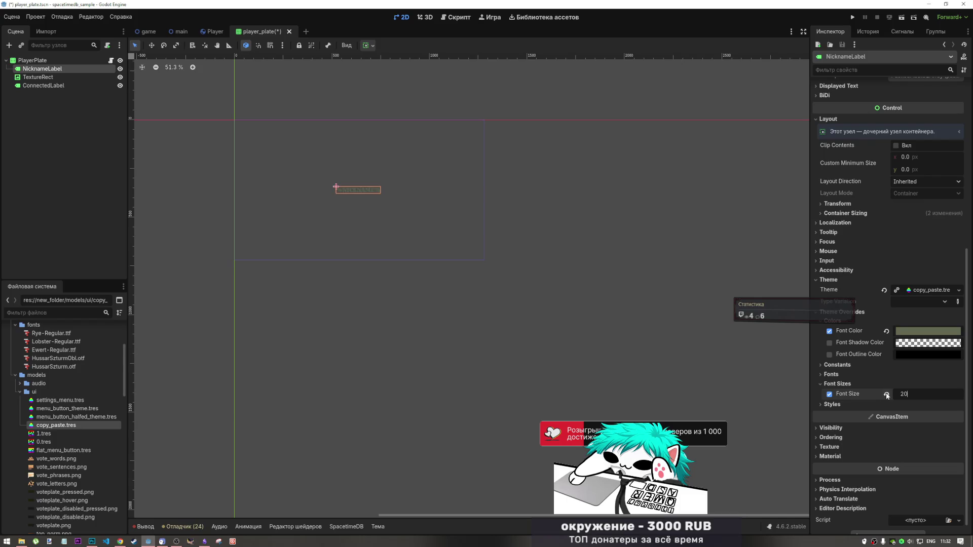
pyautogui.write('20')
pyautogui.press('Return')
pyautogui.hotkey('ctrl', 's')
# After checking the lobby, raise the nickname font size override to 24 px and save.
pyautogui.click(152, 34)
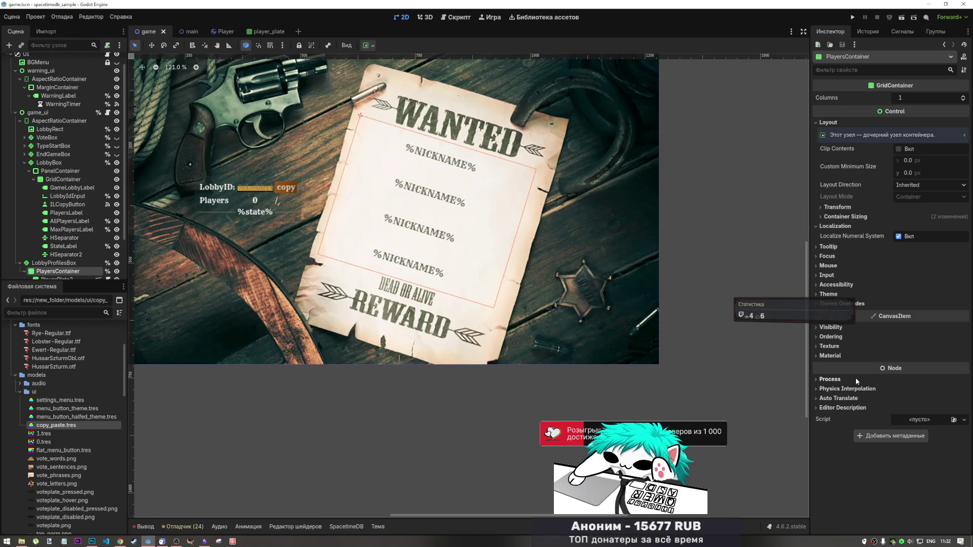
pyautogui.click(263, 32)
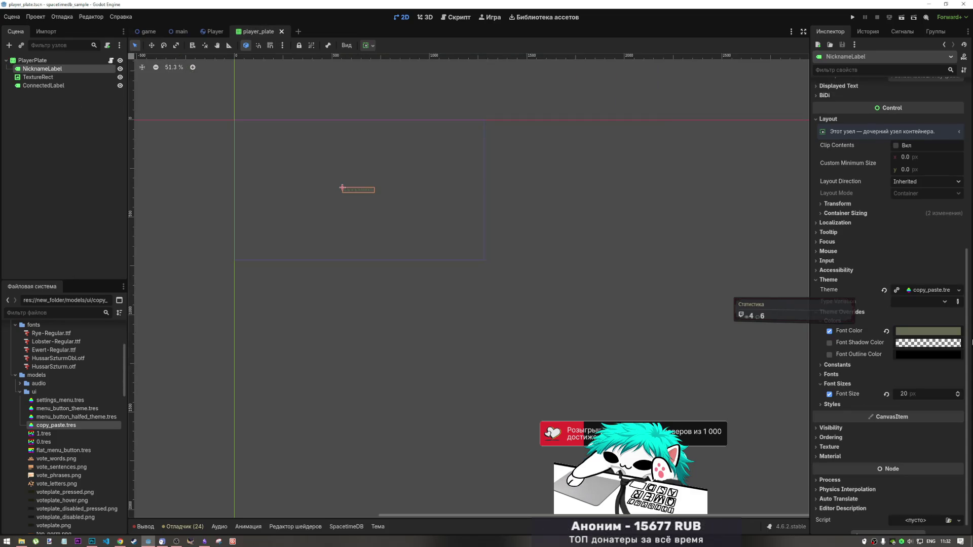
pyautogui.click(907, 394)
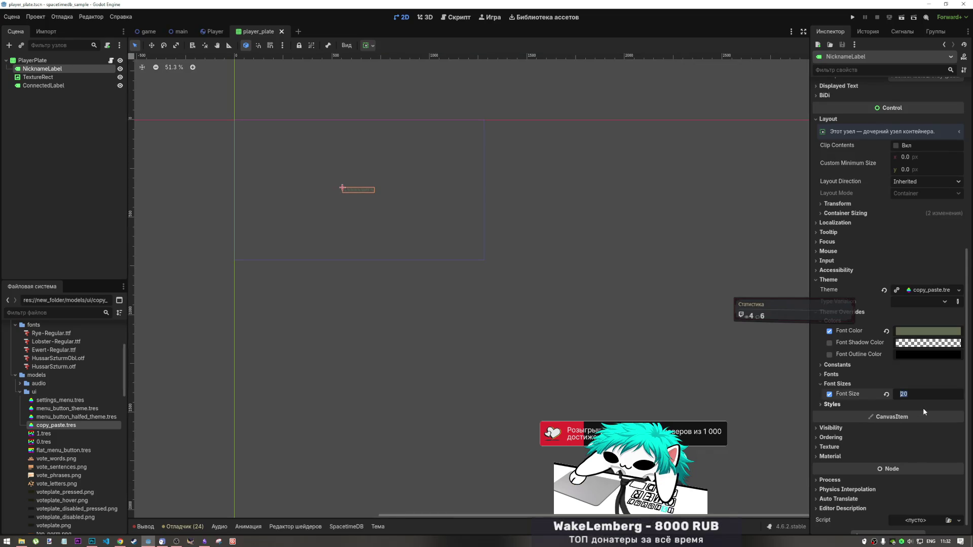
pyautogui.write('24')
pyautogui.press('Return')
pyautogui.hotkey('ctrl', 's')
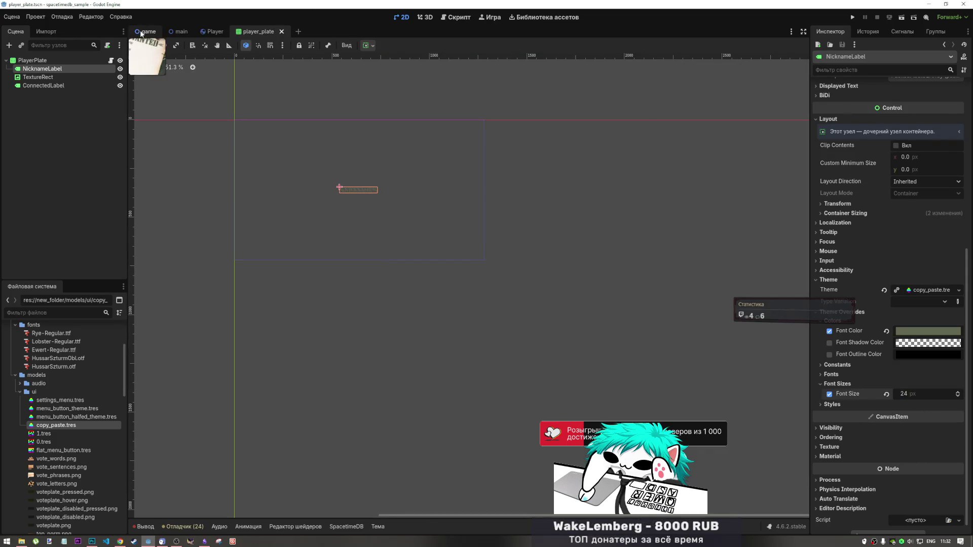
# Duplicate PlayerPlate2 through PlayerPlate5 under the game scene's PlayersContainer.
pyautogui.click(143, 31)
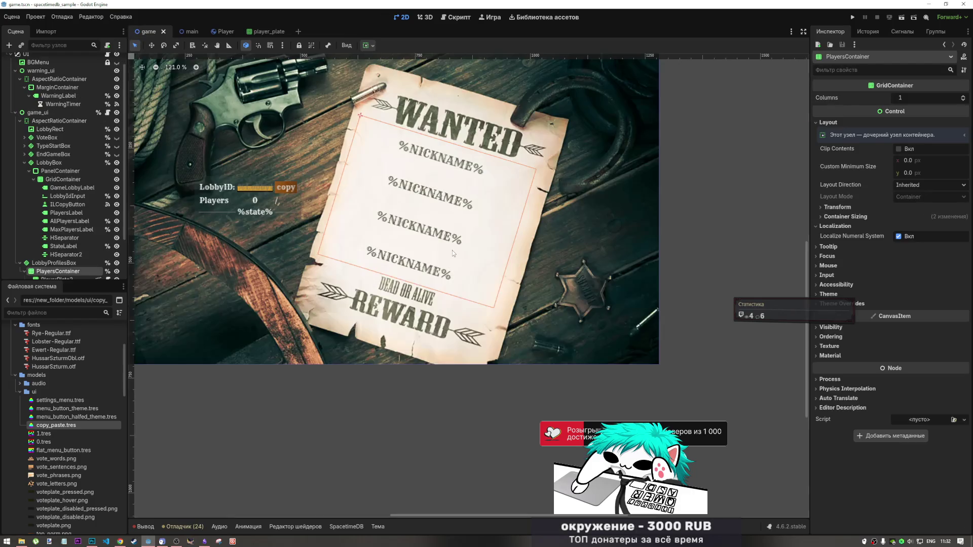
pyautogui.scroll(-3, 35, 248)
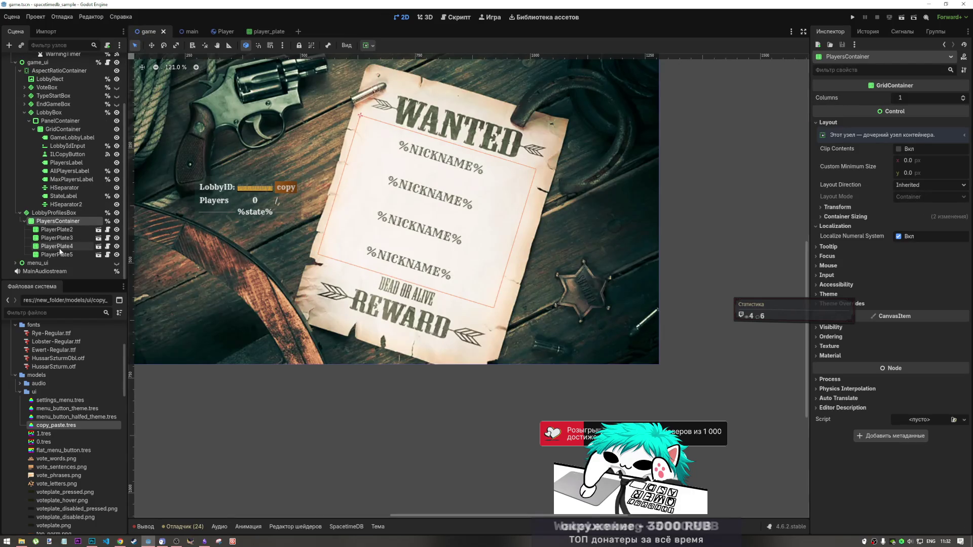
pyautogui.click(56, 229)
pyautogui.keyDown('shift'); pyautogui.click(70, 255); pyautogui.keyUp('shift')
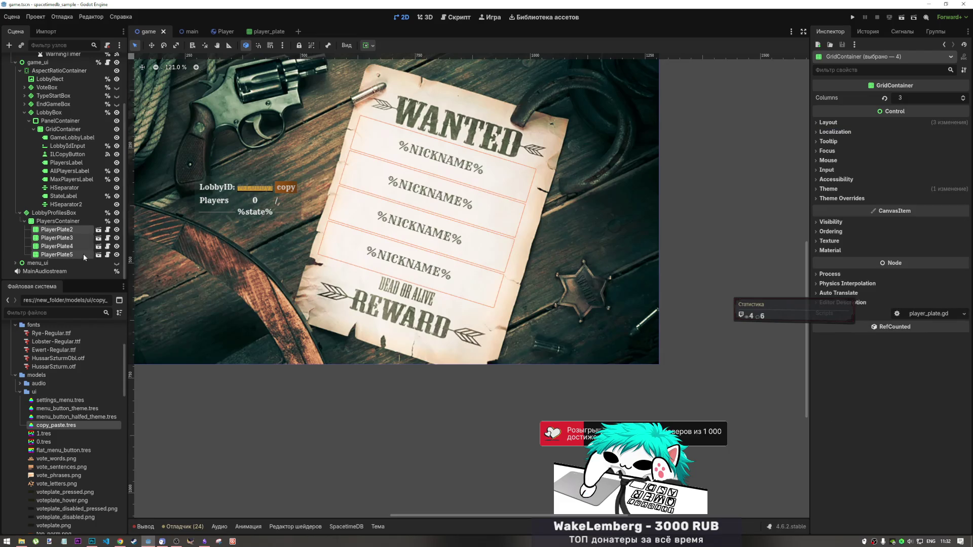
pyautogui.hotkey('ctrl', 'd')
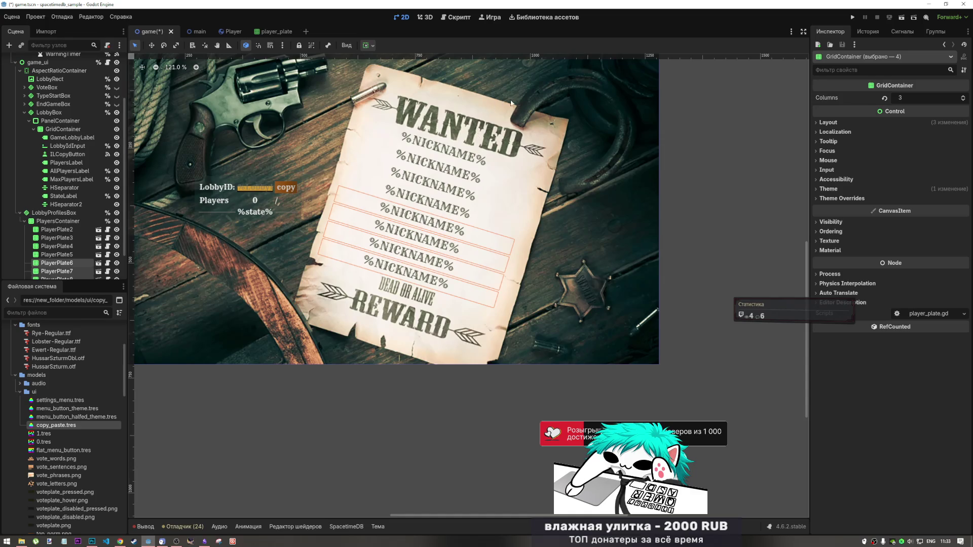
# Review the eight-plate wanted poster on the canvas and save the game scene.
pyautogui.click(704, 170)
pyautogui.scroll(-2, 564, 226)
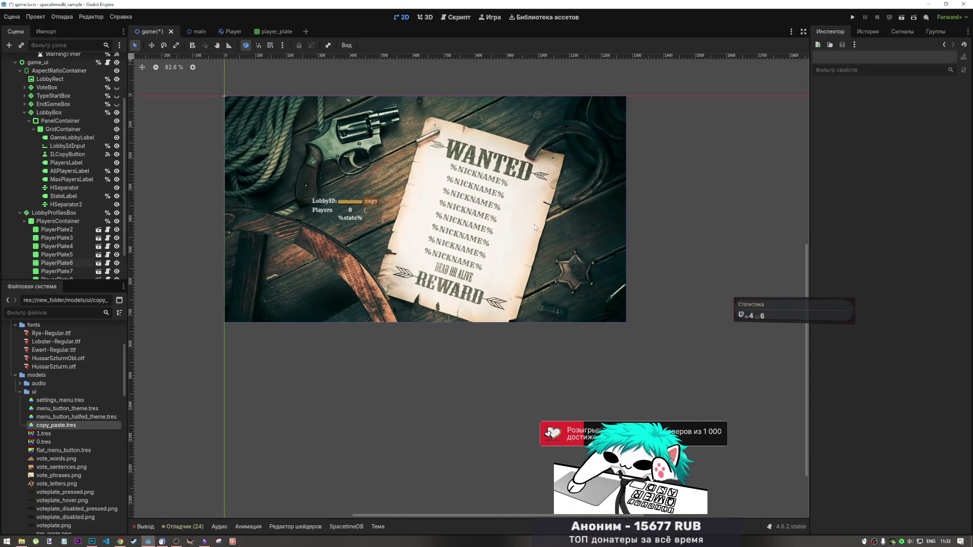
pyautogui.scroll(3, 534, 224)
pyautogui.scroll(-3, 484, 271)
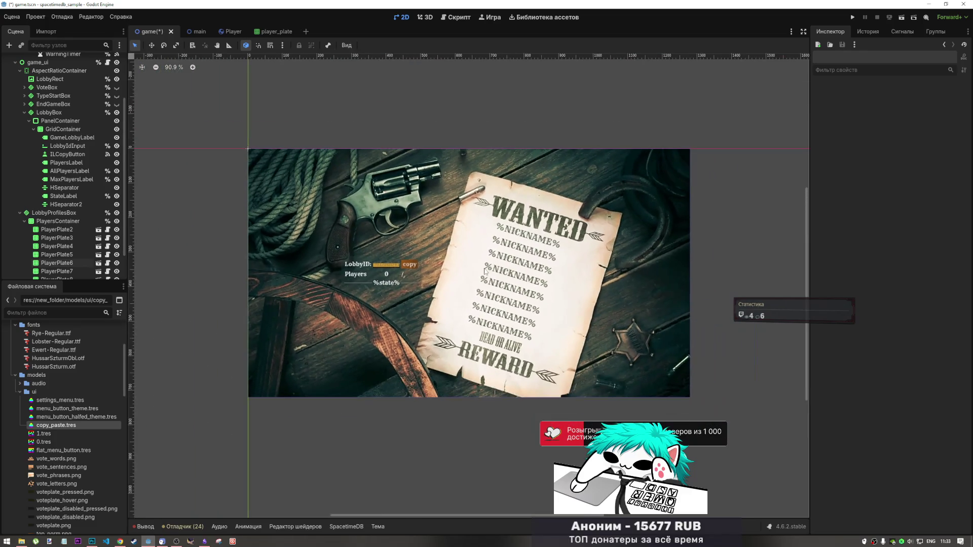
pyautogui.scroll(4, 484, 271)
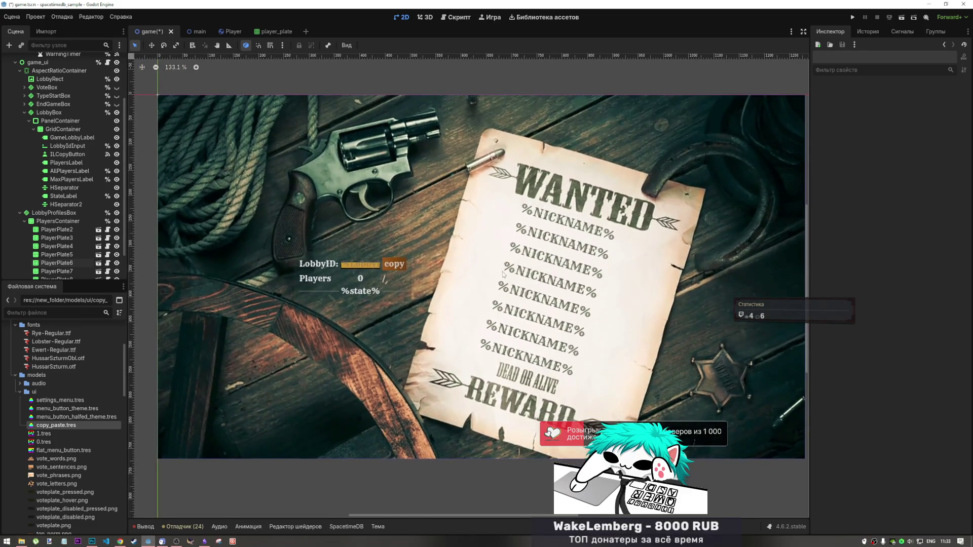
pyautogui.scroll(1, 503, 274)
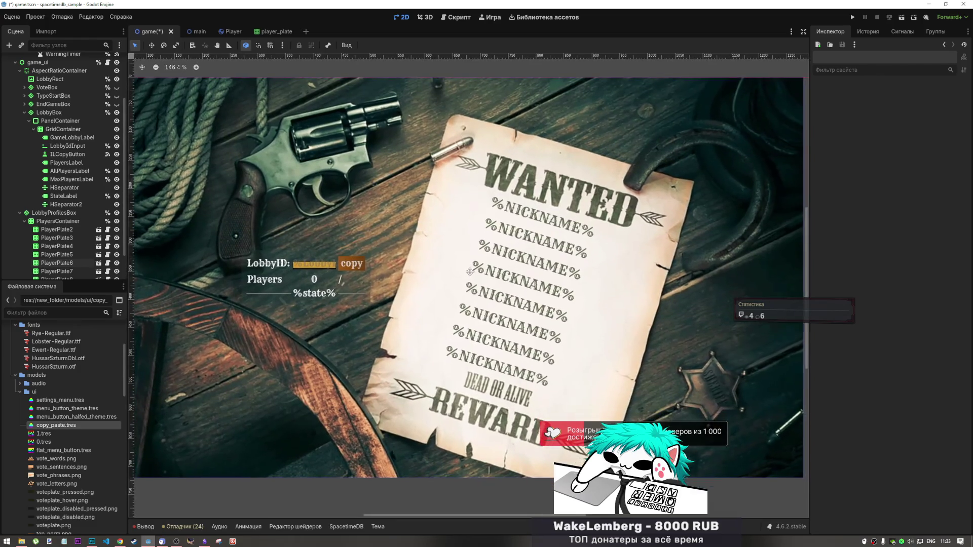
pyautogui.scroll(-1, 411, 259)
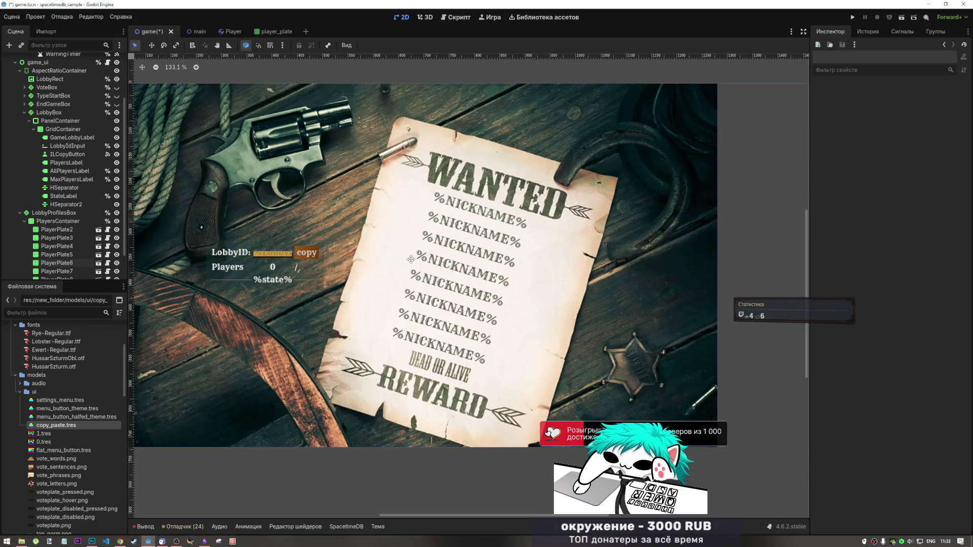
pyautogui.scroll(-2, 411, 260)
pyautogui.moveTo(411, 259); pyautogui.dragTo(468, 269)
pyautogui.scroll(3, 458, 262)
pyautogui.scroll(-3, 459, 262)
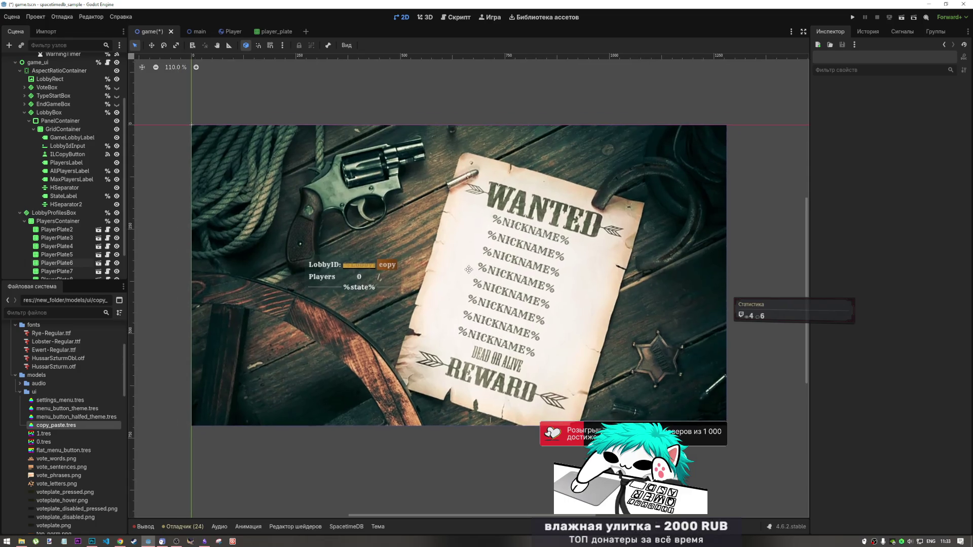
pyautogui.scroll(3, 469, 269)
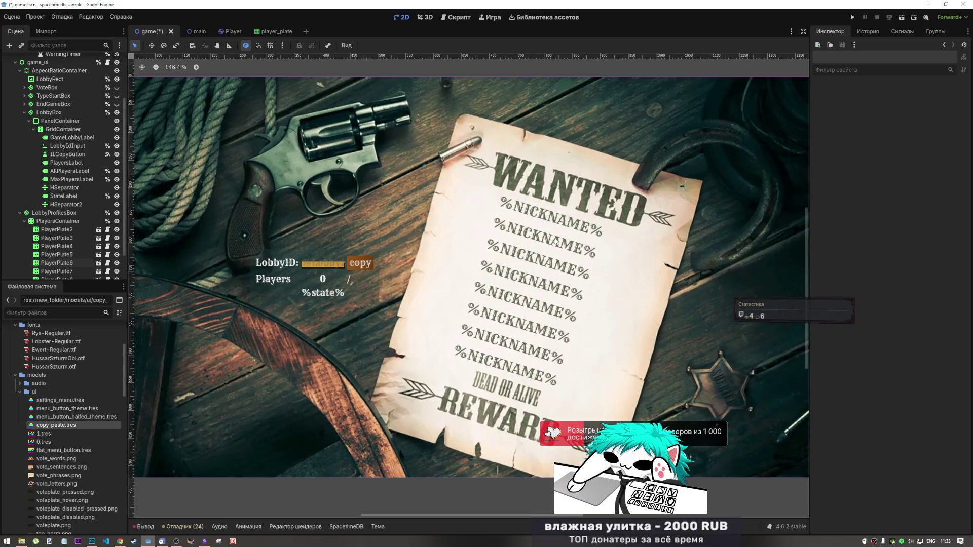
pyautogui.hotkey('ctrl', 's')
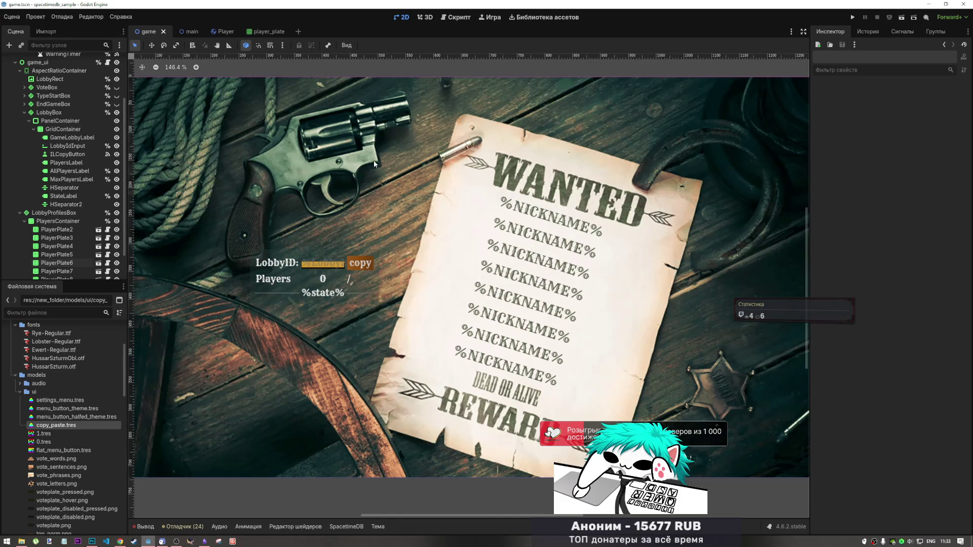
pyautogui.click(267, 31)
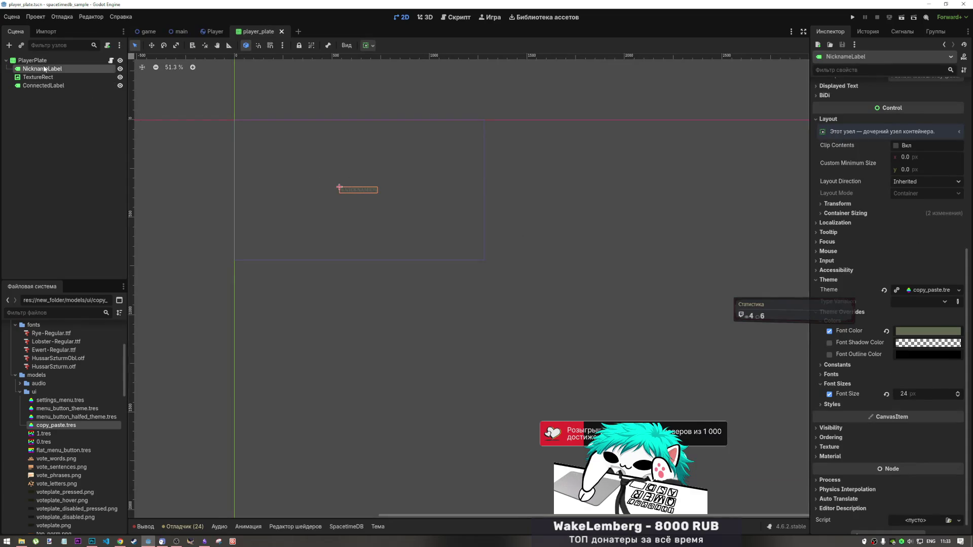
# Change the NicknameLabel text to %NICKNAME%%NICKNAME% and save the player plate scene.
pyautogui.scroll(5, 942, 173)
pyautogui.scroll(2, 943, 172)
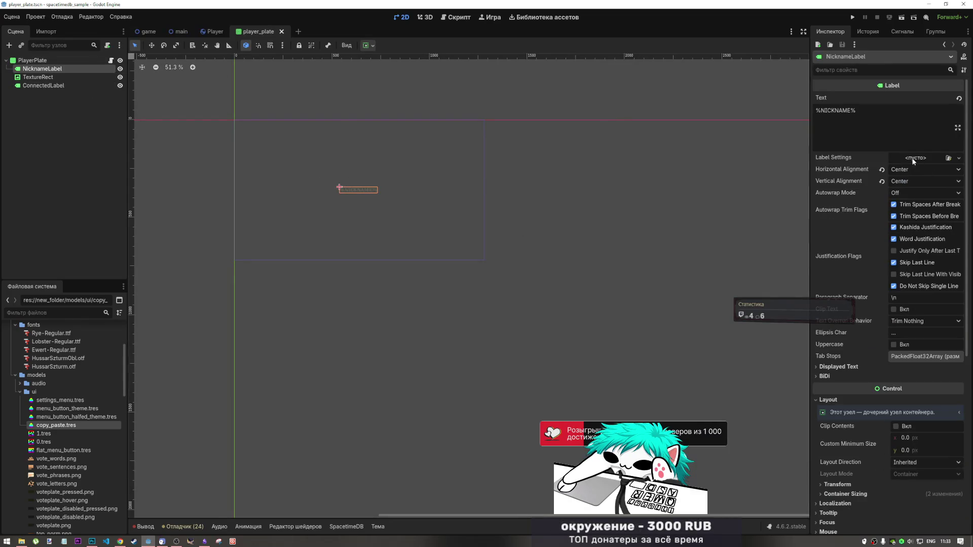
pyautogui.scroll(-4, 907, 157)
pyautogui.scroll(2, 892, 213)
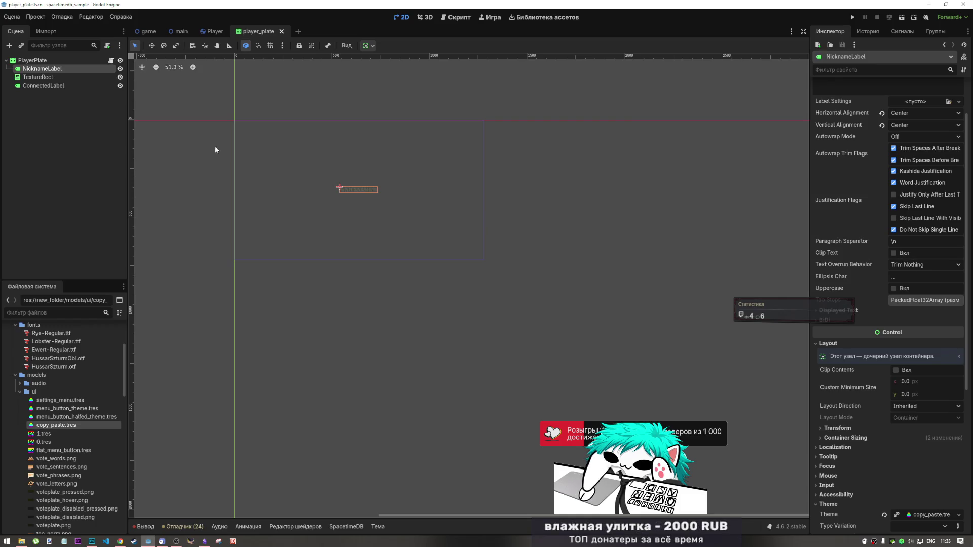
pyautogui.scroll(2, 843, 129)
pyautogui.tripleClick(843, 129)
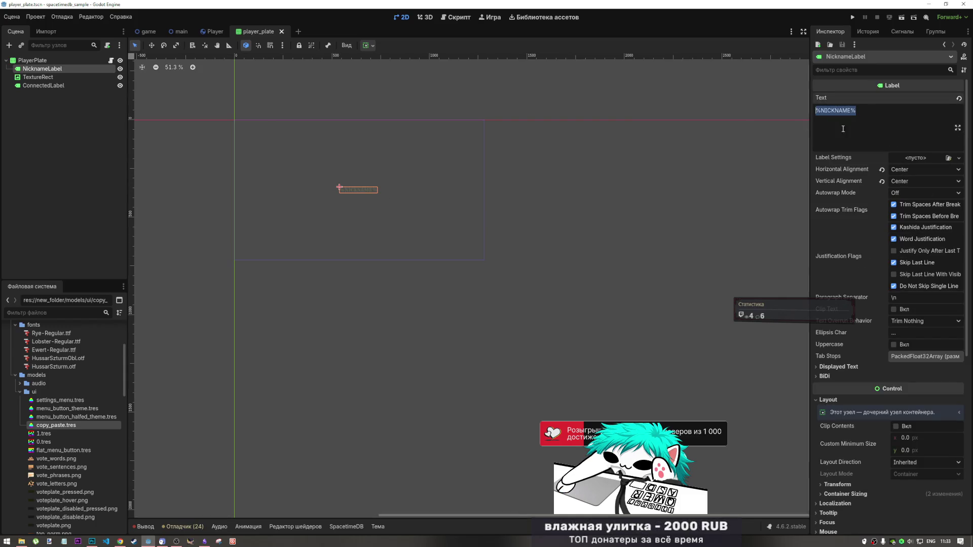
pyautogui.press('Right')
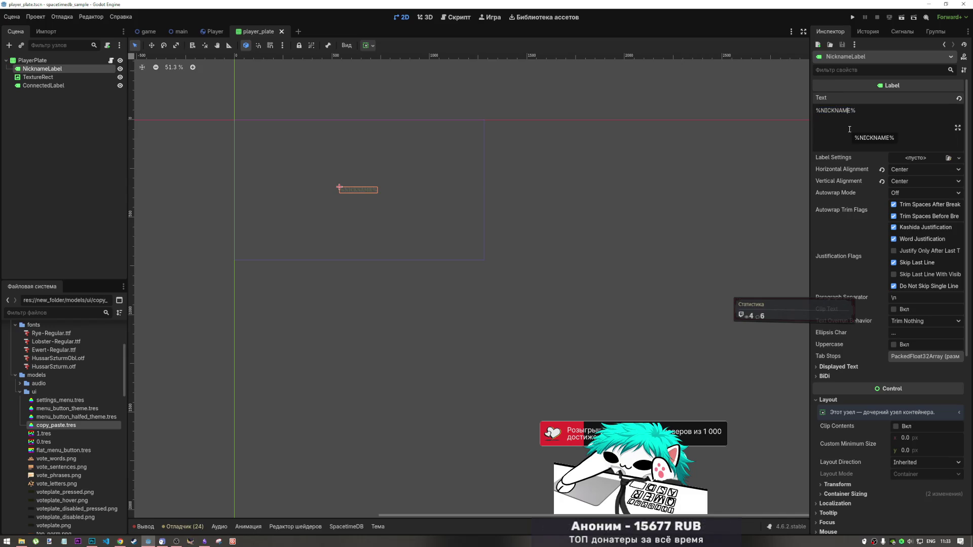
pyautogui.press('Left')
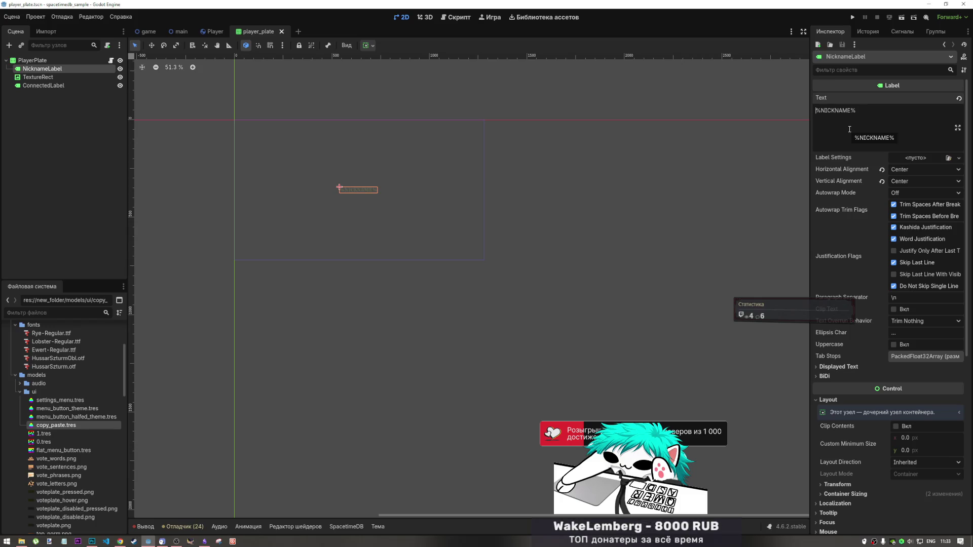
pyautogui.moveTo(849, 129); pyautogui.dragTo(810, 112)
pyautogui.hotkey('ctrl', 'c')
pyautogui.hotkey('ctrl', 'v')
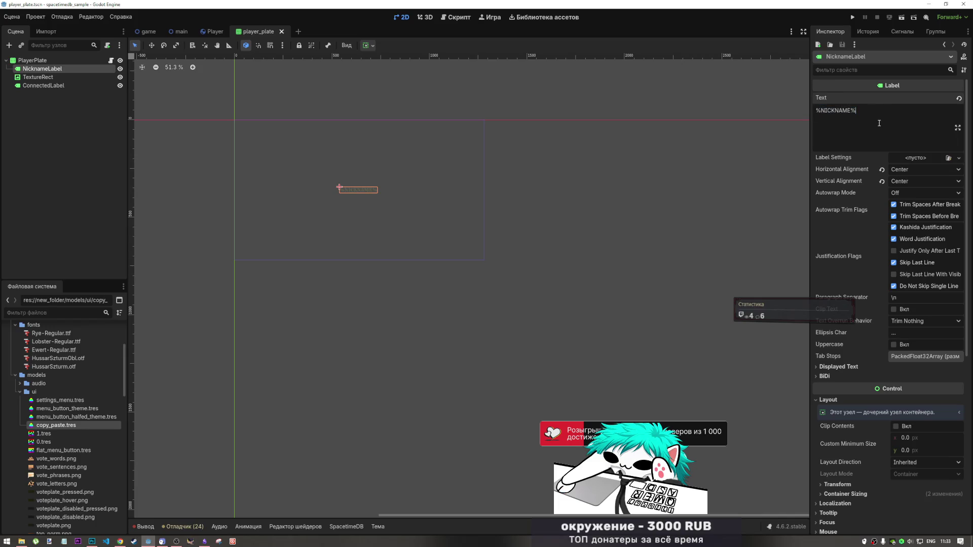
pyautogui.hotkey('ctrl', 'v')
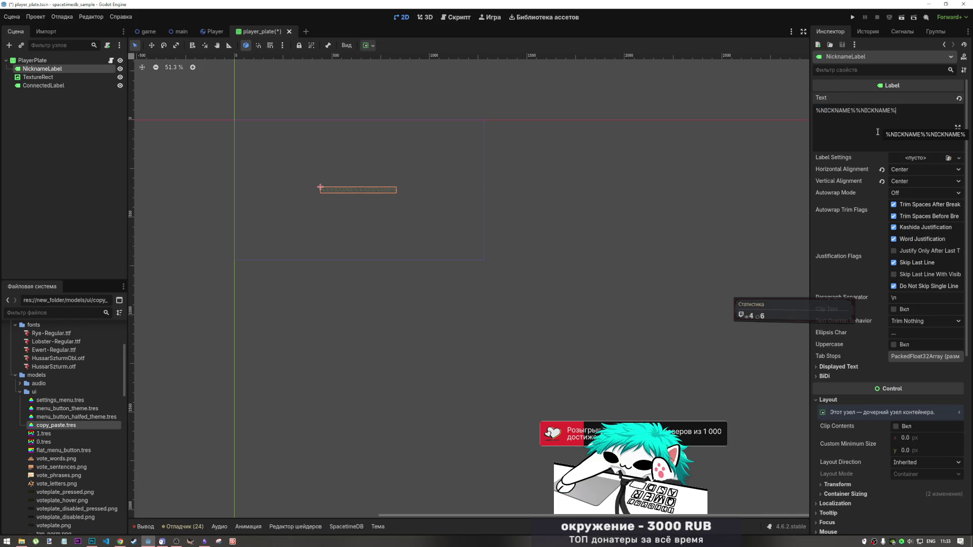
pyautogui.hotkey('ctrl', 's')
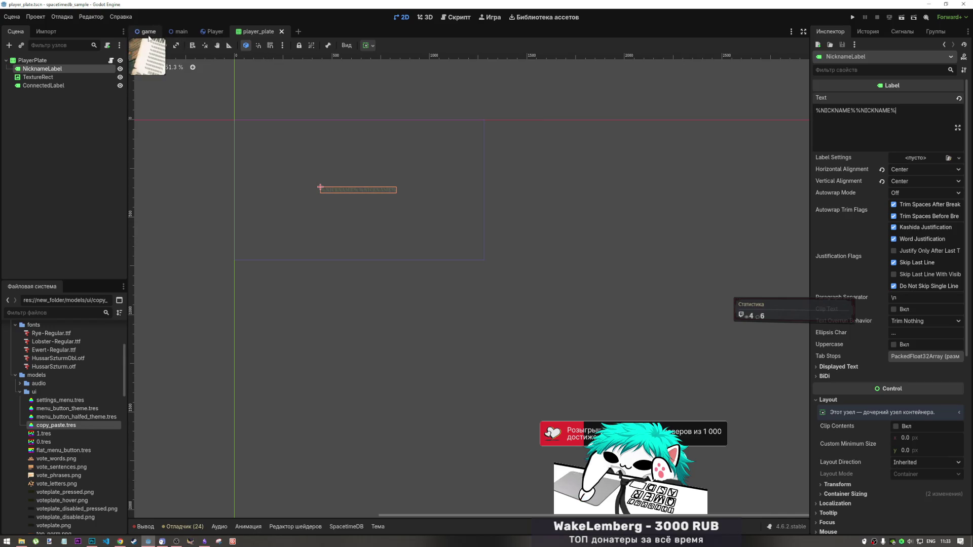
# Preview the doubled nickname placeholders on the game scene's WANTED poster.
pyautogui.click(149, 32)
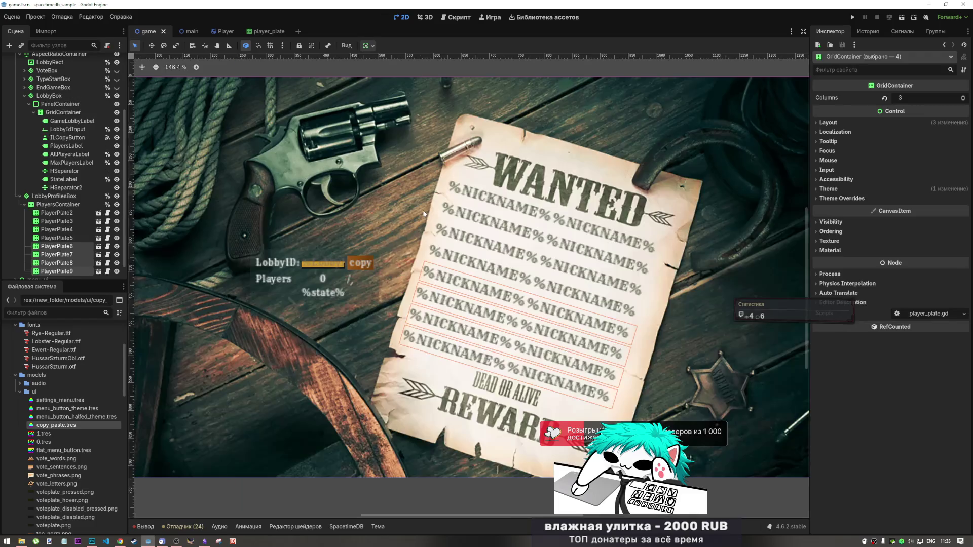
pyautogui.scroll(1, 600, 244)
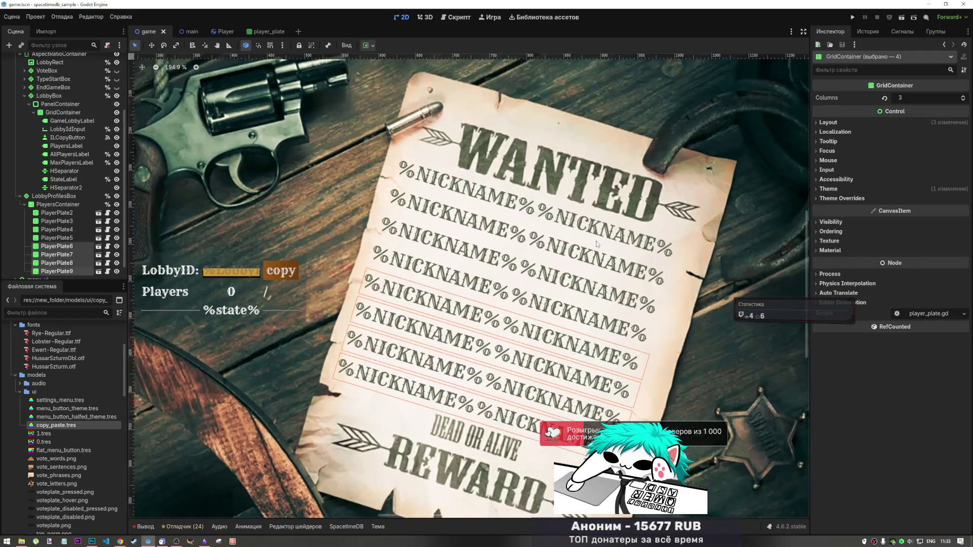
pyautogui.scroll(-2, 590, 247)
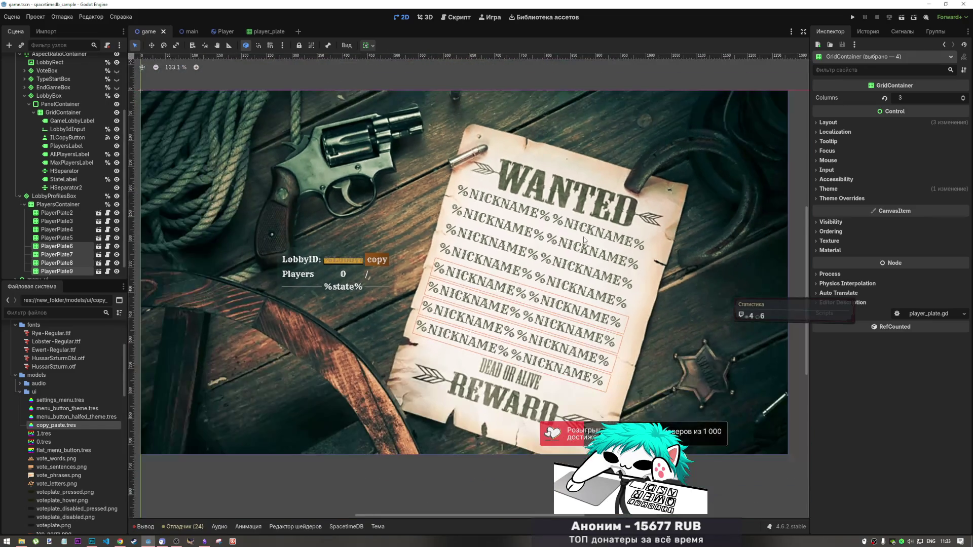
pyautogui.scroll(-2, 589, 247)
pyautogui.click(267, 33)
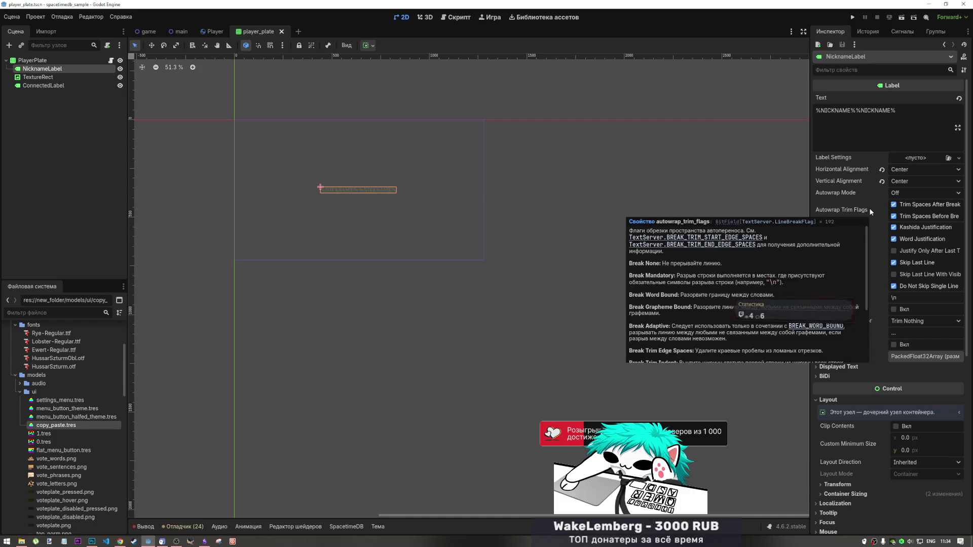
# Move TextureRect above NicknameLabel in the player plate tree, save, and view the game poster.
pyautogui.click(76, 79)
pyautogui.moveTo(75, 77); pyautogui.dragTo(54, 69)
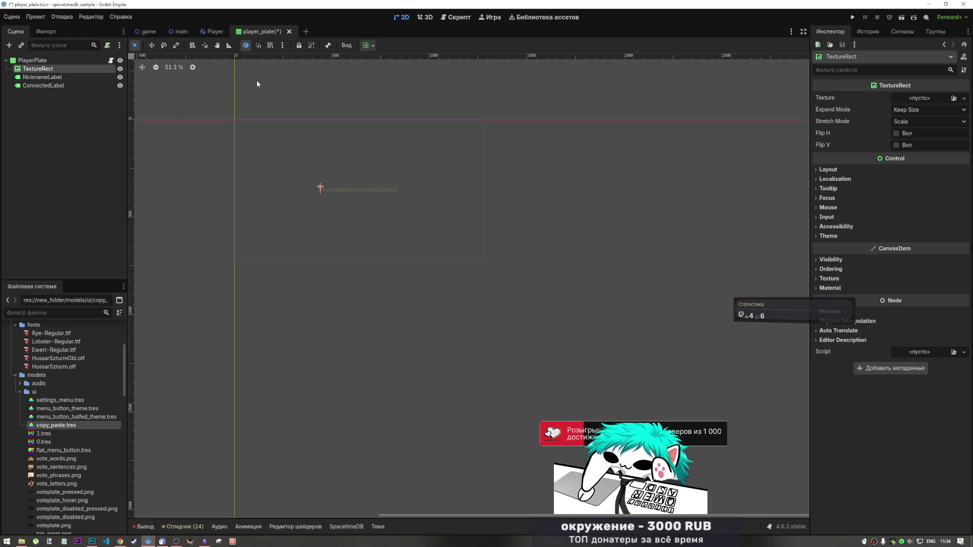
pyautogui.hotkey('ctrl', 's')
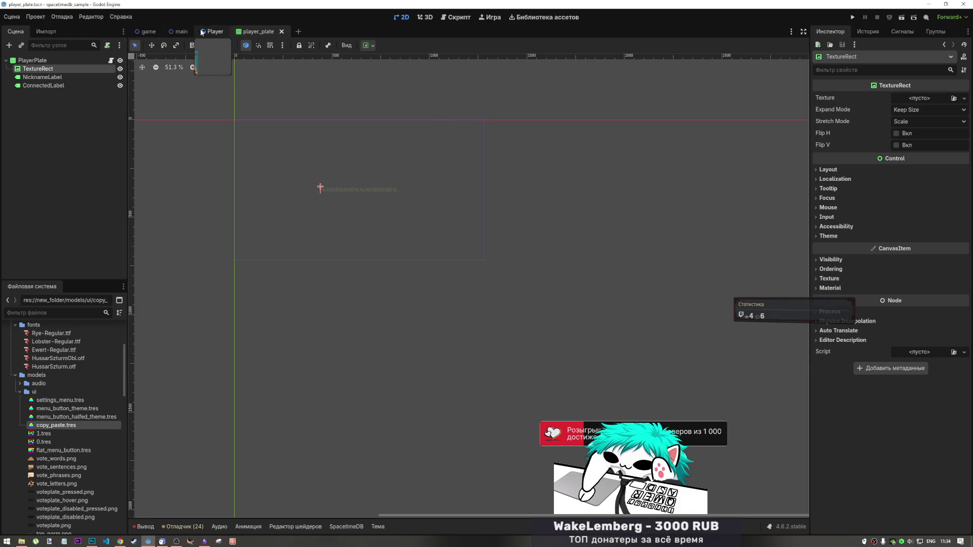
pyautogui.click(150, 32)
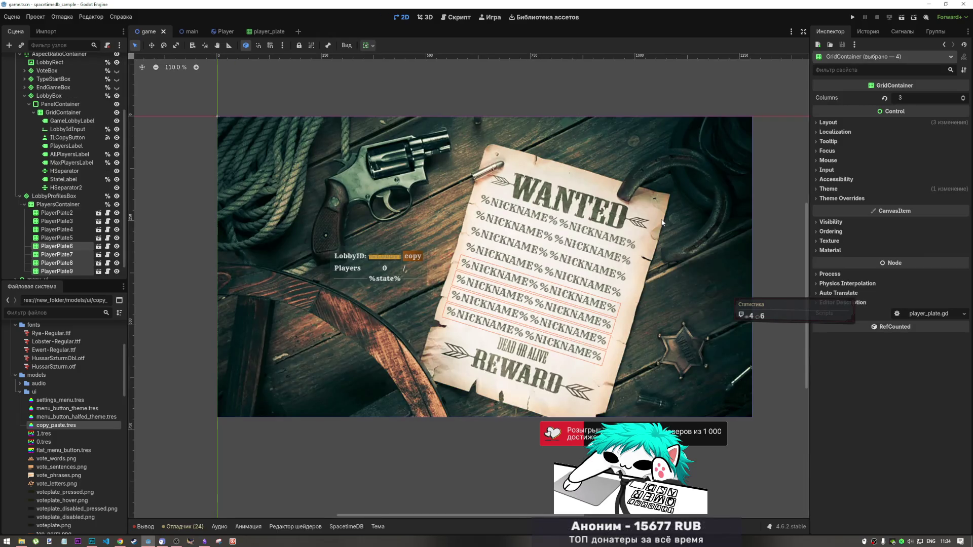
# Select NicknameLabel and try Trim Words, Trim Characters and the 6+ character ellipsis overrun options.
pyautogui.click(261, 32)
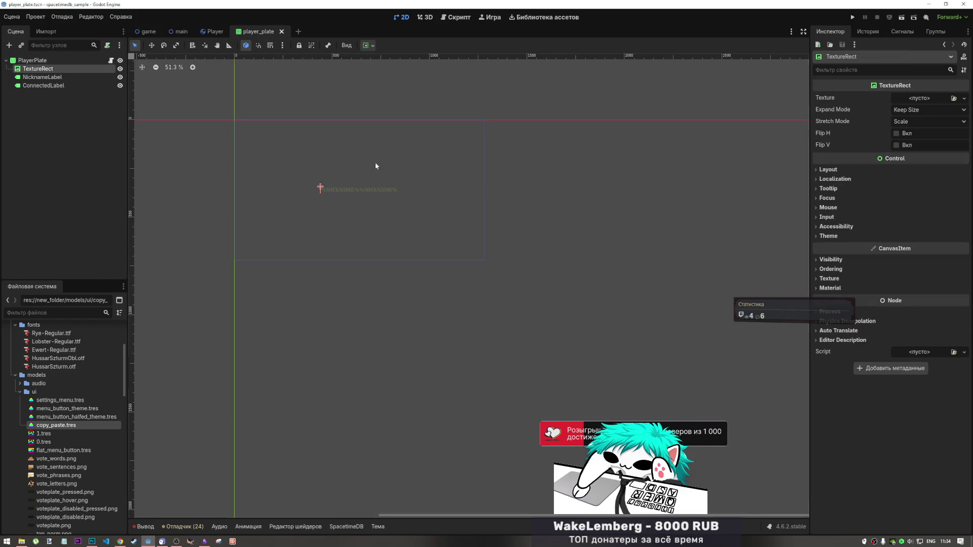
pyautogui.click(370, 193)
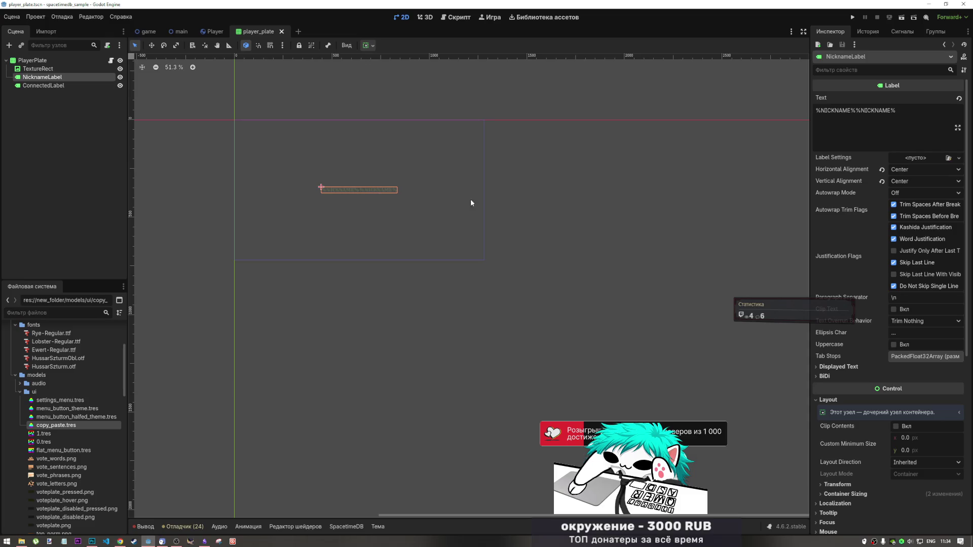
pyautogui.click(906, 321)
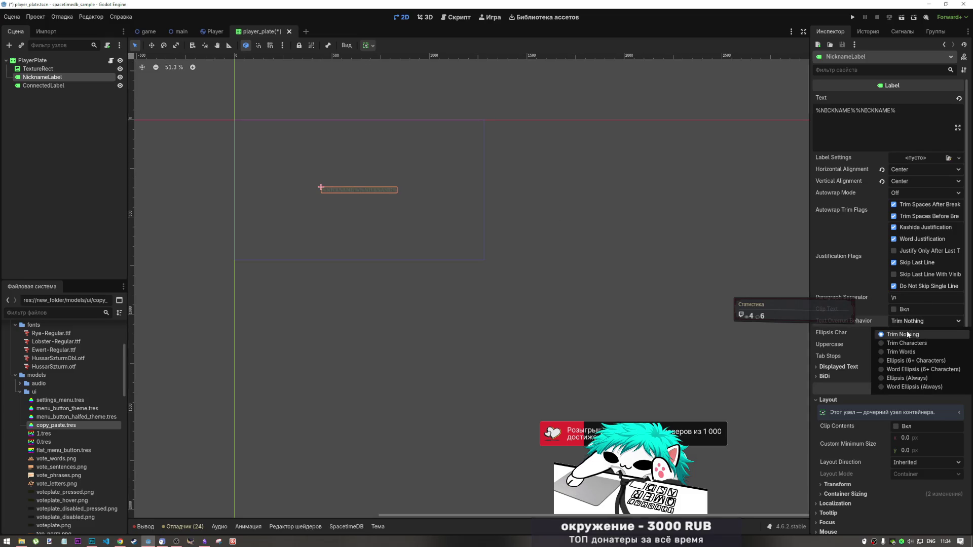
pyautogui.click(908, 352)
pyautogui.click(906, 324)
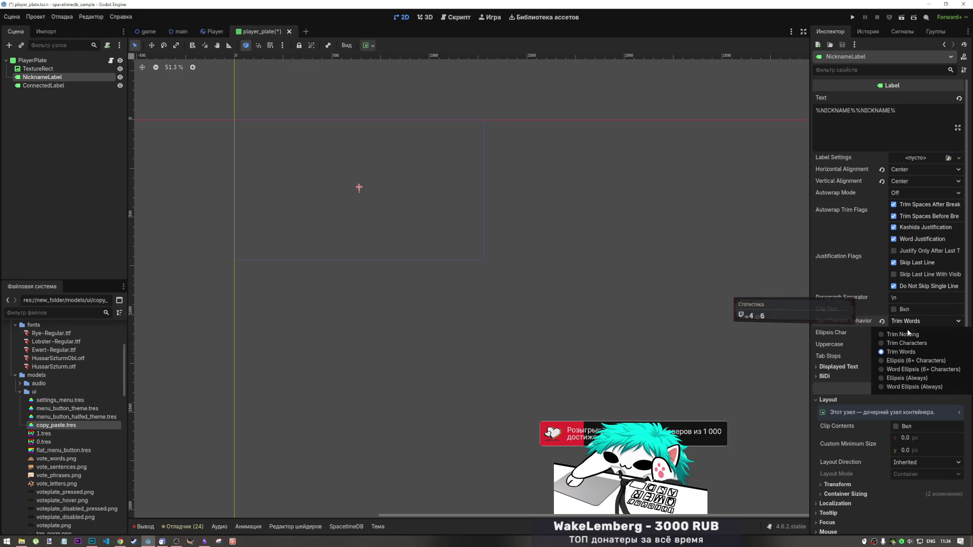
pyautogui.click(907, 344)
pyautogui.click(909, 322)
pyautogui.click(911, 360)
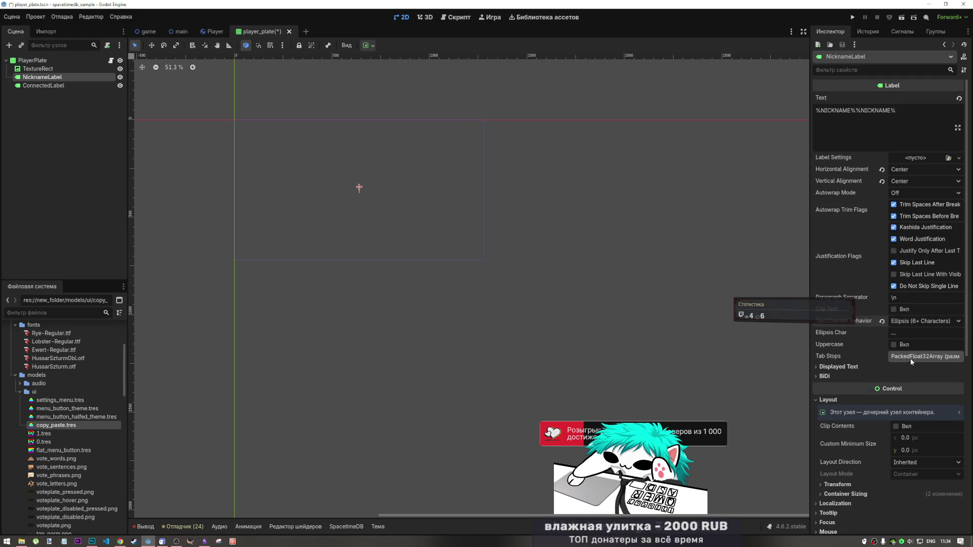
pyautogui.click(911, 322)
pyautogui.click(916, 370)
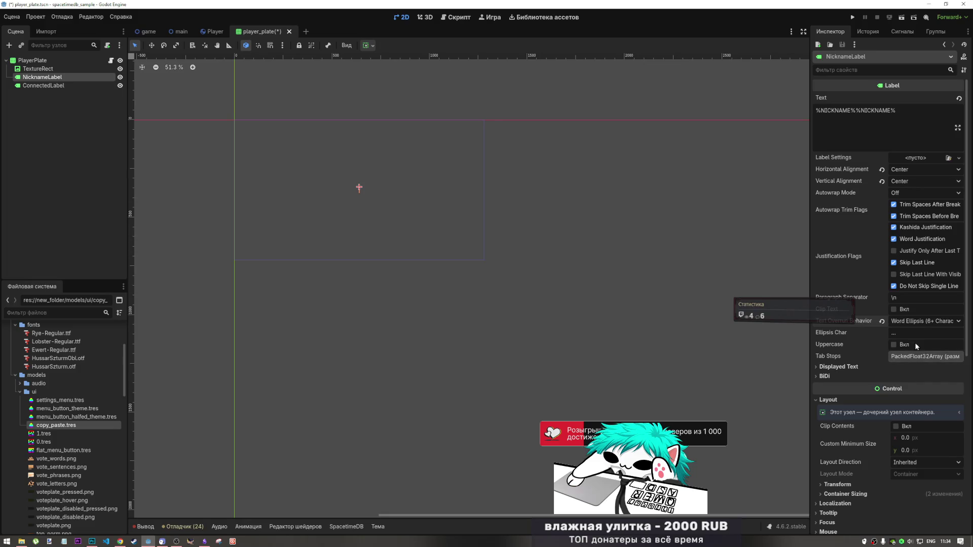
pyautogui.click(882, 322)
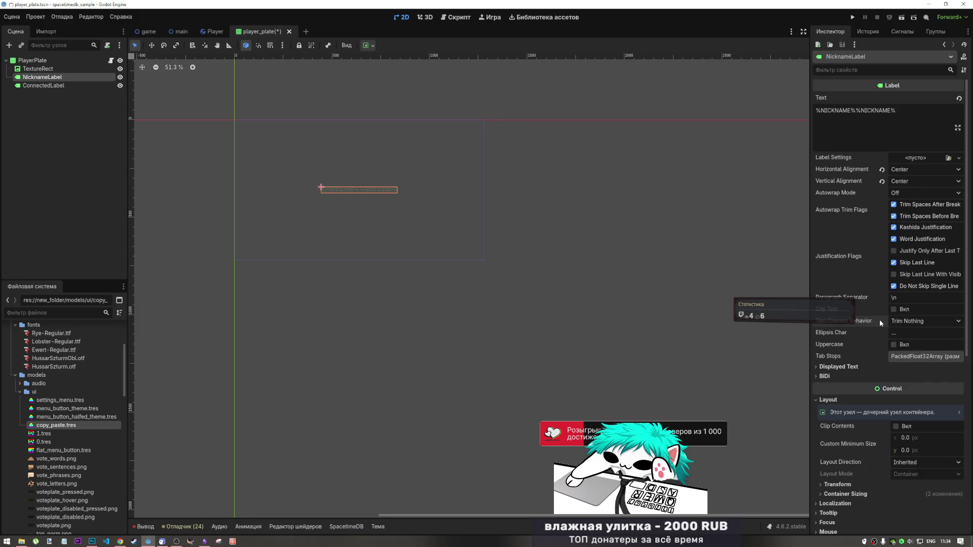
pyautogui.click(373, 46)
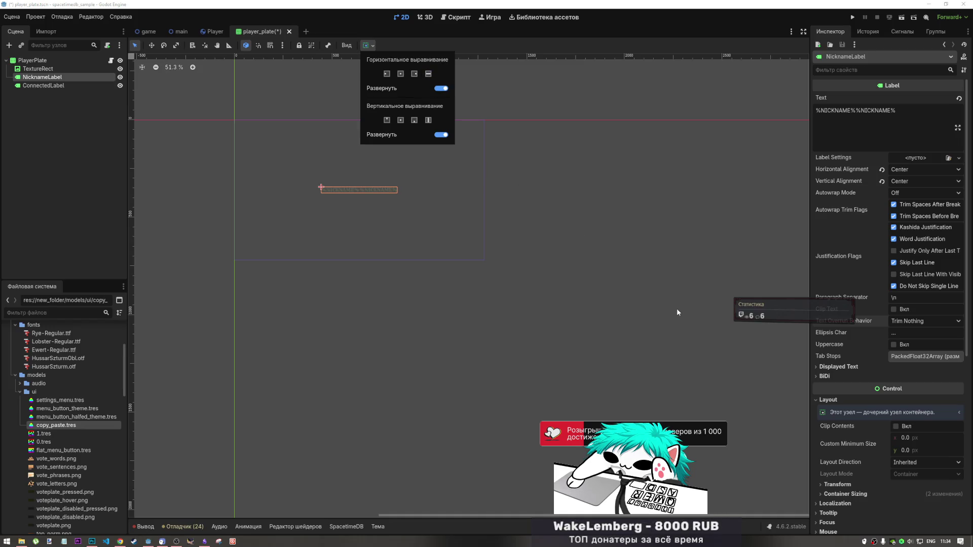
pyautogui.click(912, 321)
# Settle the nickname's Text Overrun Behavior on Ellipsis (Always) and save the player plate.
pyautogui.click(912, 321)
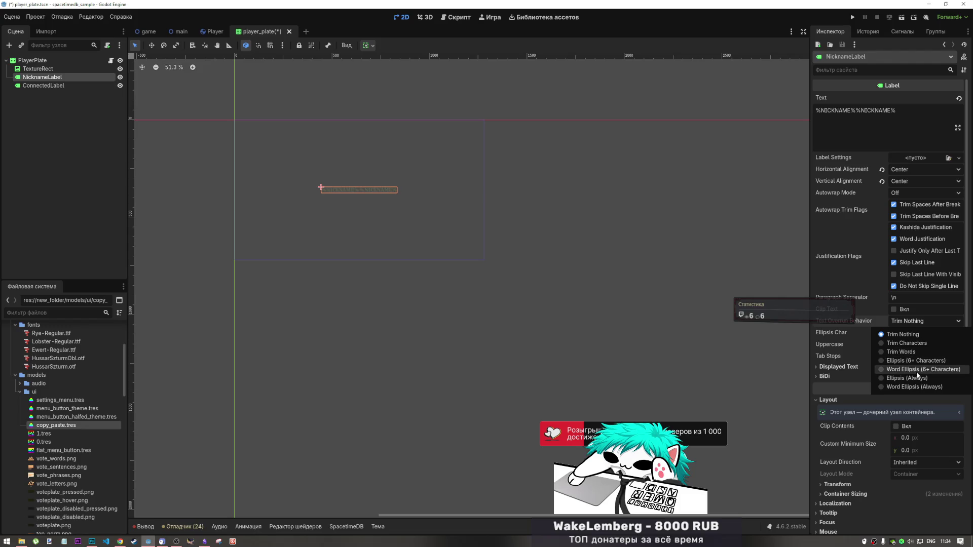
pyautogui.click(917, 369)
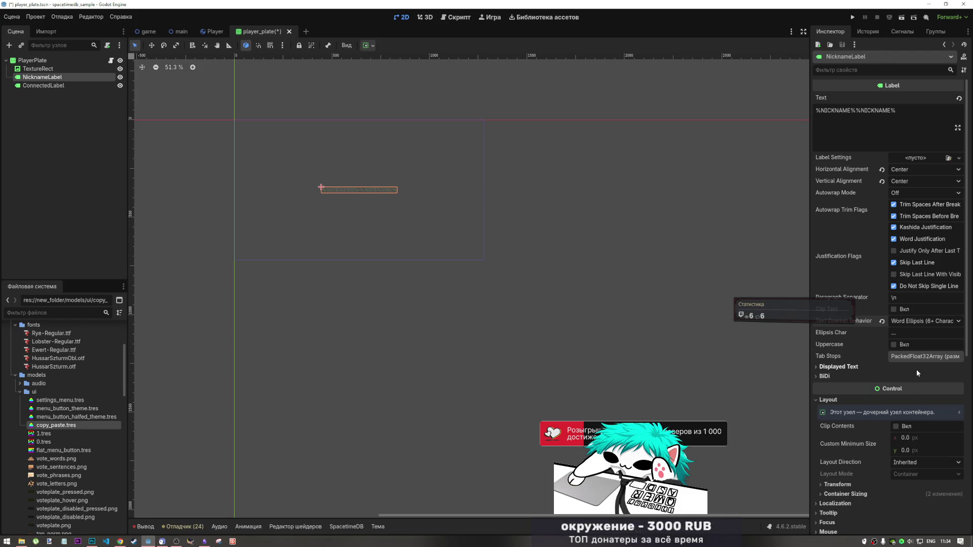
pyautogui.click(917, 321)
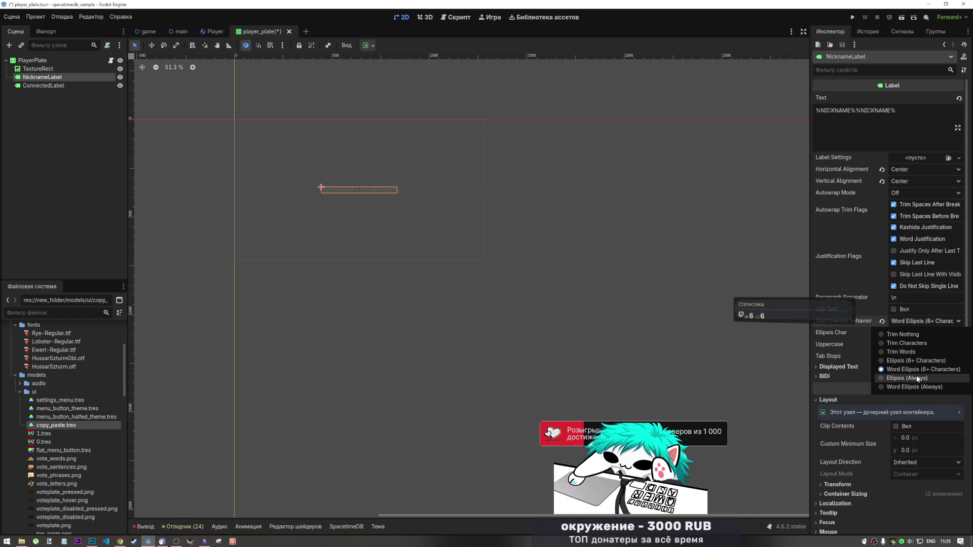
pyautogui.click(918, 378)
pyautogui.click(914, 320)
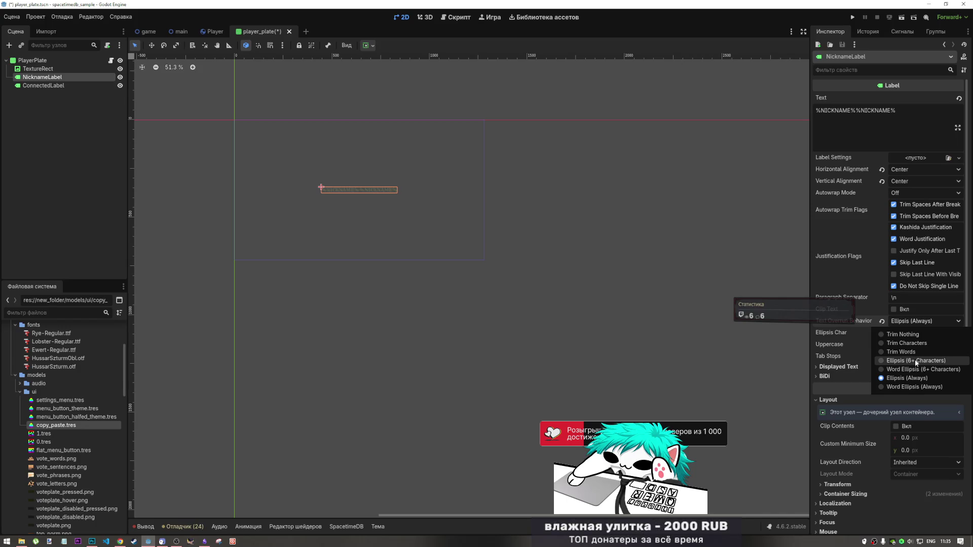
pyautogui.click(920, 388)
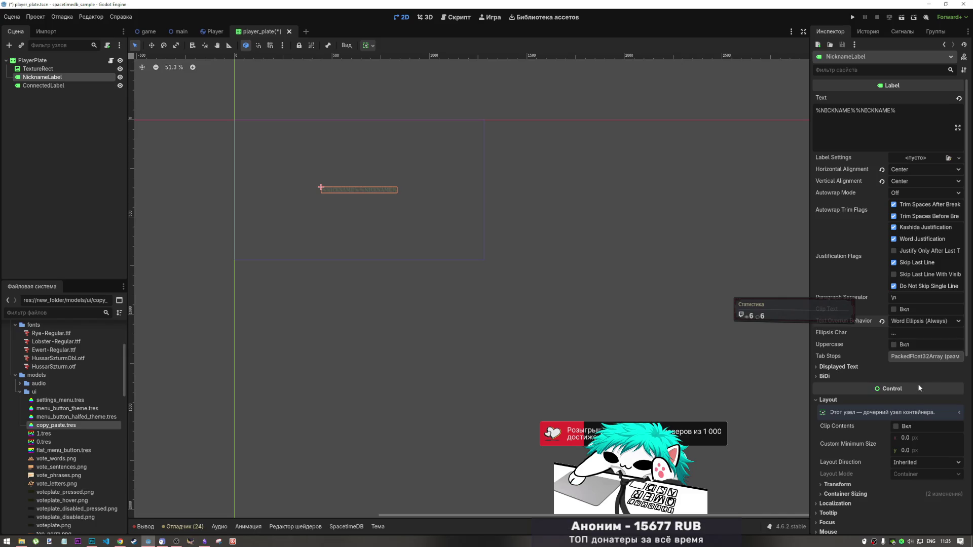
pyautogui.click(911, 322)
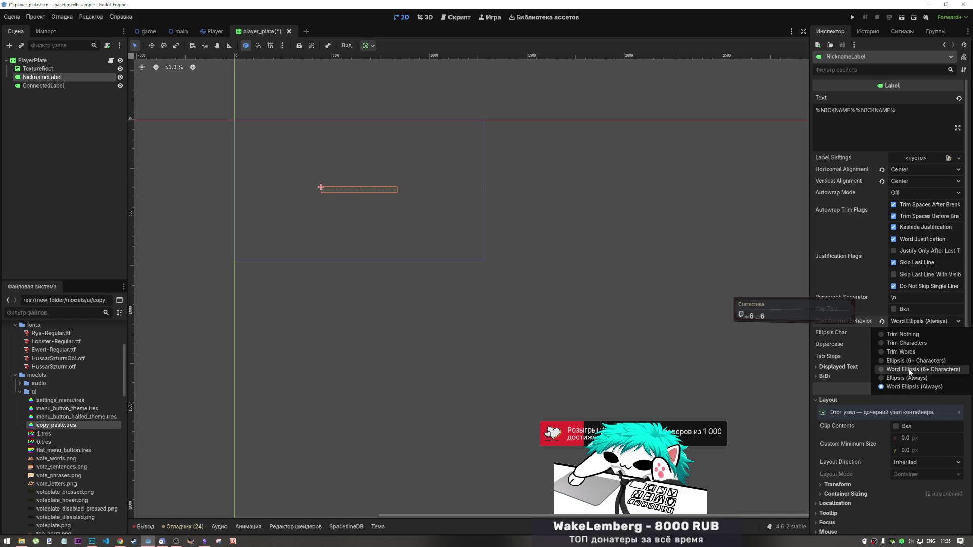
pyautogui.click(909, 378)
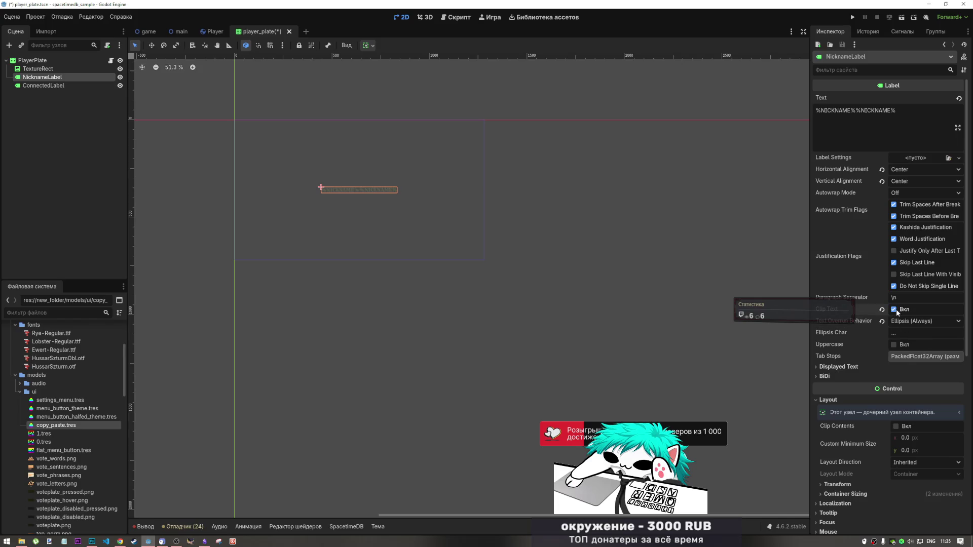
pyautogui.click(562, 233)
pyautogui.hotkey('ctrl', 's')
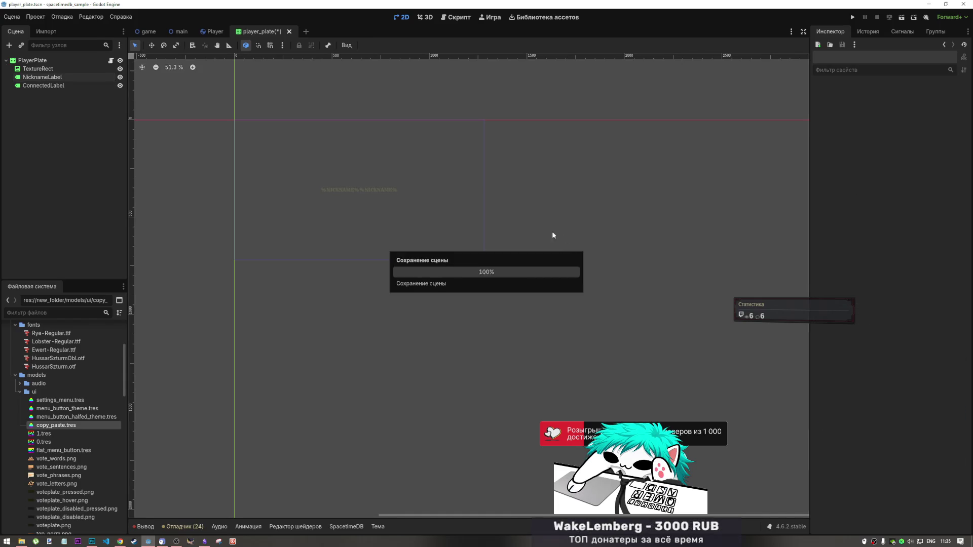
# Paste a third %NICKNAME% token into the NicknameLabel text and save the player_plate scene.
pyautogui.click(375, 188)
pyautogui.moveTo(910, 115); pyautogui.dragTo(769, 116)
pyautogui.hotkey('ctrl', 'c')
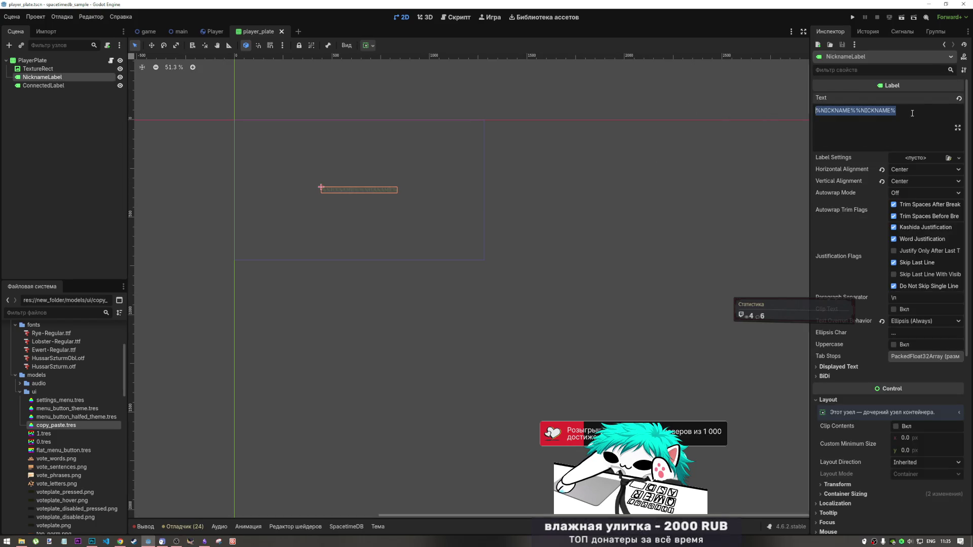
pyautogui.moveTo(912, 114); pyautogui.dragTo(857, 110)
pyautogui.hotkey('ctrl', 'v')
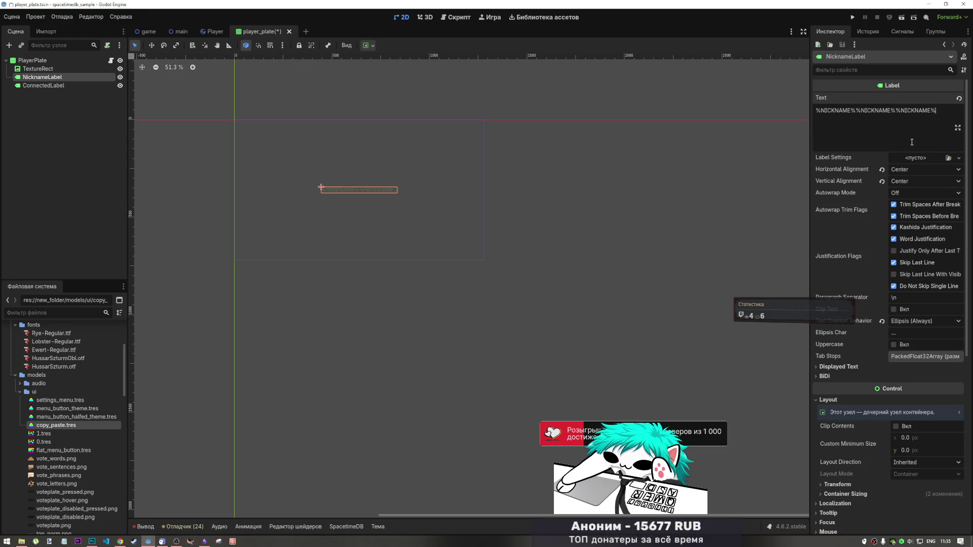
pyautogui.scroll(3, 368, 190)
pyautogui.scroll(2, 370, 192)
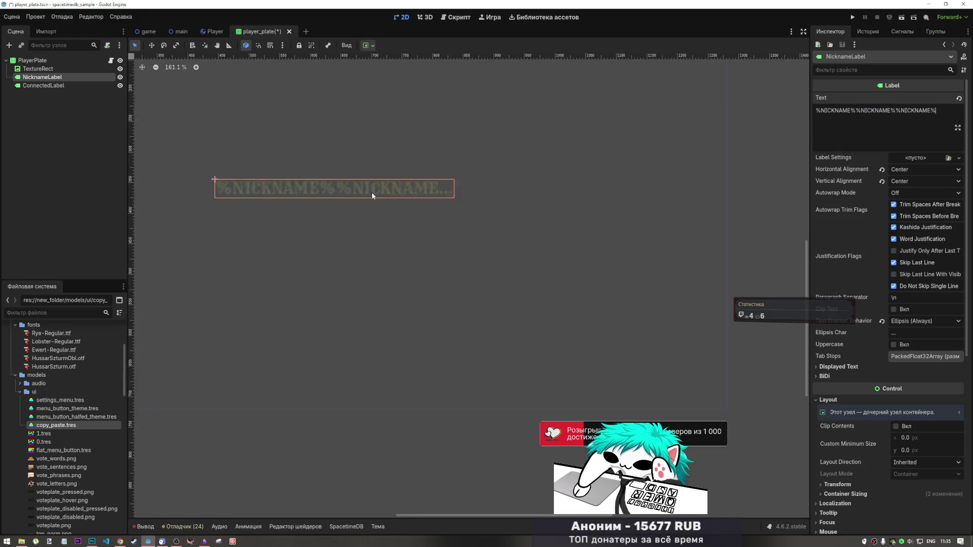
pyautogui.scroll(-2, 379, 203)
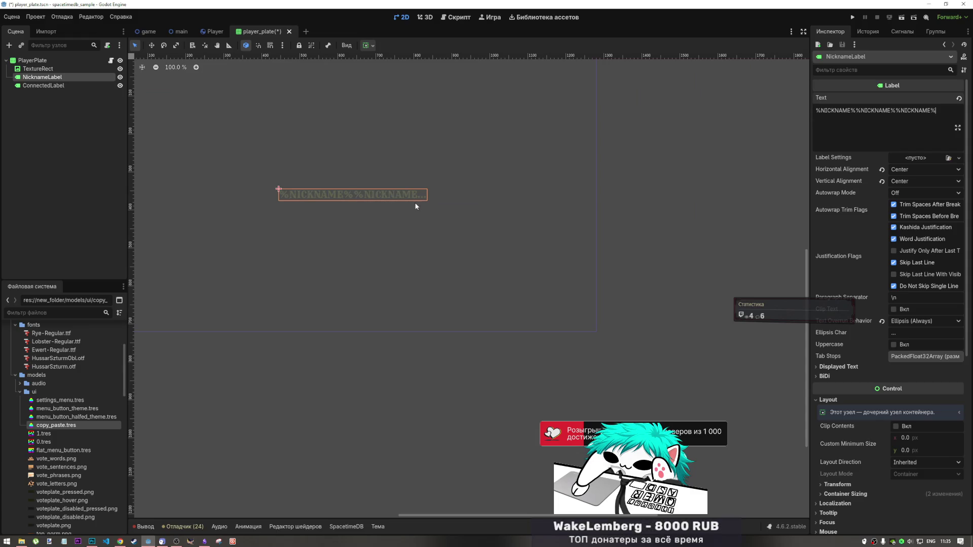
pyautogui.hotkey('ctrl', 's')
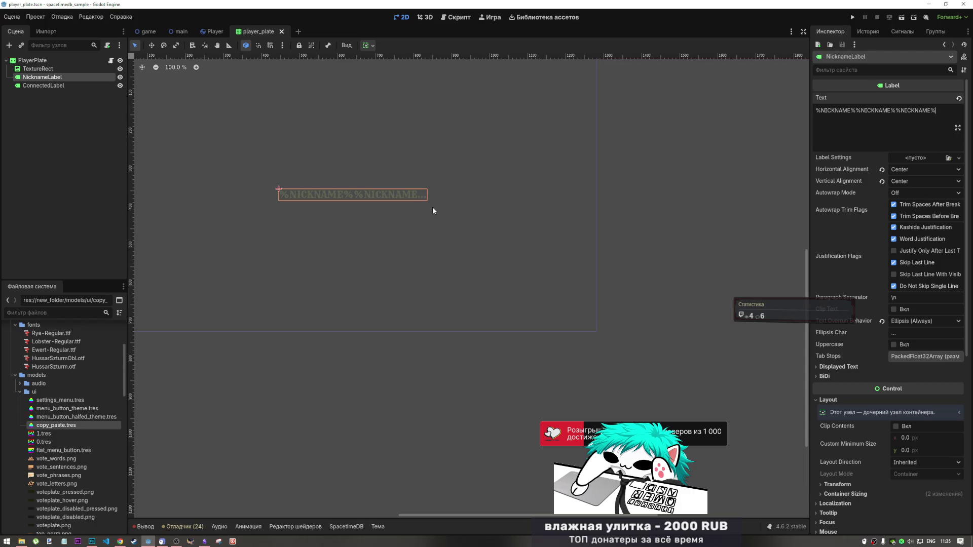
pyautogui.scroll(-1, 446, 201)
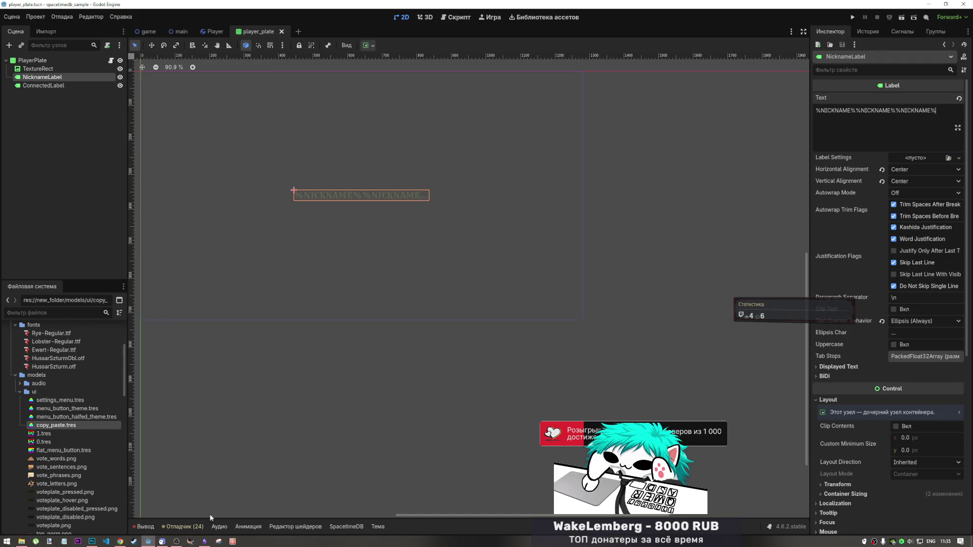
pyautogui.click(205, 542)
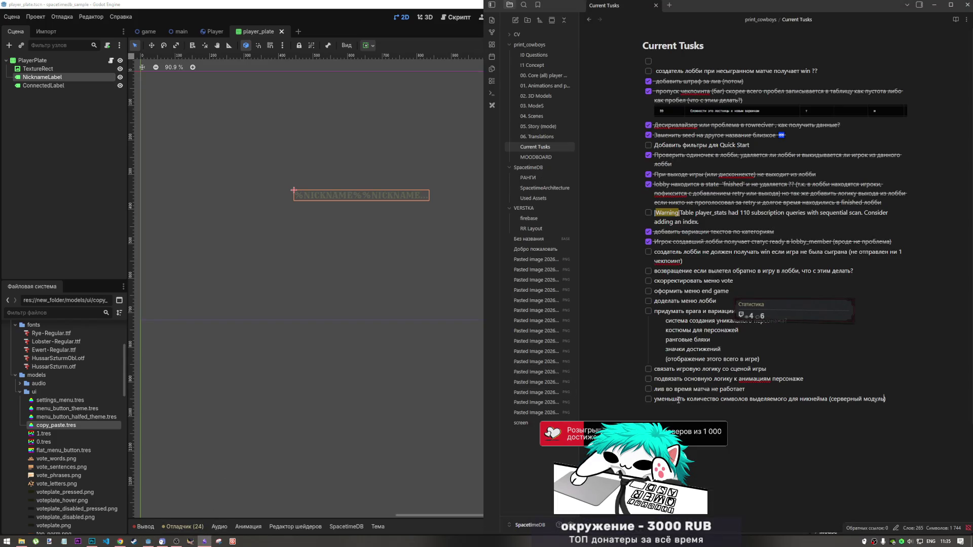
# Tick off the nickname-character-limit task in the Current Tusks list.
pyautogui.click(649, 400)
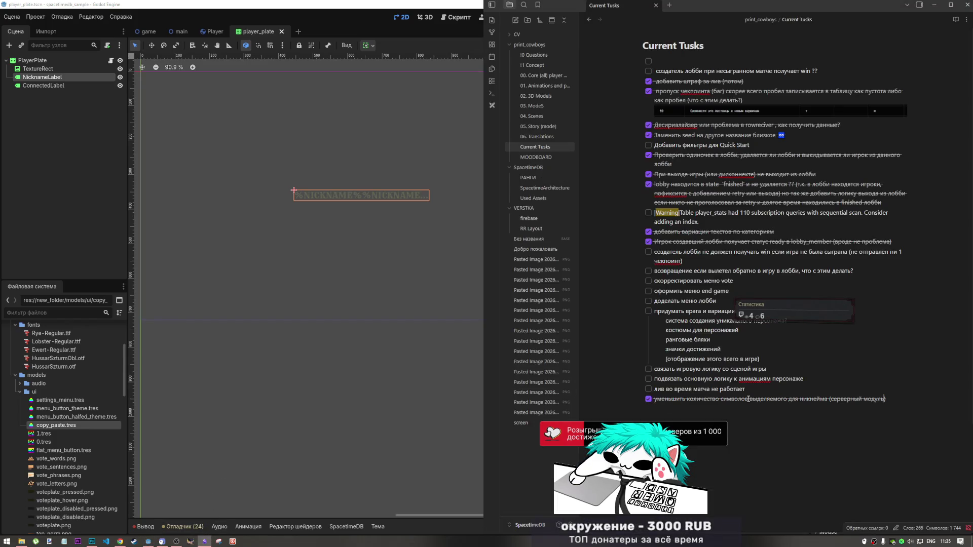
pyautogui.rightClick(916, 425)
pyautogui.moveTo(917, 424)
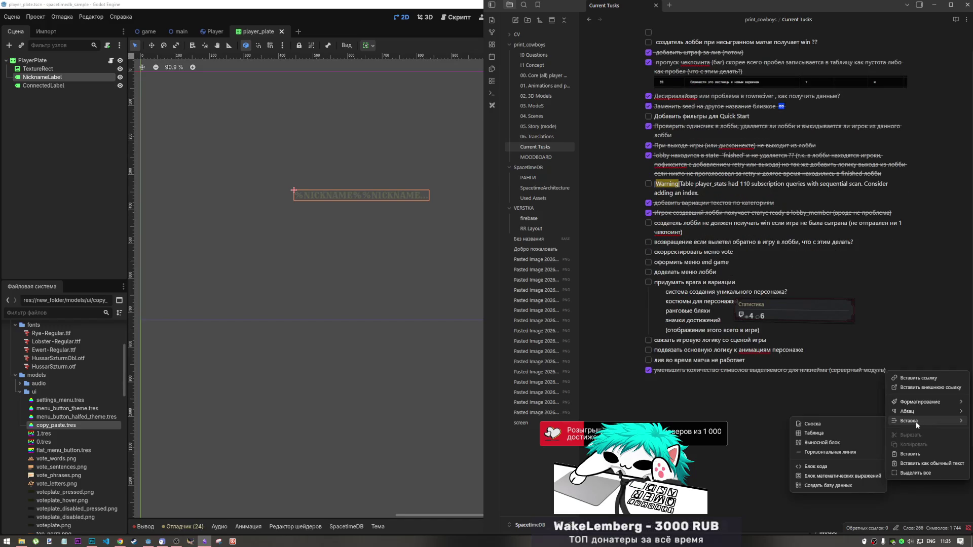
pyautogui.press('Escape')
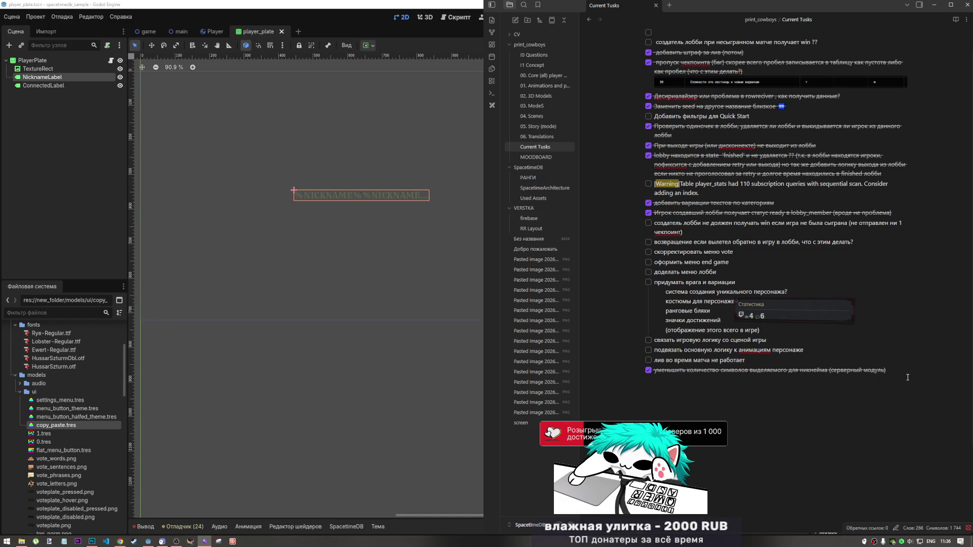
# Add the indented note 'контейнеризация никнейма с минимальным размером' beneath the ticked task.
pyautogui.hotkey('shift', 'Return')
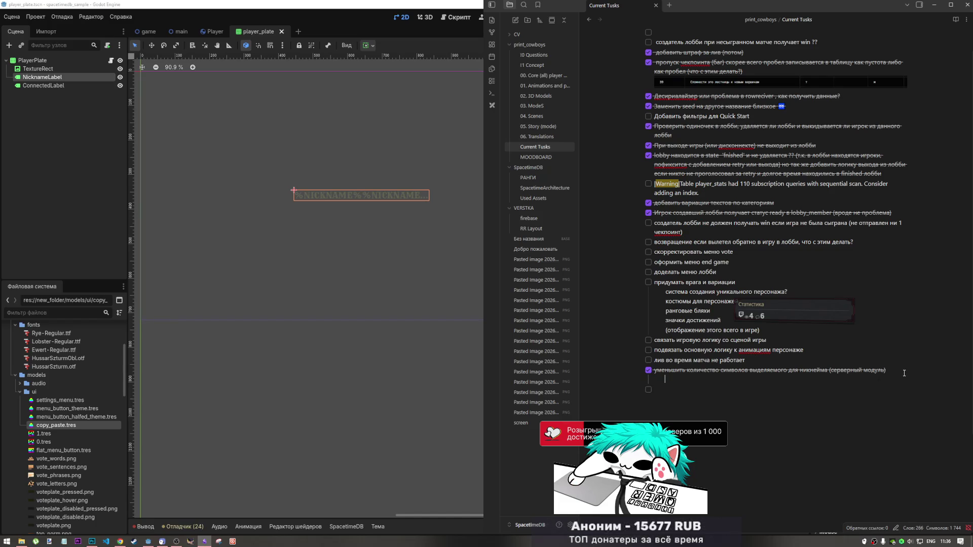
pyautogui.write('пу')
pyautogui.write('контек')
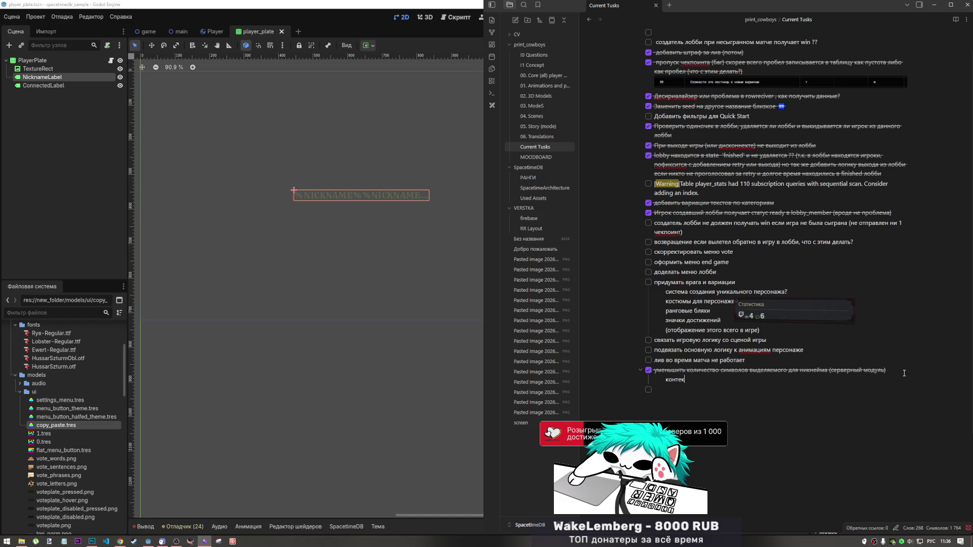
pyautogui.press('BackSpace')
pyautogui.write('йнеризация')
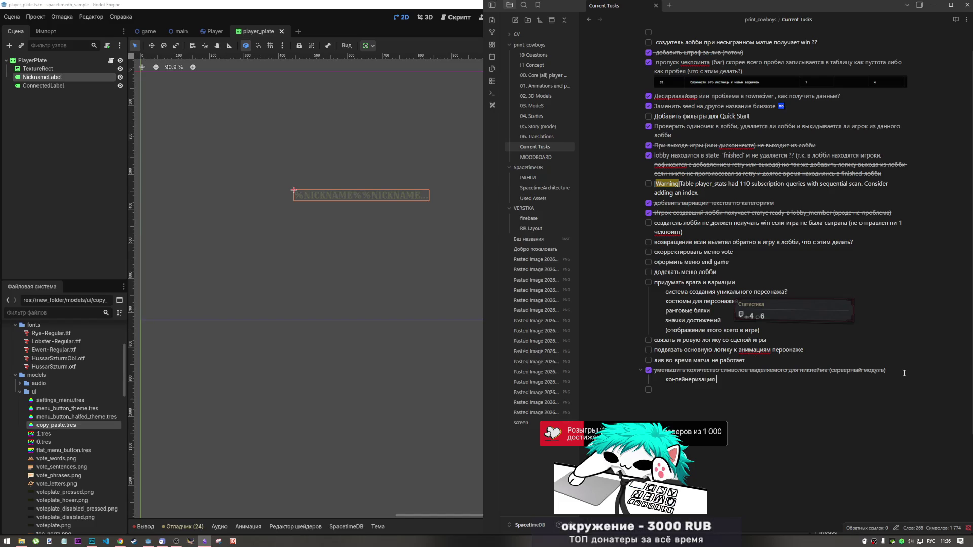
pyautogui.write(' кнейма с')
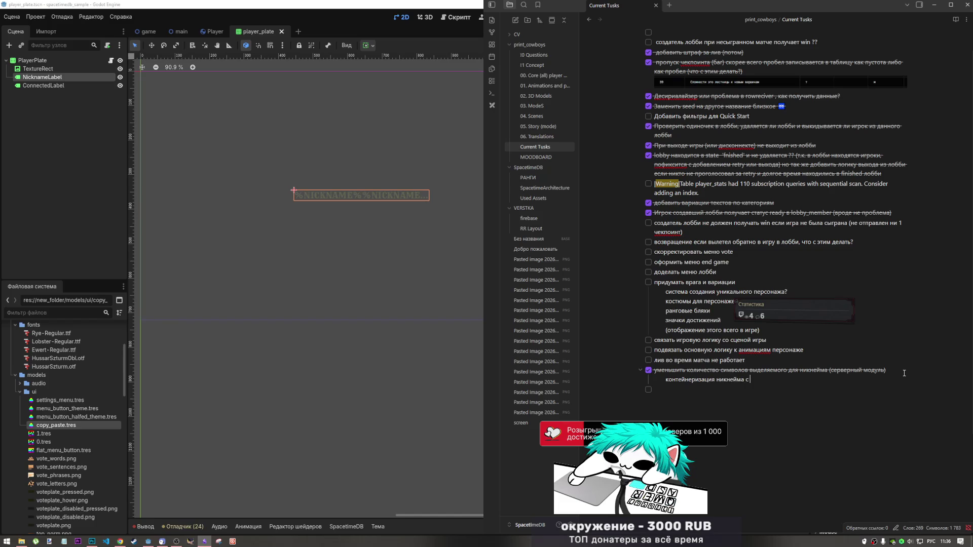
pyautogui.write(' нинималь')
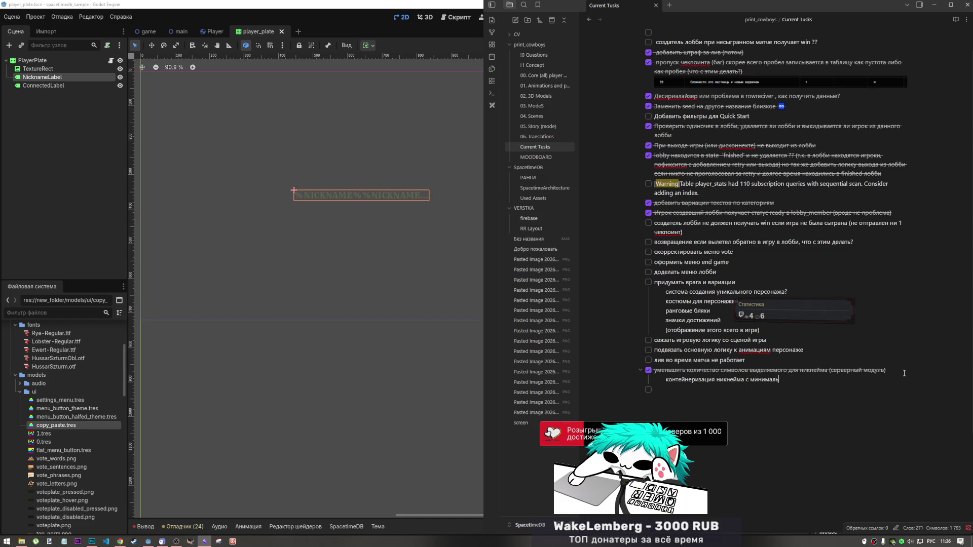
pyautogui.write('ным разм')
pyautogui.write('ером')
pyautogui.moveTo(746, 381); pyautogui.dragTo(719, 380)
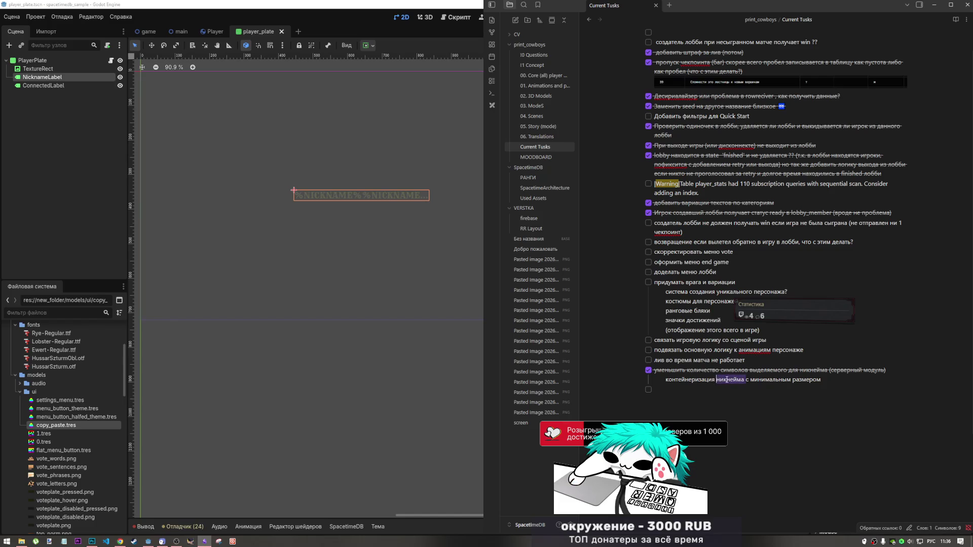
pyautogui.click(842, 385)
pyautogui.write('и')
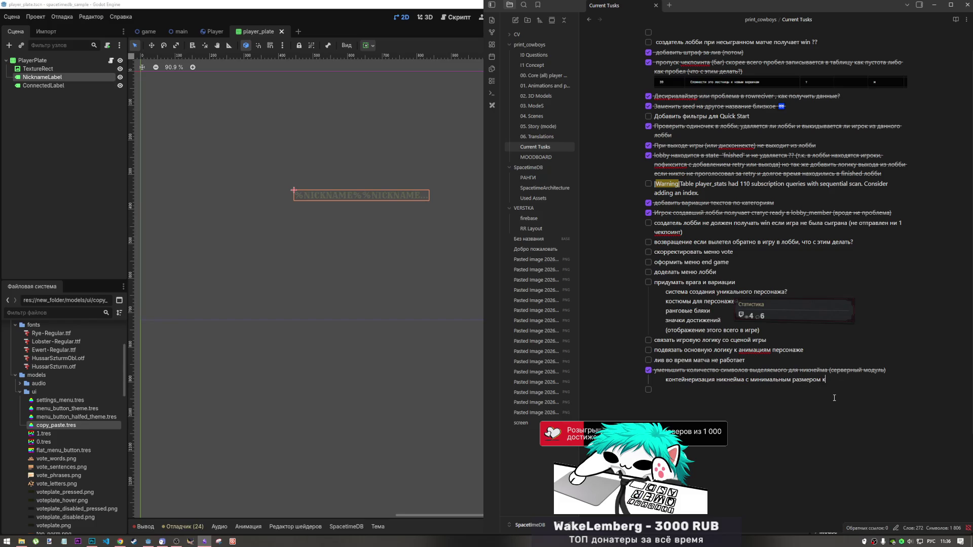
pyautogui.write('он')
pyautogui.press('Left')
pyautogui.press('Left')
pyautogui.press('Left')
pyautogui.hotkey('shift', 'Left')
pyautogui.hotkey('shift', 'Left')
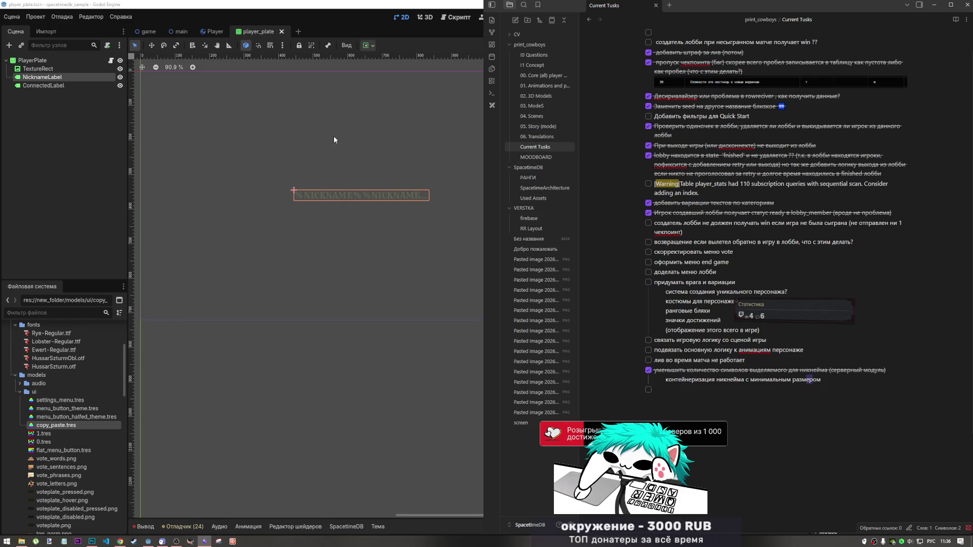
pyautogui.click(331, 227)
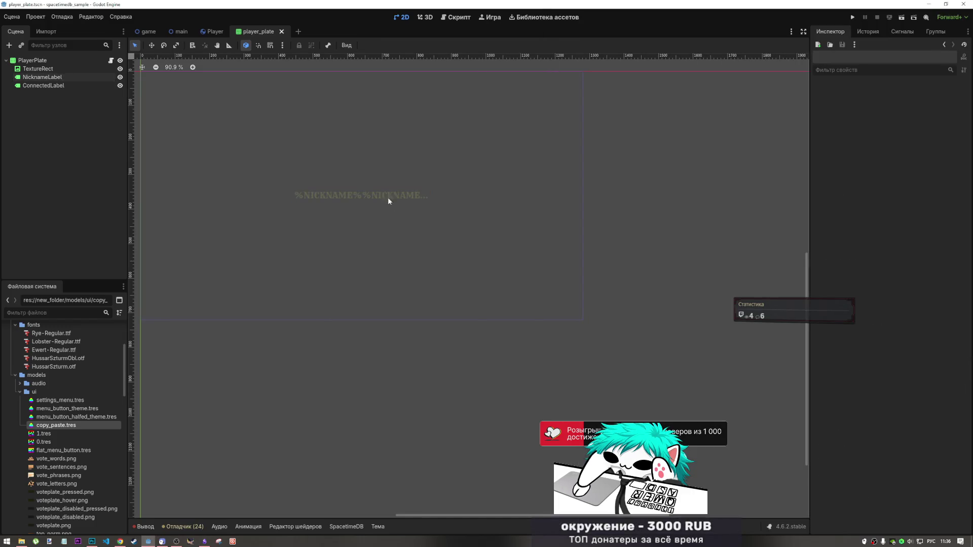
# Add a second indented line, 'не забыть про количество колонок в гриде', under the ticked nickname task.
pyautogui.scroll(-5, 405, 231)
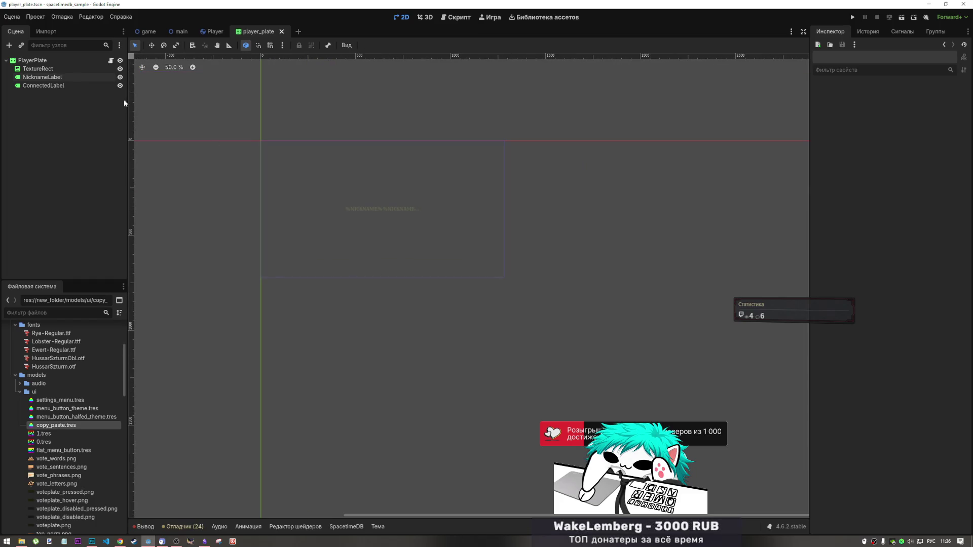
pyautogui.click(204, 541)
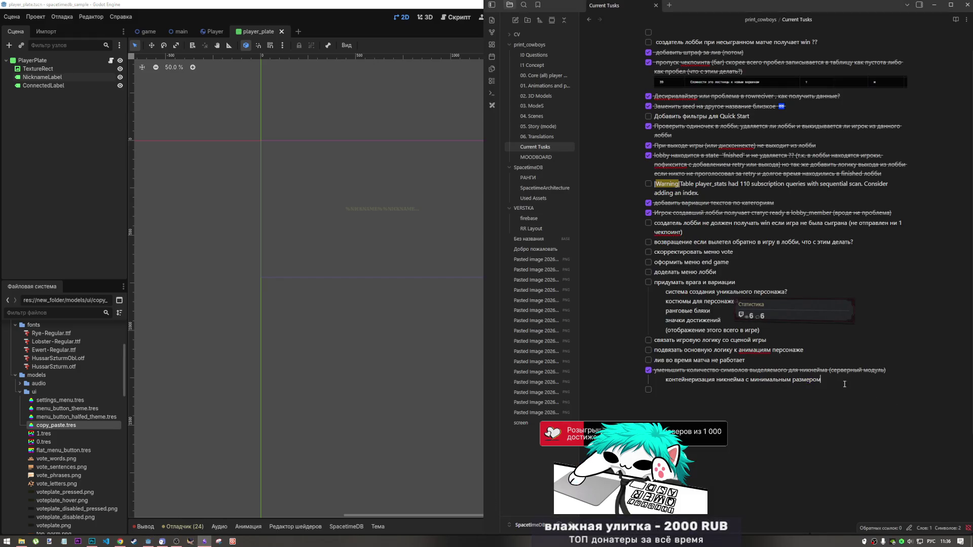
pyautogui.press('Return')
pyautogui.write('не ')
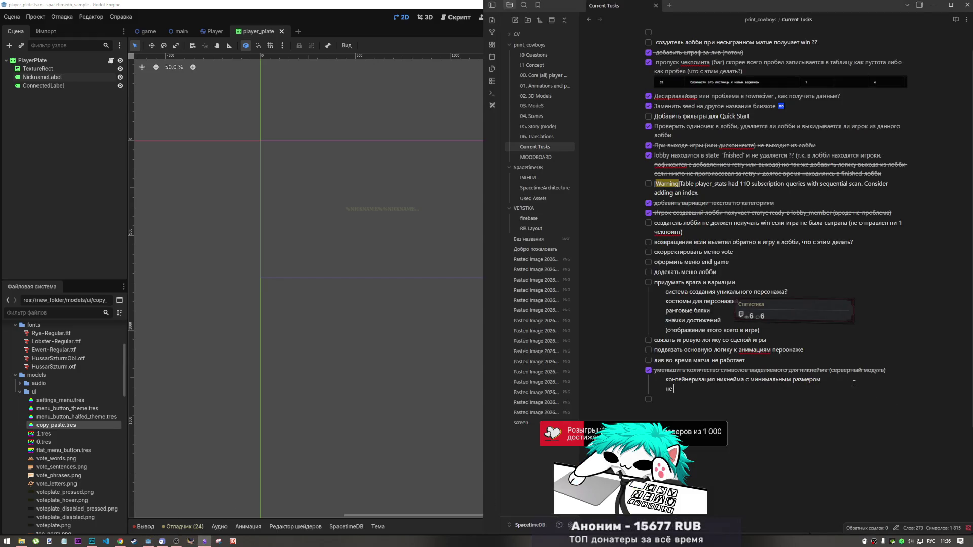
pyautogui.write('забыть про ко')
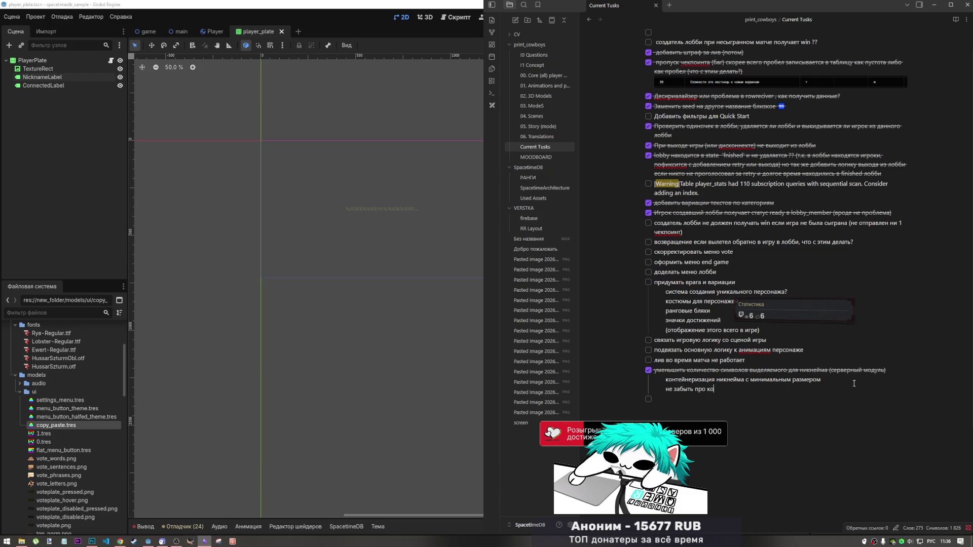
pyautogui.write('личество колонок')
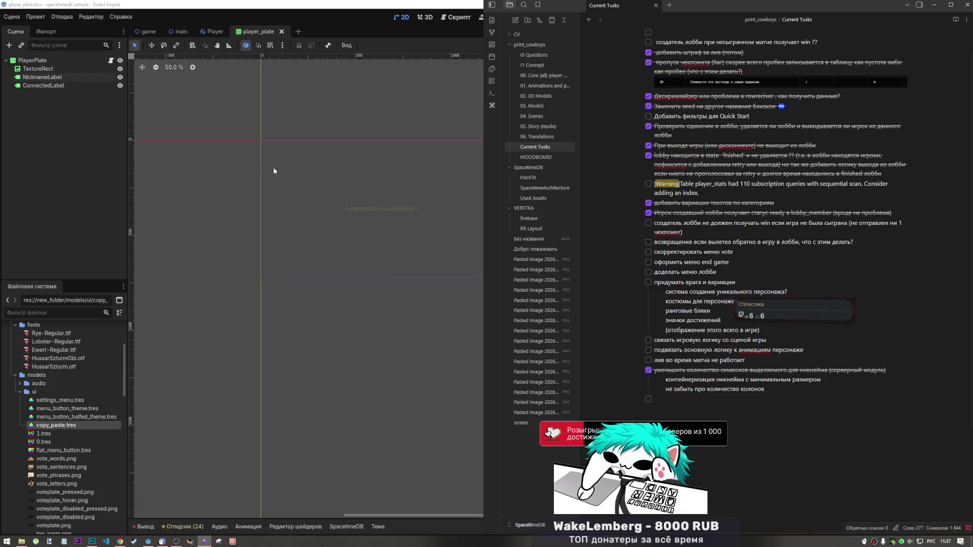
pyautogui.click(338, 215)
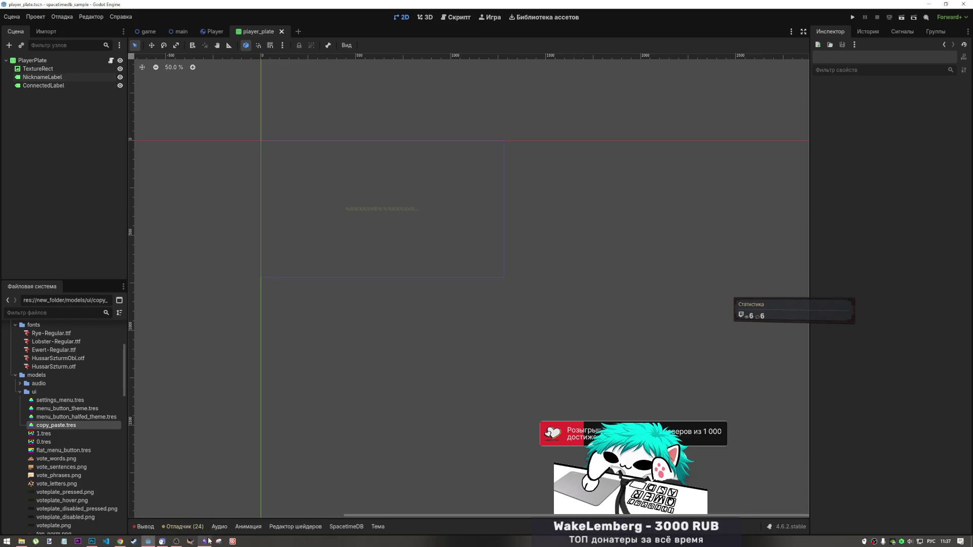
pyautogui.moveTo(208, 543)
pyautogui.click(207, 517)
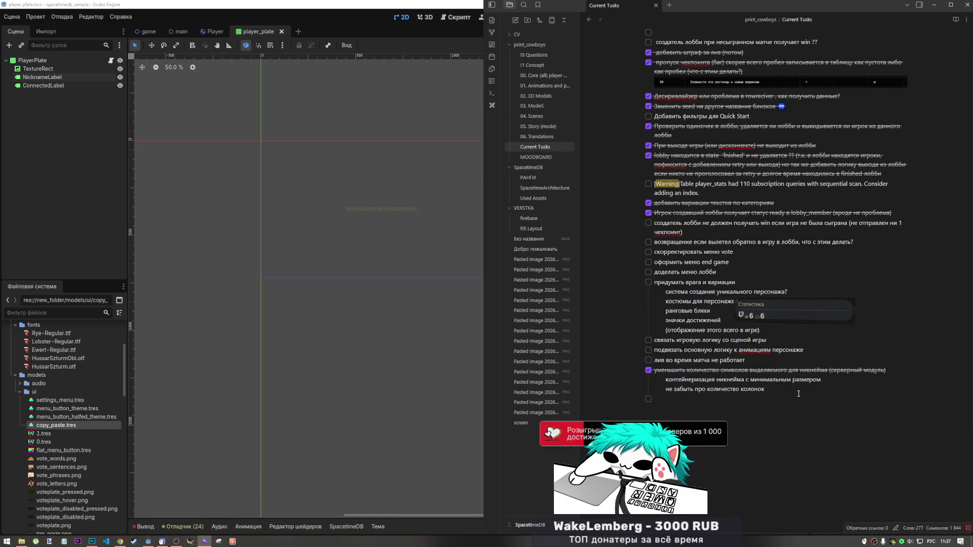
pyautogui.write(' в гриде')
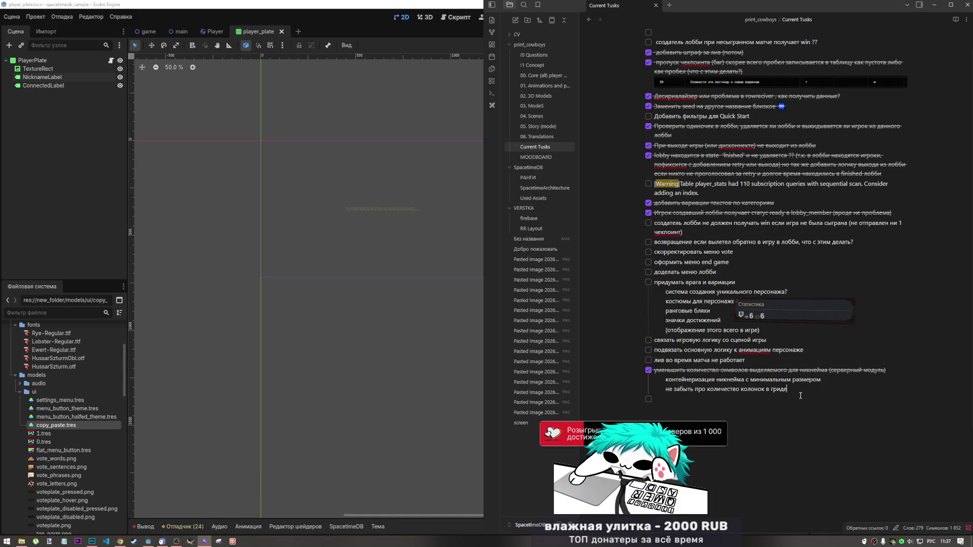
pyautogui.click(218, 111)
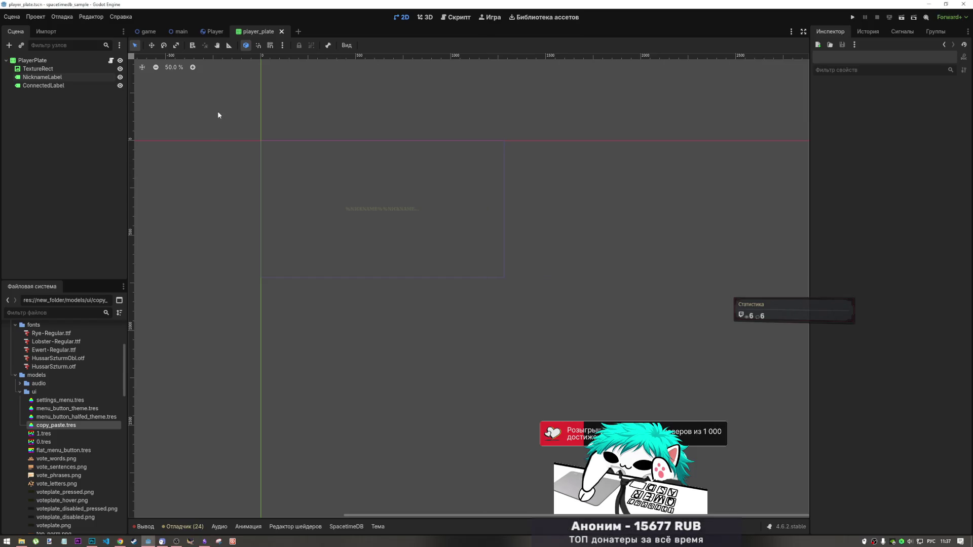
# Inspect the game scene's poster with ellipsized nickname rows, then return to the player_plate scene.
pyautogui.click(137, 33)
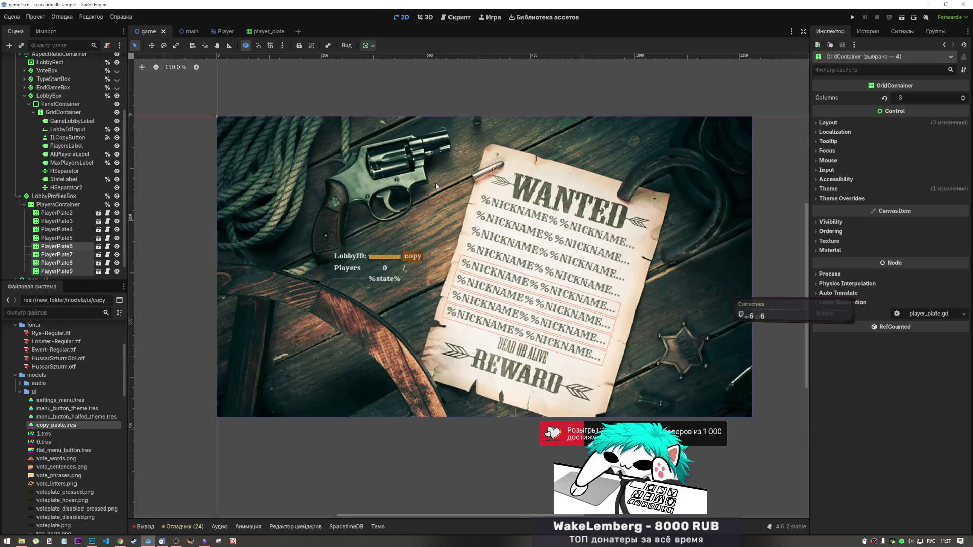
pyautogui.scroll(4, 517, 243)
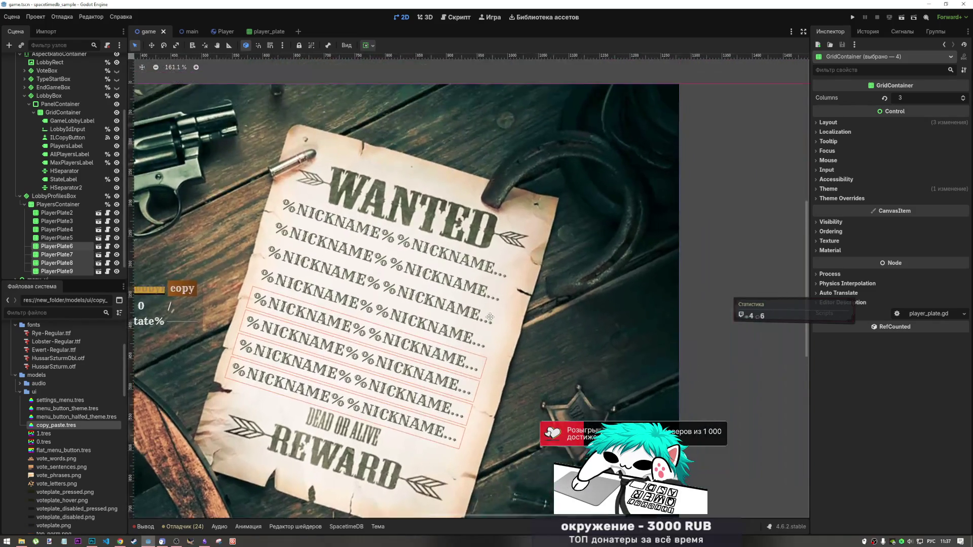
pyautogui.scroll(-2, 560, 299)
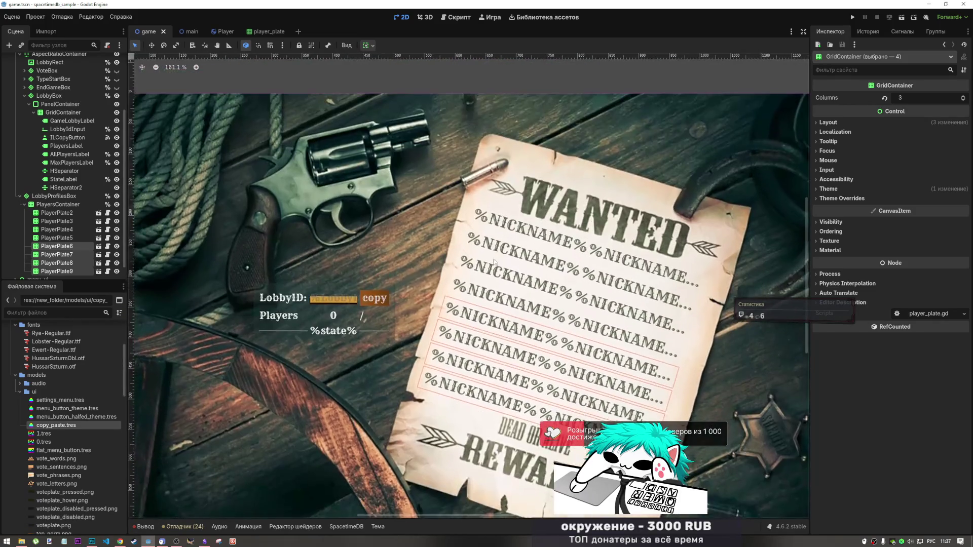
pyautogui.scroll(-2, 494, 262)
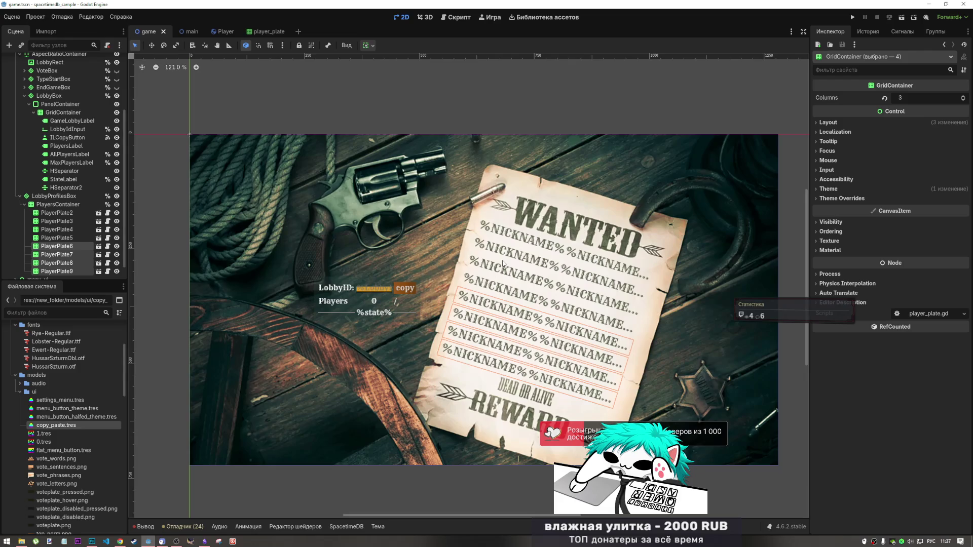
pyautogui.click(262, 32)
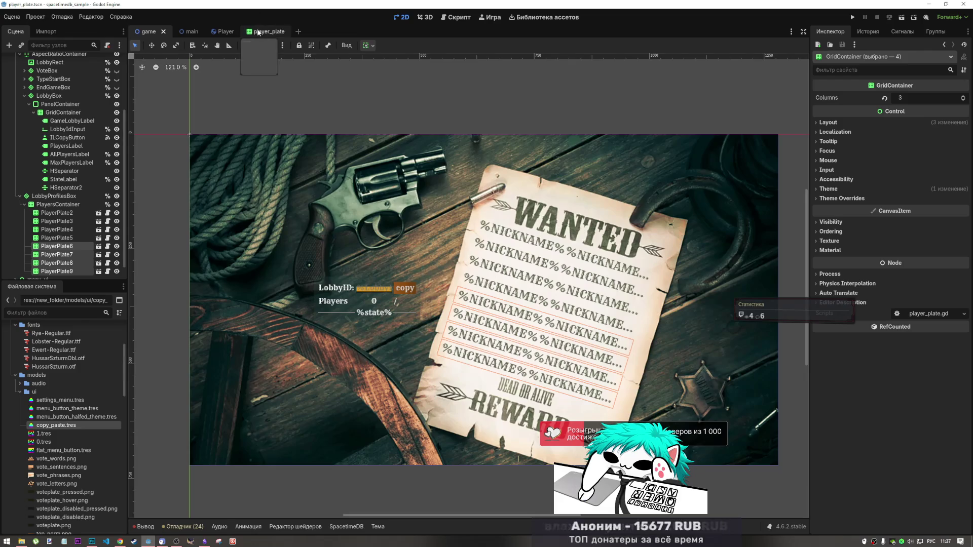
# Drag incognito0.png from the FileSystem dock onto the TextureRect's Texture slot.
pyautogui.scroll(-10, 49, 447)
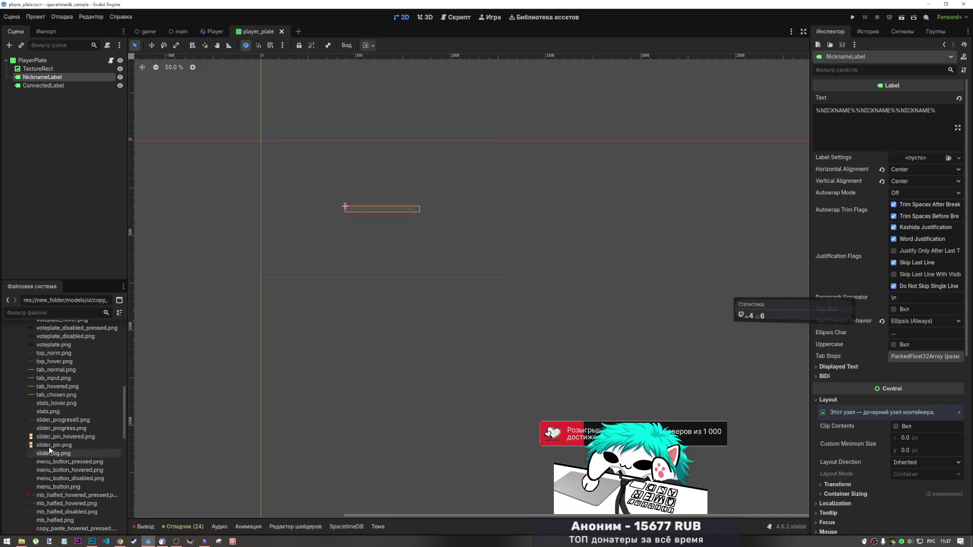
pyautogui.scroll(-5, 45, 440)
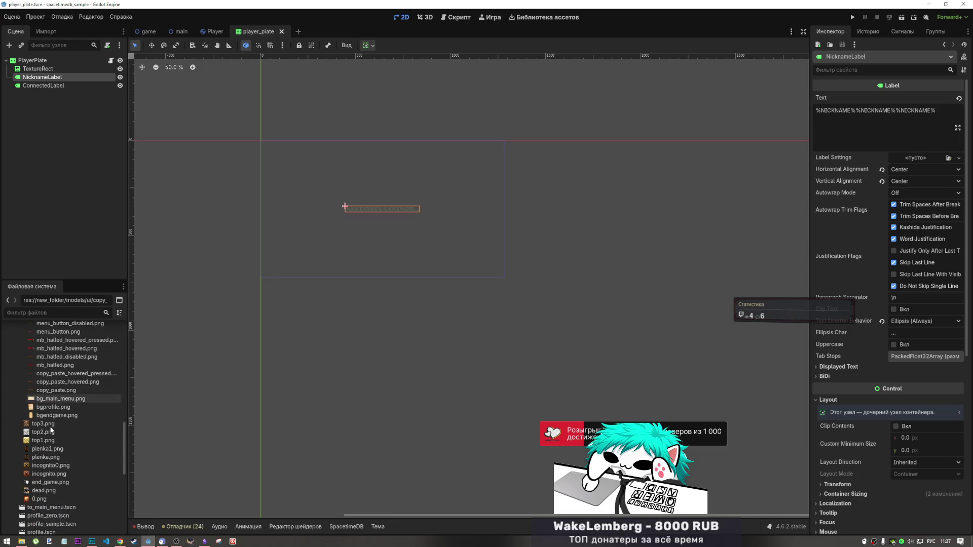
pyautogui.scroll(-1, 41, 433)
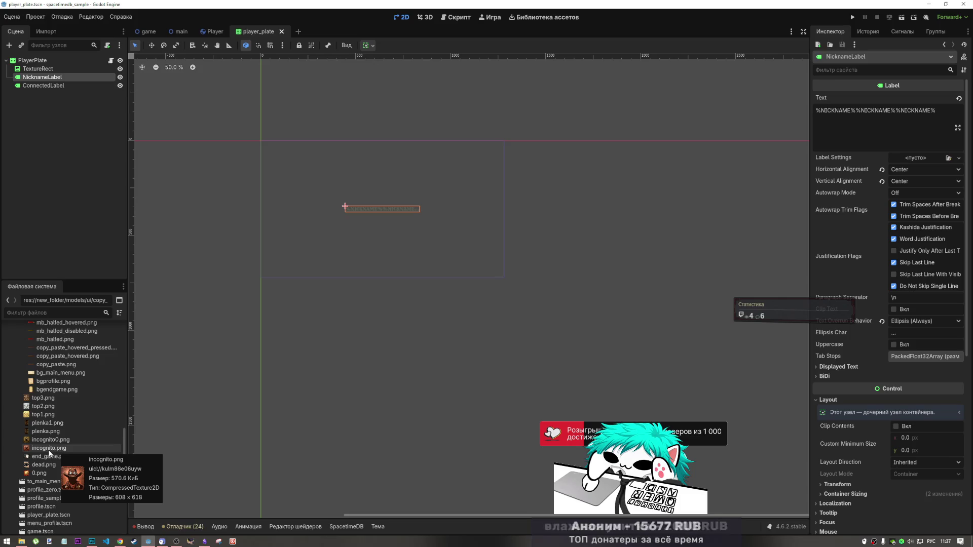
pyautogui.moveTo(22, 444)
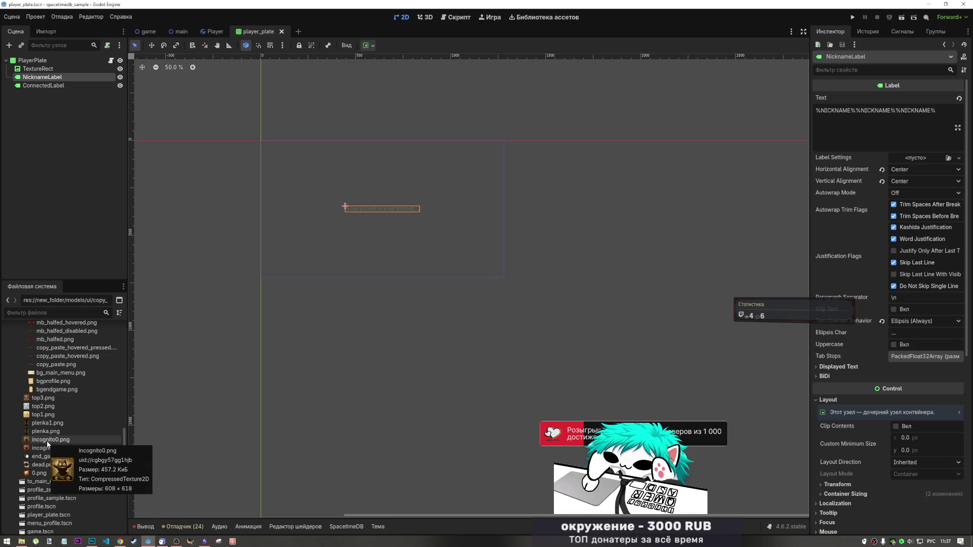
pyautogui.moveTo(50, 442)
pyautogui.mouseDown()
pyautogui.moveTo(146, 254)
pyautogui.moveTo(89, 207)
pyautogui.moveTo(36, 62)
pyautogui.moveTo(39, 70)
pyautogui.mouseUp()
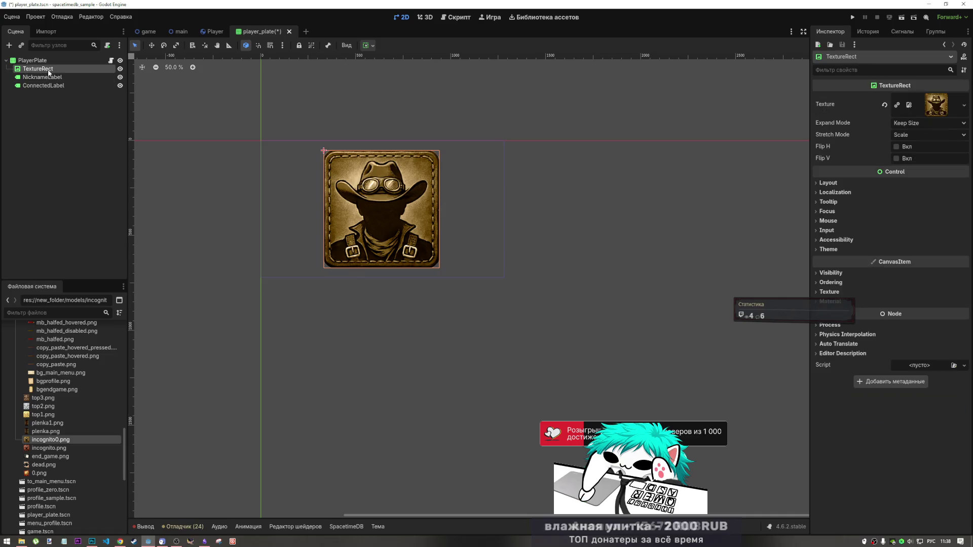
# Set the cowboy portrait's Stretch Mode to Keep and Expand Mode to Fit Width.
pyautogui.click(919, 122)
pyautogui.click(920, 123)
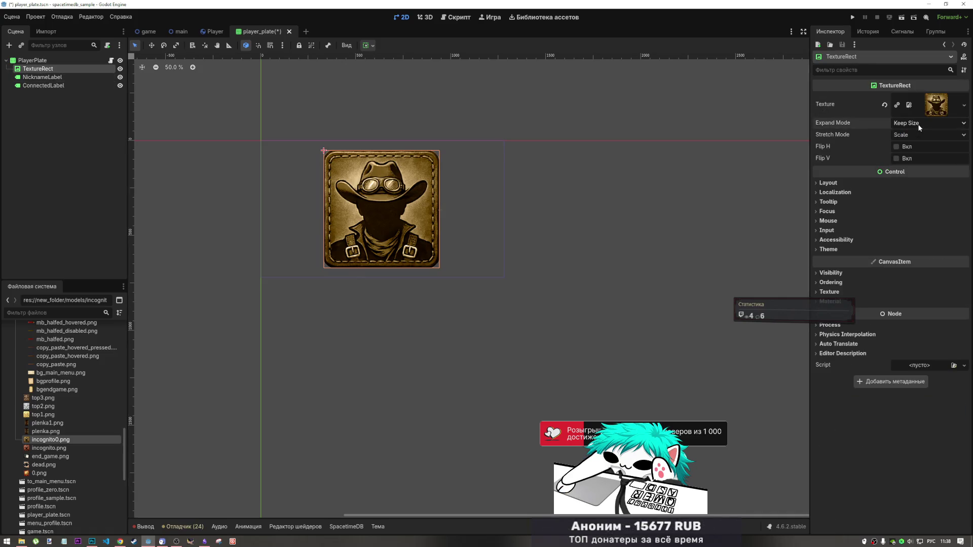
pyautogui.click(919, 123)
pyautogui.click(919, 123)
pyautogui.click(916, 135)
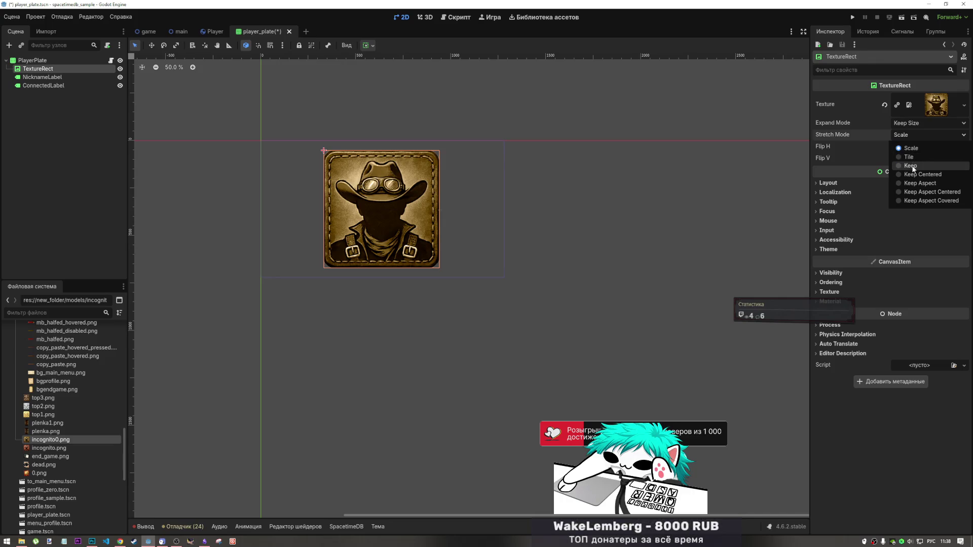
pyautogui.click(910, 166)
pyautogui.click(907, 123)
pyautogui.click(913, 145)
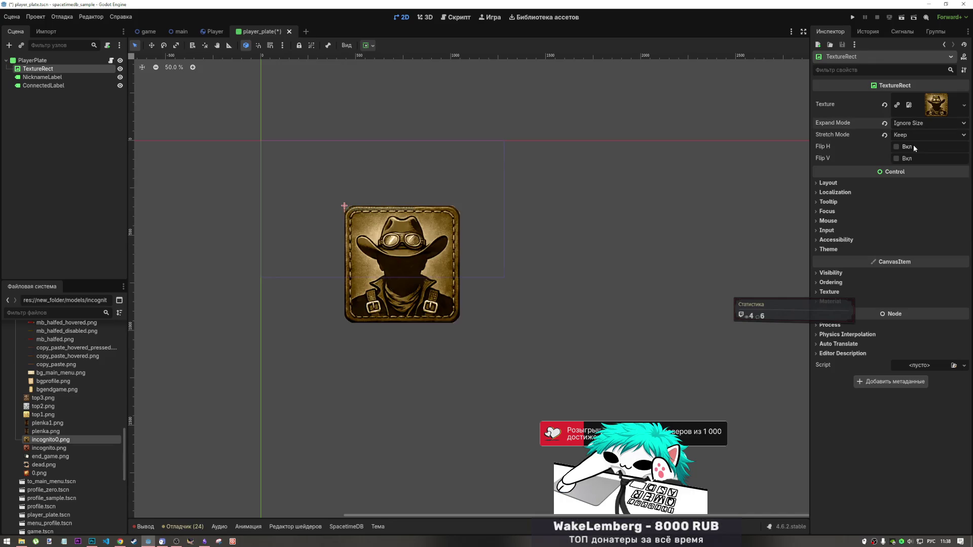
pyautogui.click(912, 123)
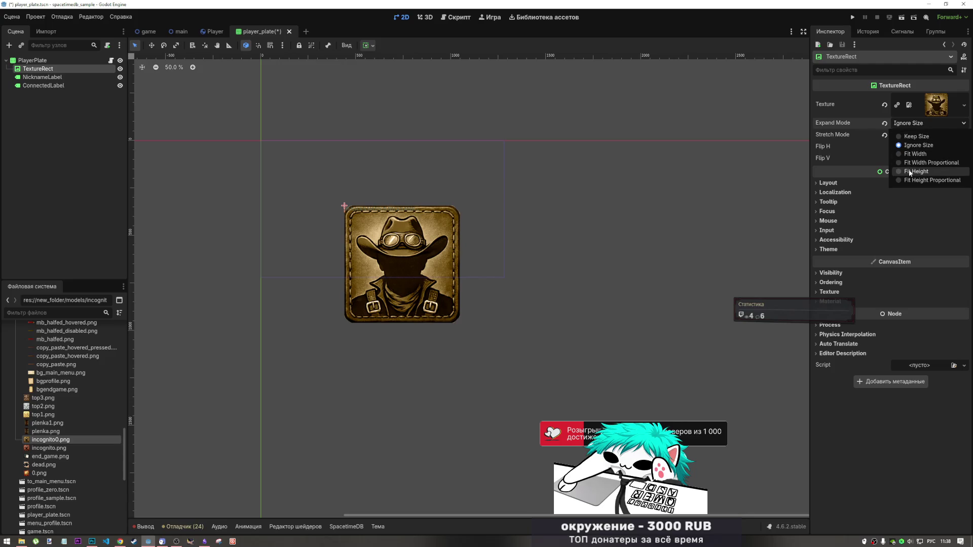
pyautogui.click(910, 172)
pyautogui.click(912, 123)
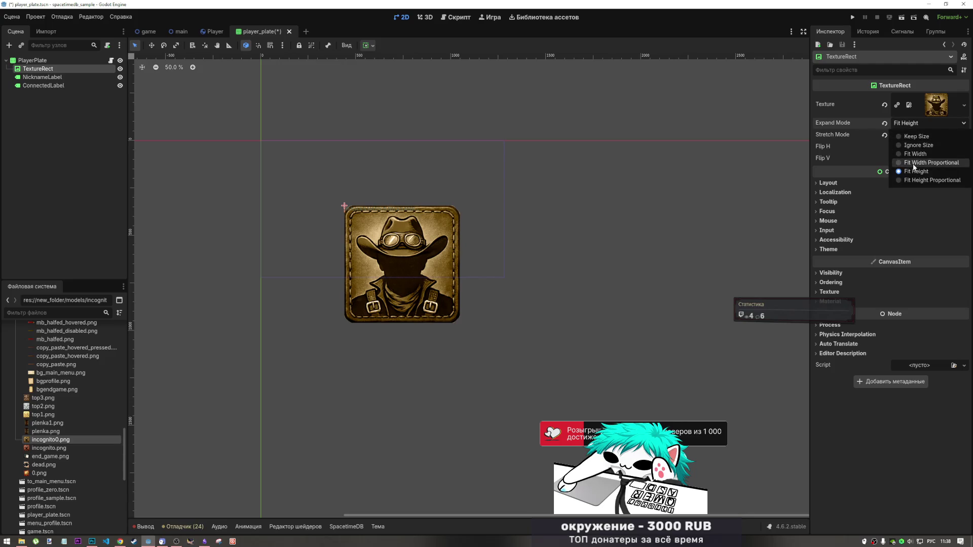
pyautogui.click(916, 162)
pyautogui.click(917, 124)
pyautogui.click(892, 153)
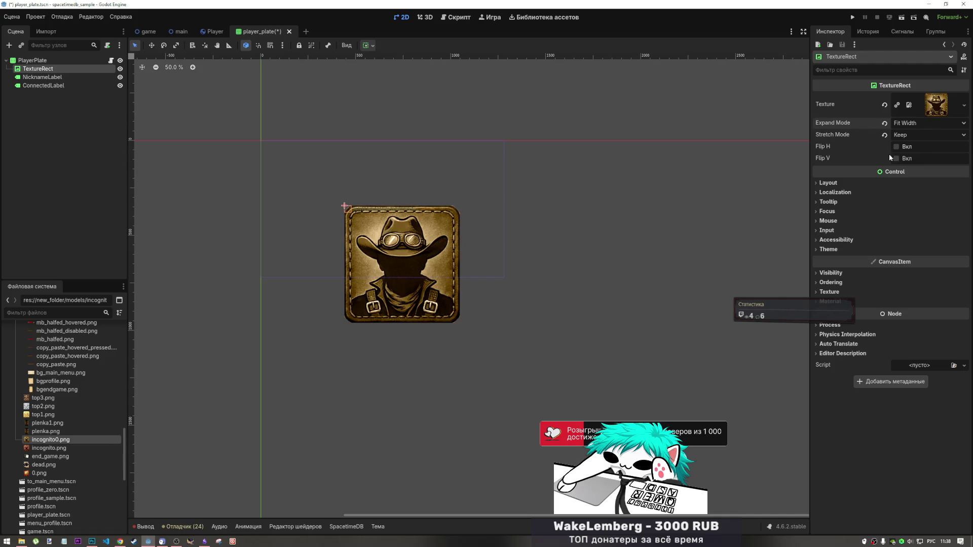
pyautogui.click(837, 183)
pyautogui.click(837, 183)
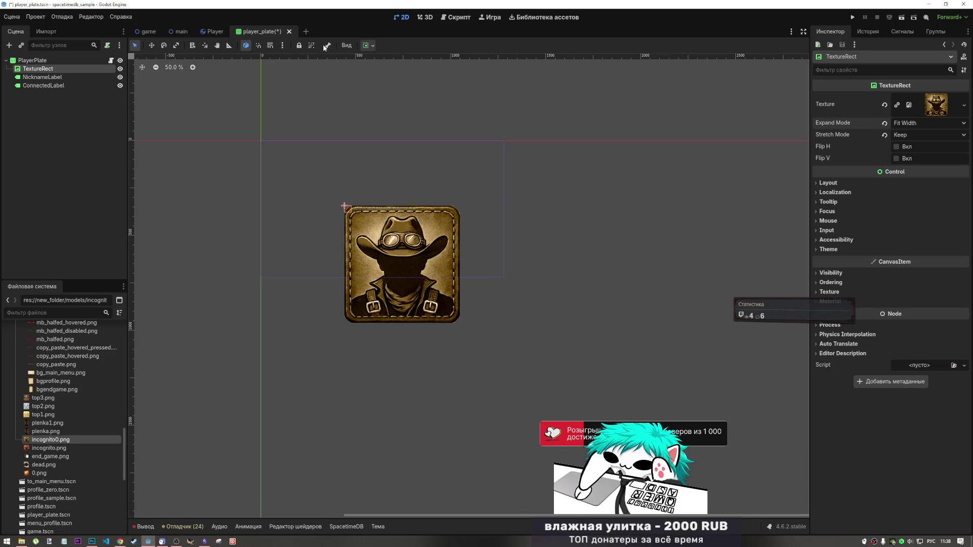
# Centre the portrait horizontally and vertically within the plate using the anchor presets.
pyautogui.click(374, 46)
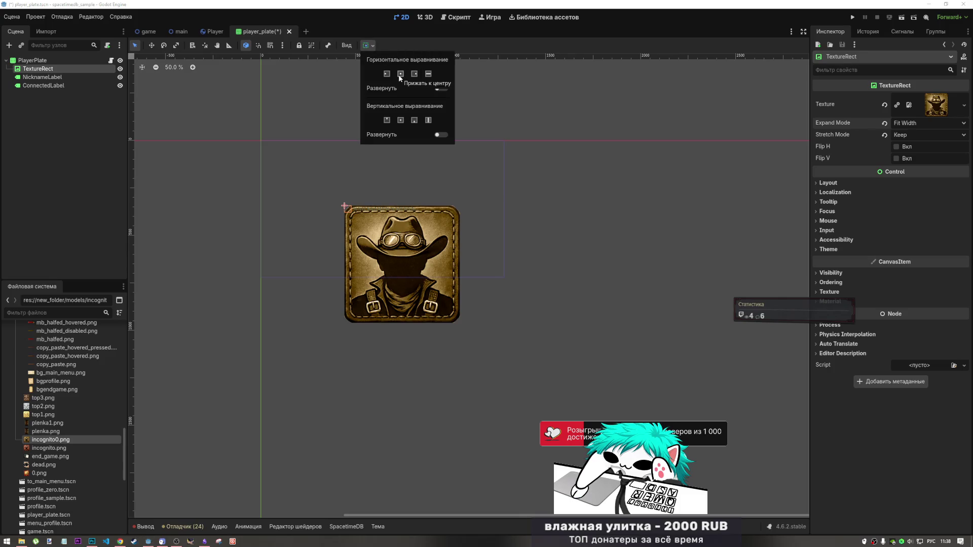
pyautogui.click(401, 73)
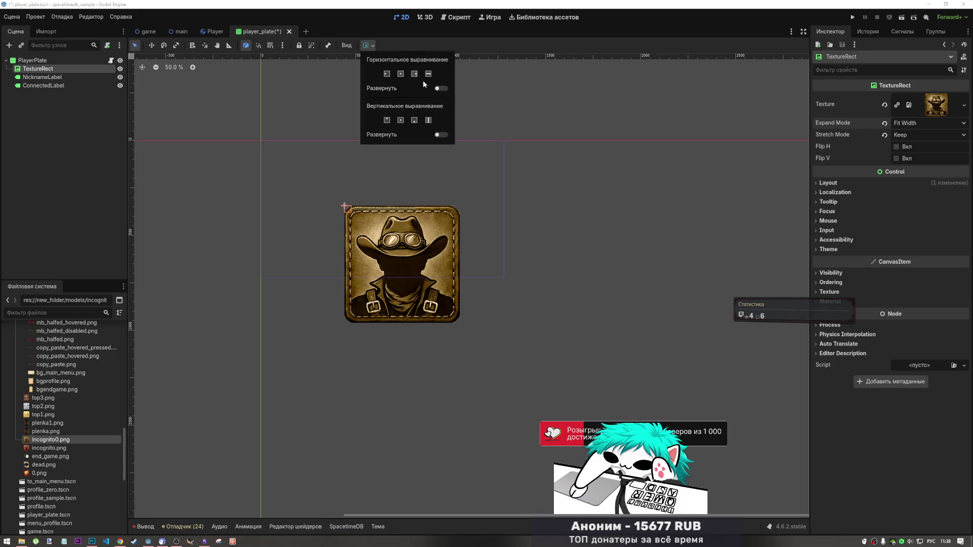
pyautogui.click(400, 120)
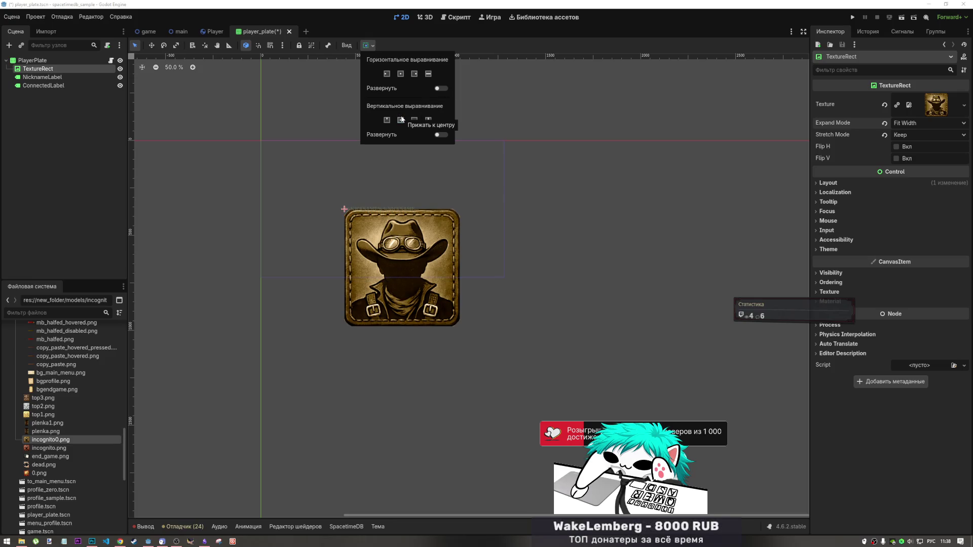
pyautogui.click(52, 81)
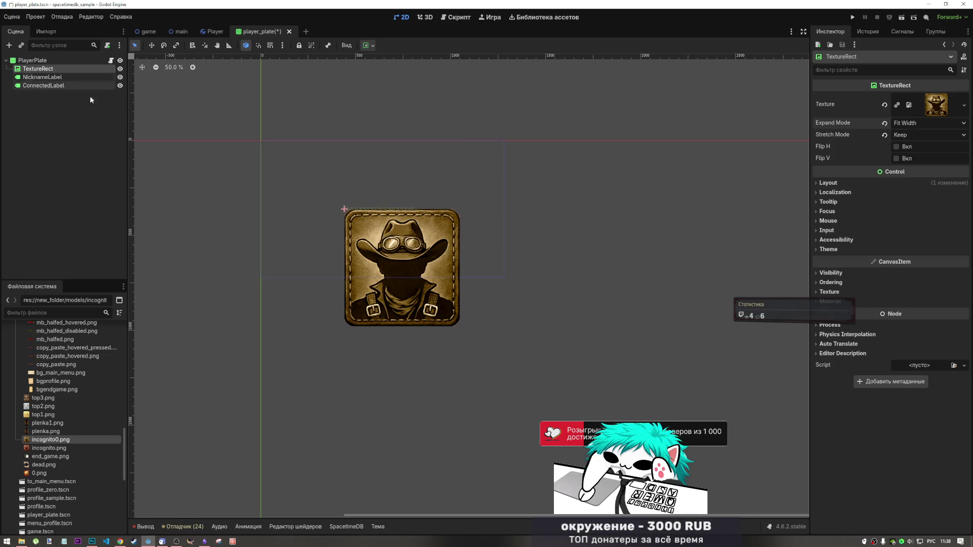
pyautogui.scroll(-7, 40, 356)
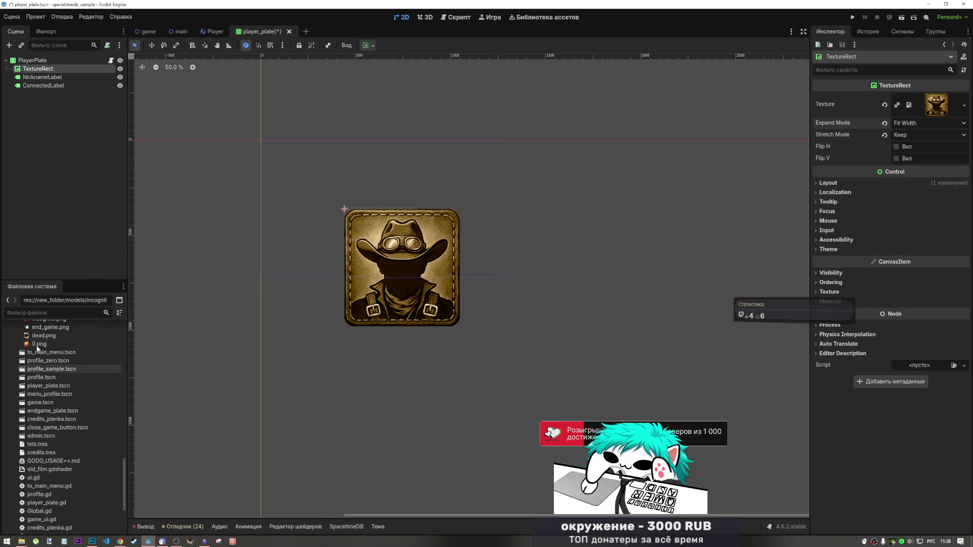
pyautogui.scroll(2, 40, 356)
pyautogui.doubleClick(48, 360)
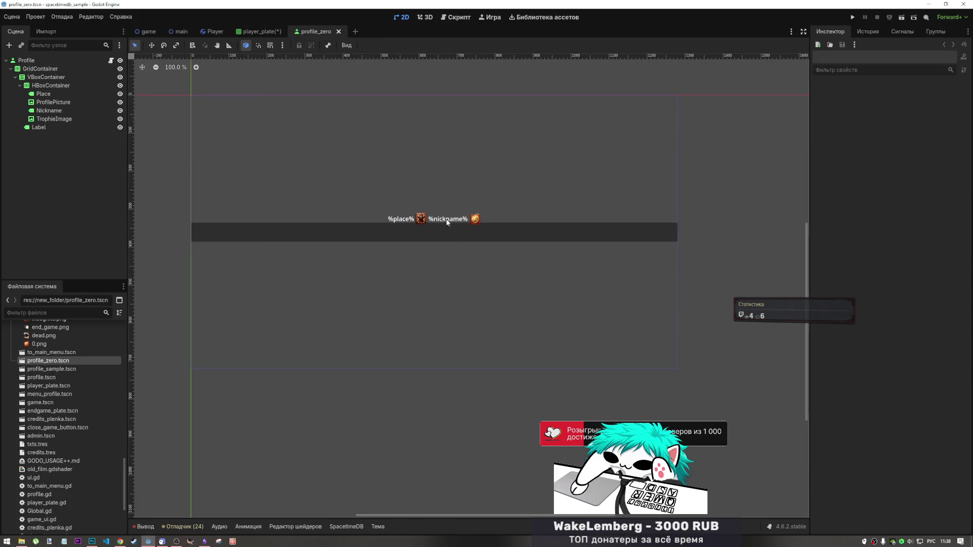
# Compare profile_zero's ProfilePicture and VBoxContainer settings, then return to the player_plate scene.
pyautogui.click(421, 219)
pyautogui.click(423, 238)
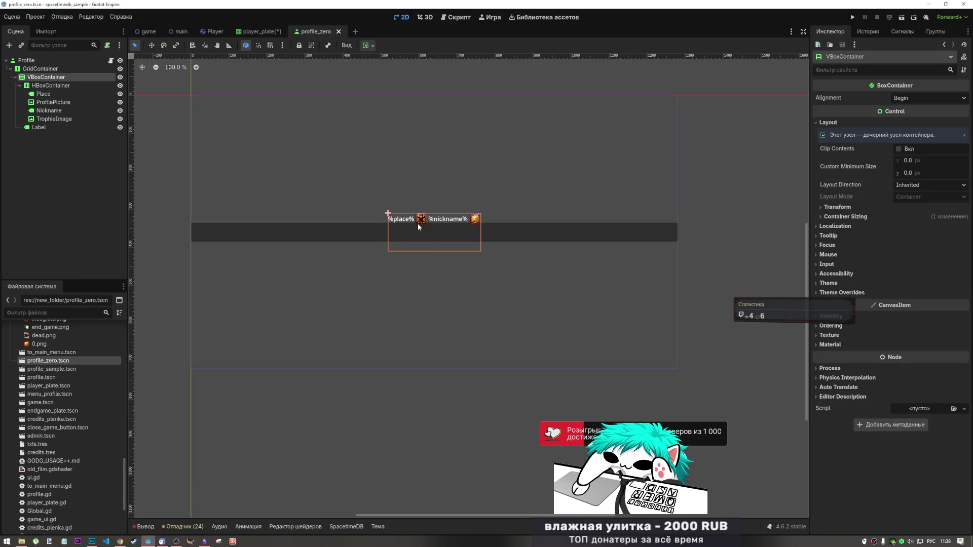
pyautogui.click(419, 221)
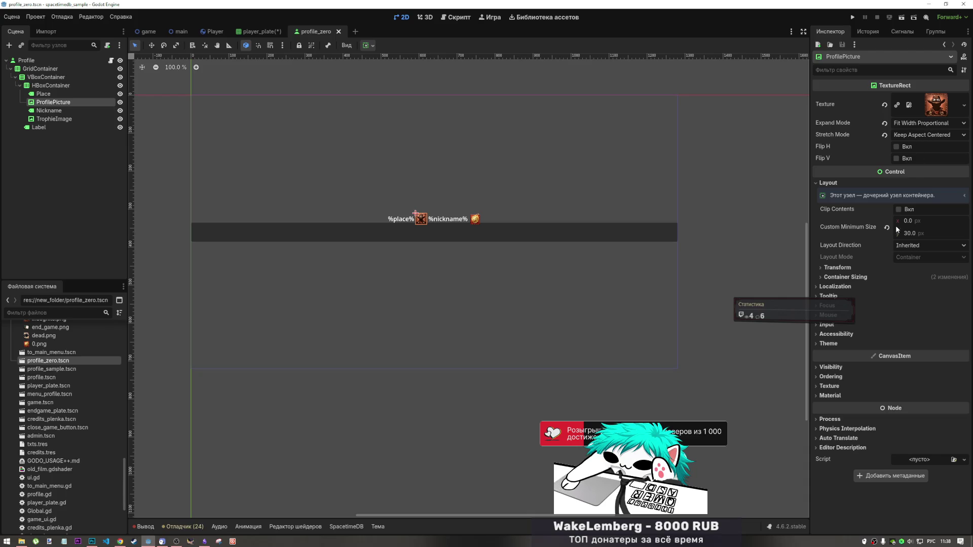
pyautogui.click(259, 31)
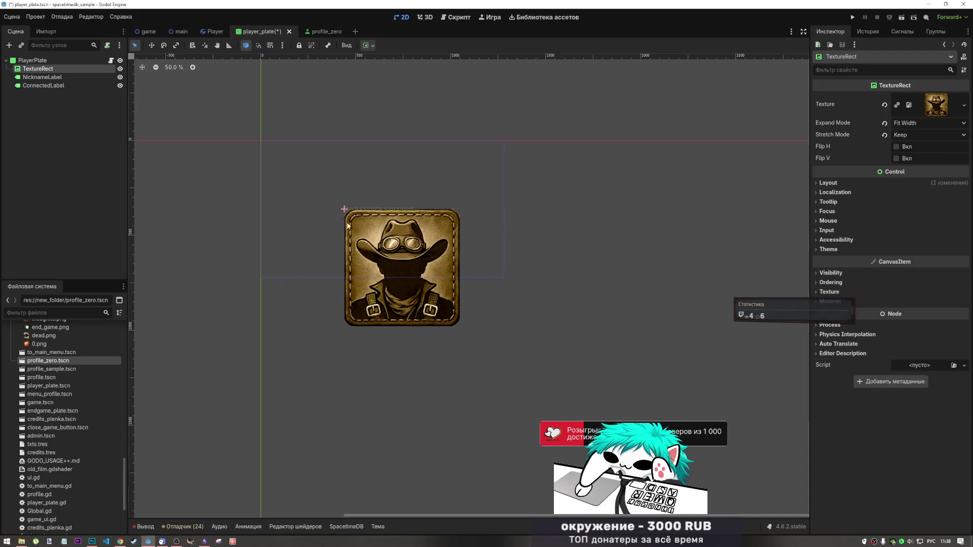
# Set the plate's TextureRect portrait Stretch Mode to Keep Aspect.
pyautogui.click(233, 190)
pyautogui.click(46, 69)
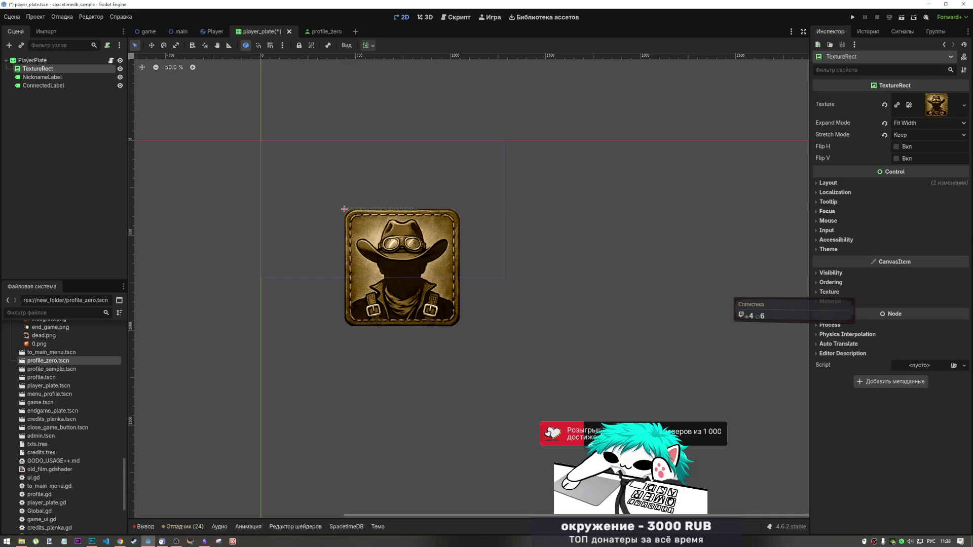
pyautogui.click(908, 135)
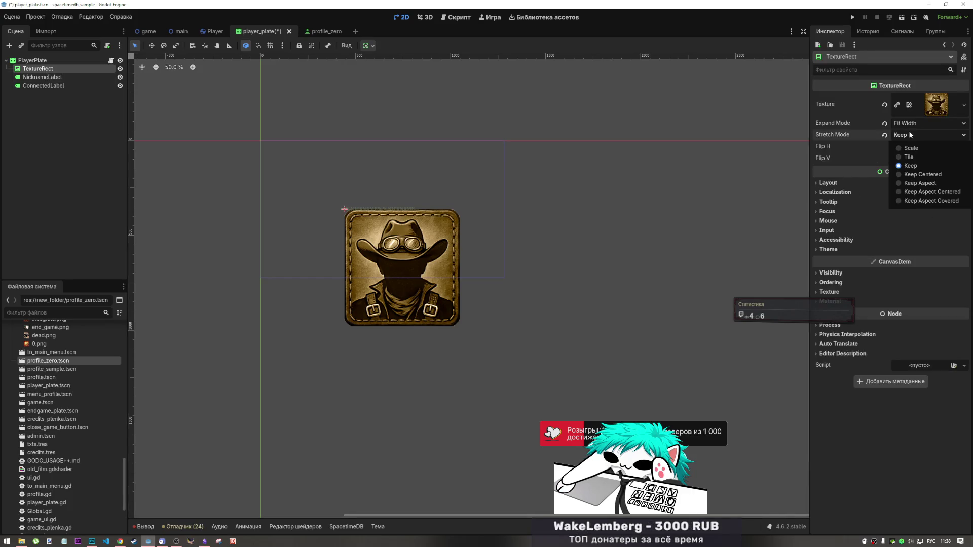
pyautogui.click(919, 183)
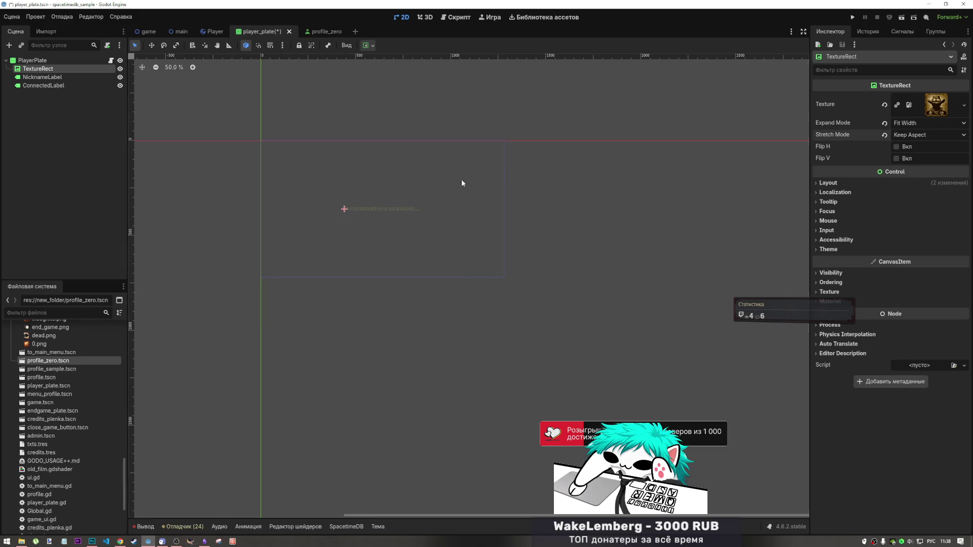
# Give the portrait a Custom Minimum Size height of 40 px.
pyautogui.scroll(5, 327, 215)
pyautogui.scroll(5, 343, 221)
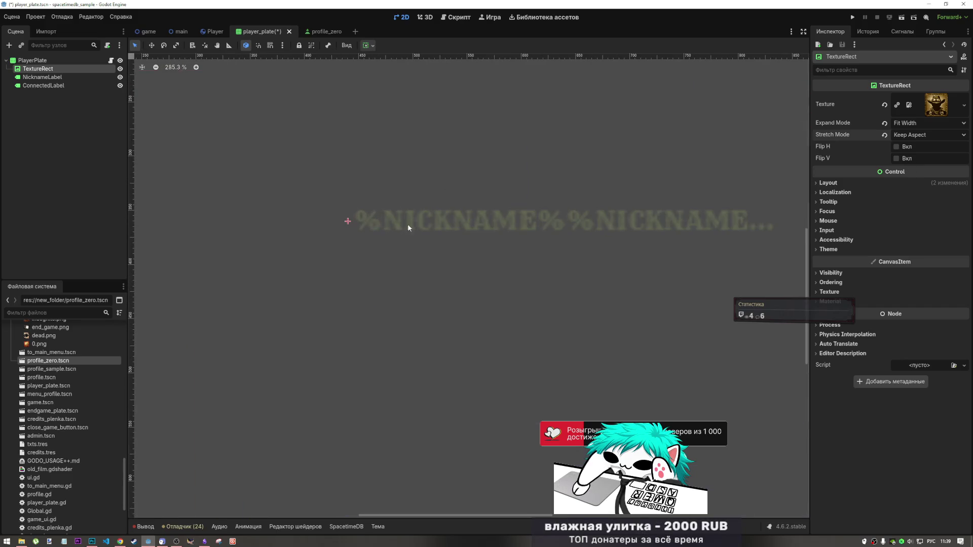
pyautogui.click(872, 184)
pyautogui.click(917, 233)
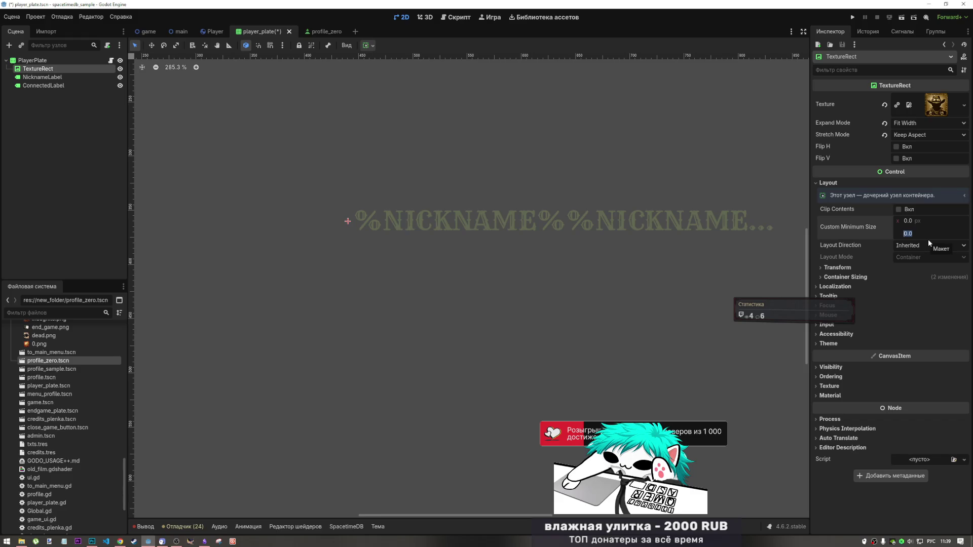
pyautogui.press('Return')
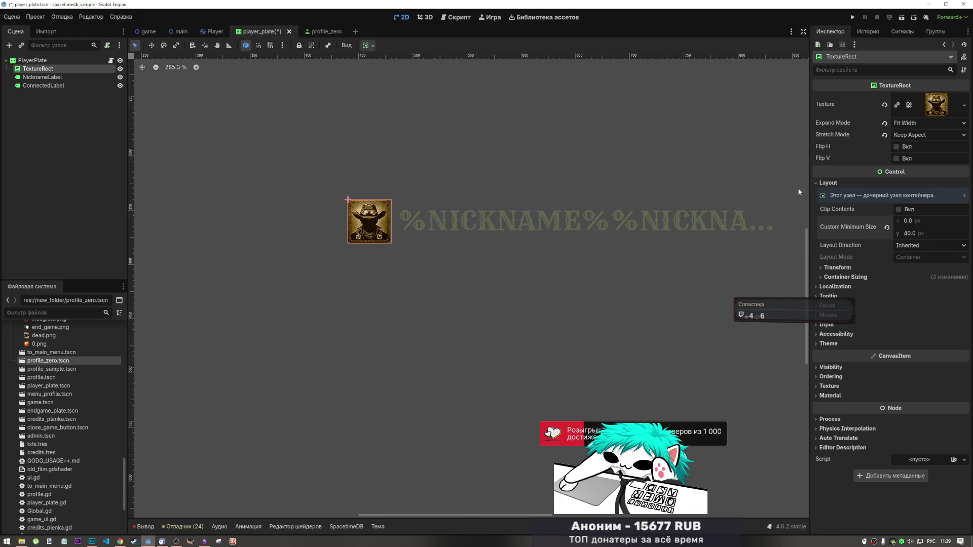
pyautogui.scroll(-4, 484, 238)
pyautogui.scroll(-1, 467, 241)
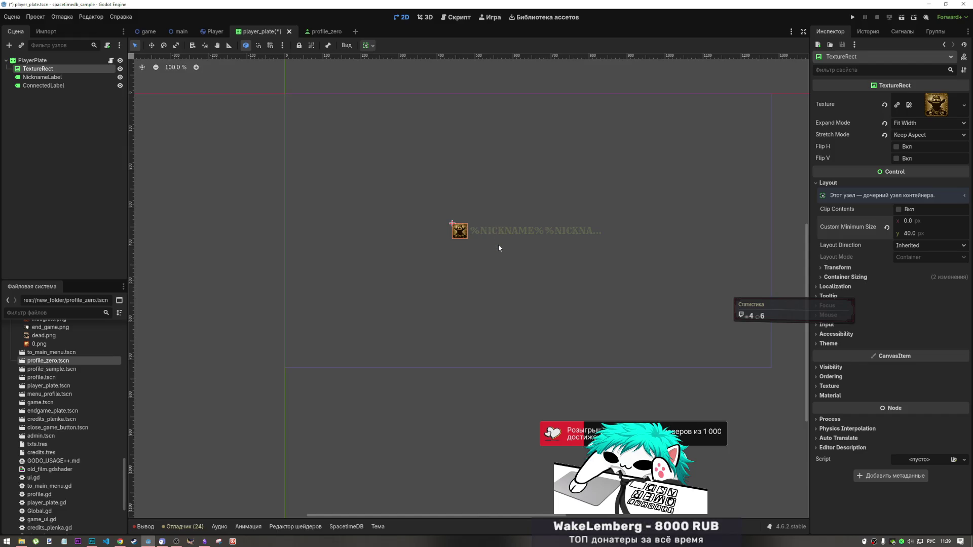
pyautogui.click(62, 84)
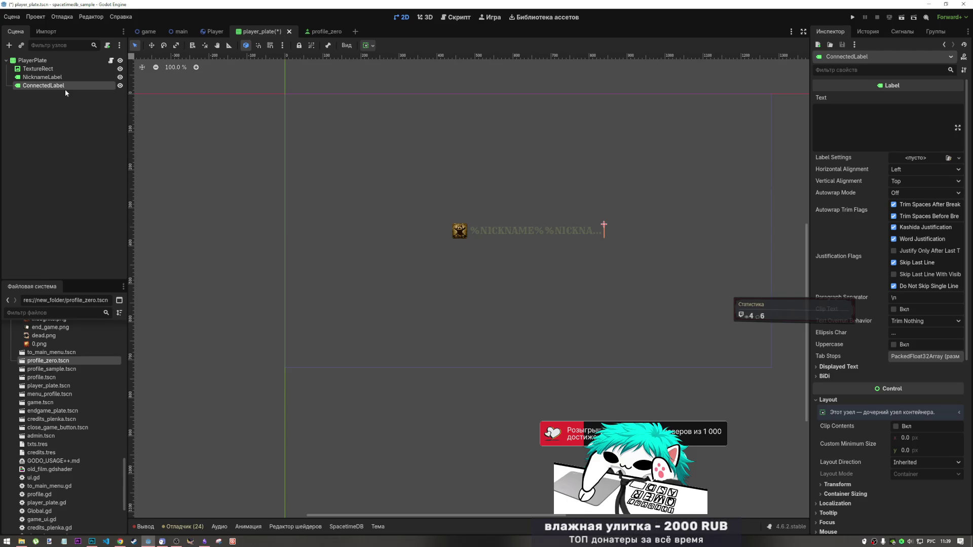
pyautogui.click(304, 32)
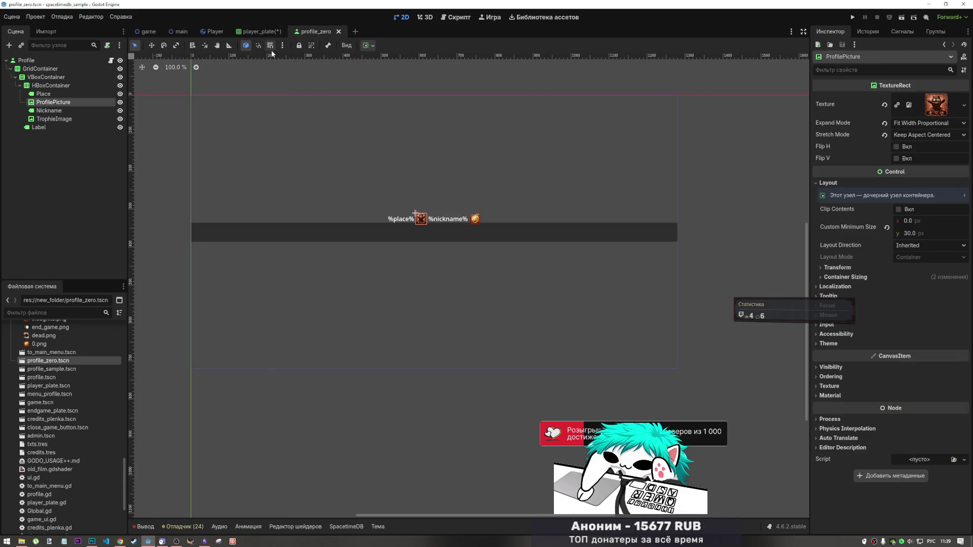
pyautogui.click(256, 33)
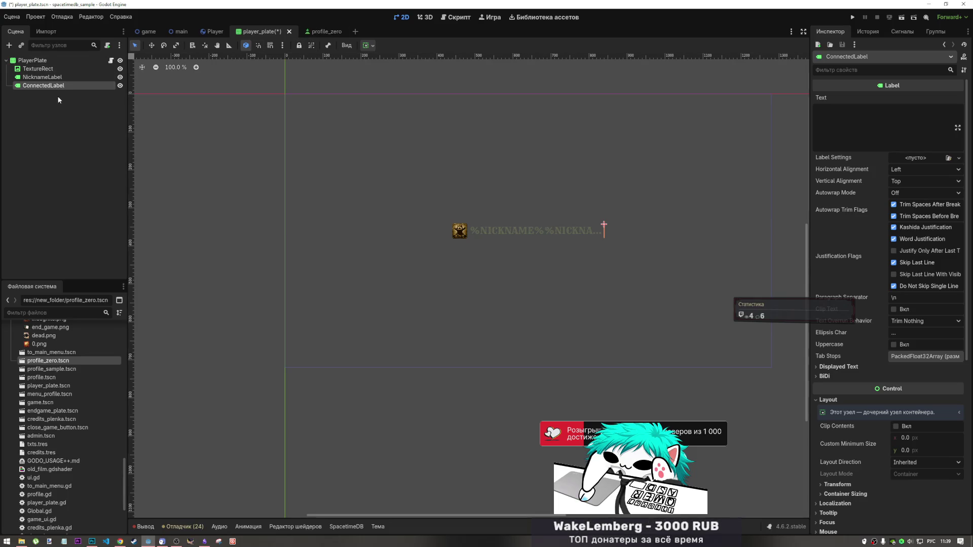
pyautogui.click(120, 85)
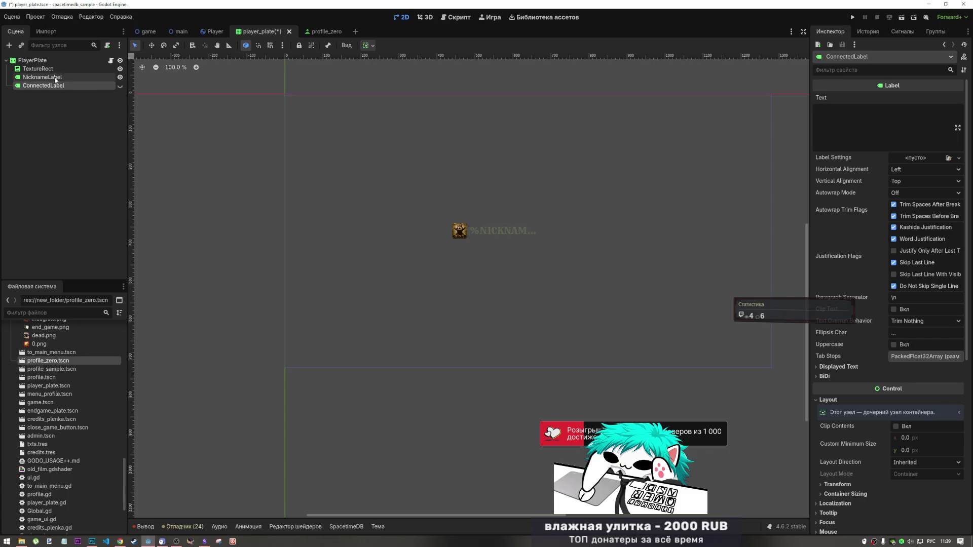
pyautogui.click(51, 61)
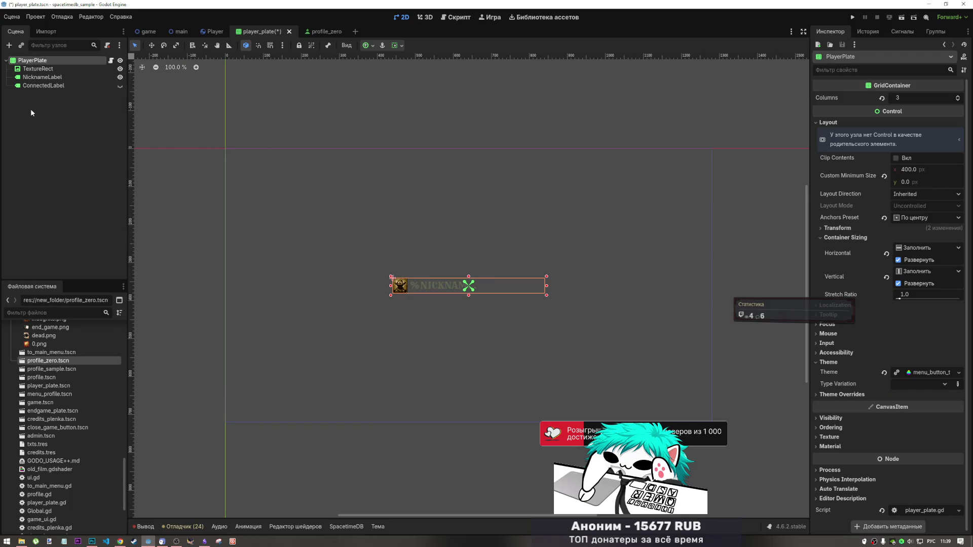
pyautogui.hotkey('ctrl', 'z')
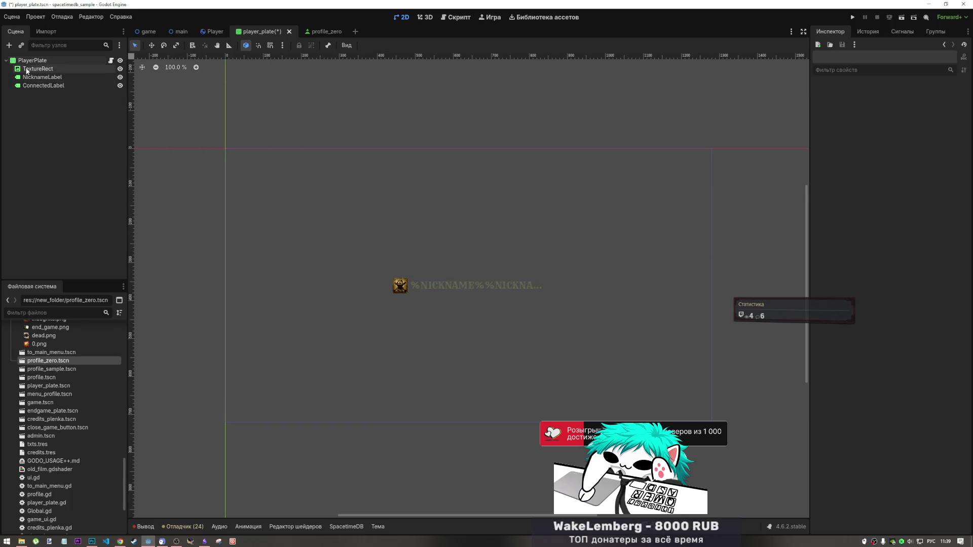
pyautogui.rightClick(26, 60)
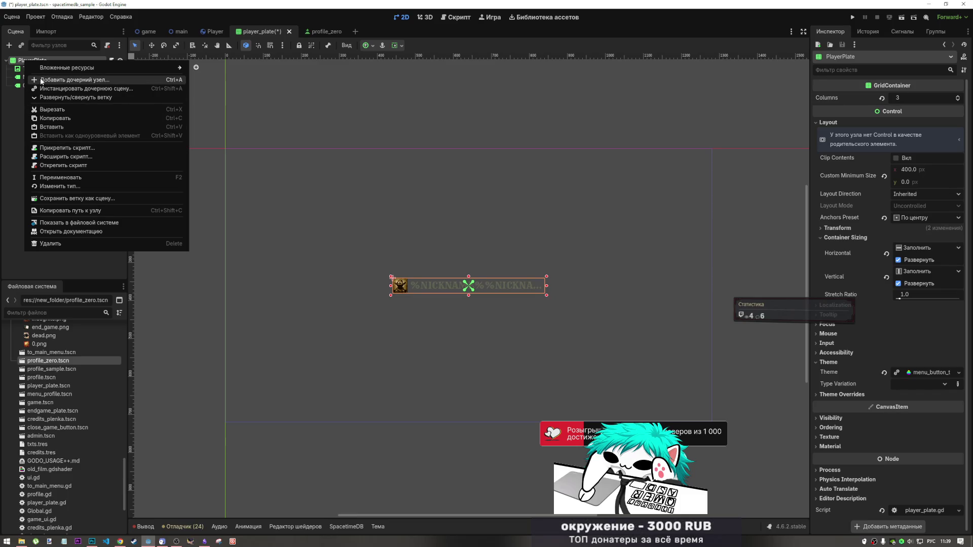
pyautogui.click(41, 80)
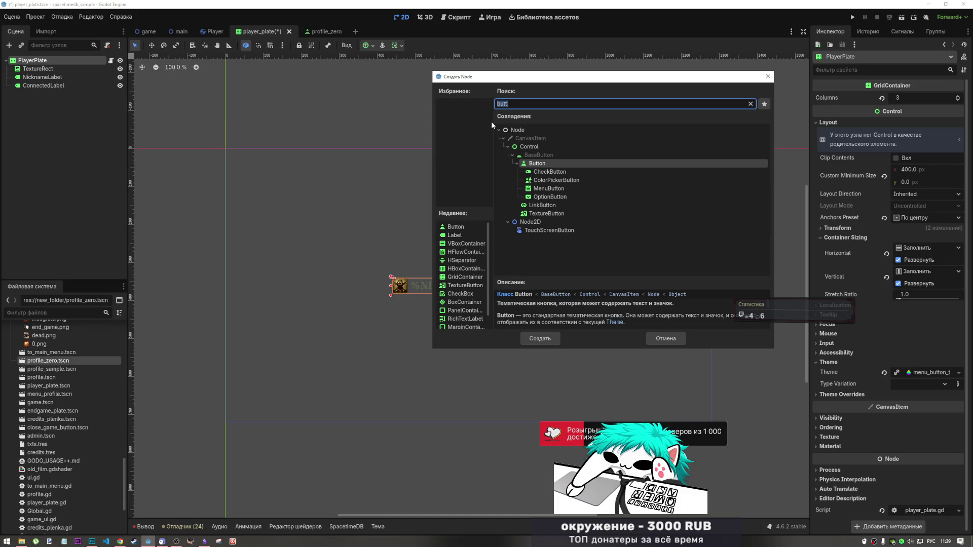
pyautogui.click(666, 335)
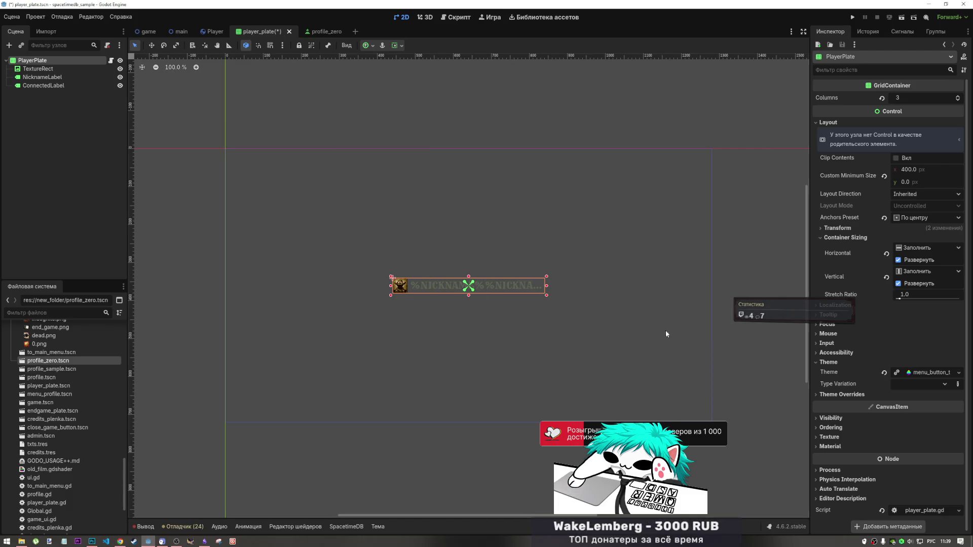
pyautogui.click(44, 68)
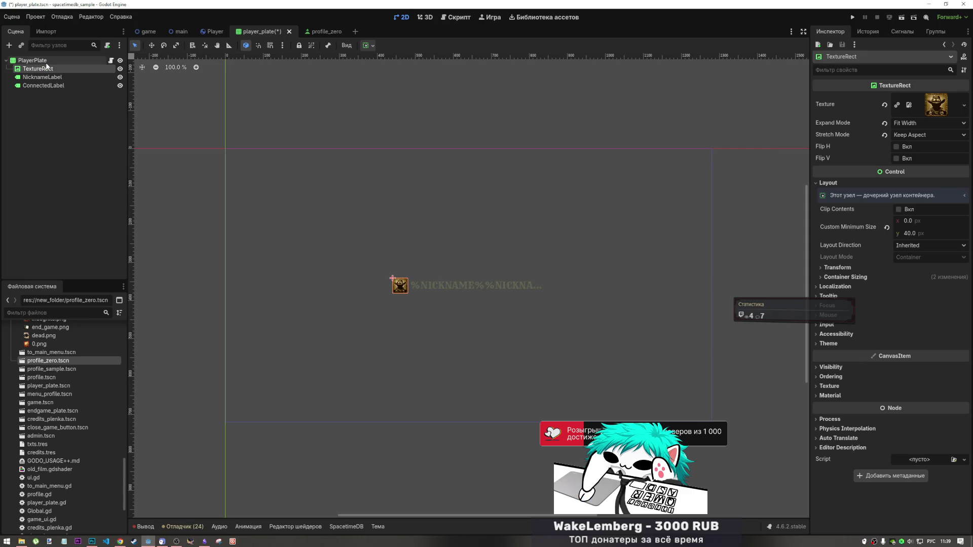
pyautogui.click(46, 70)
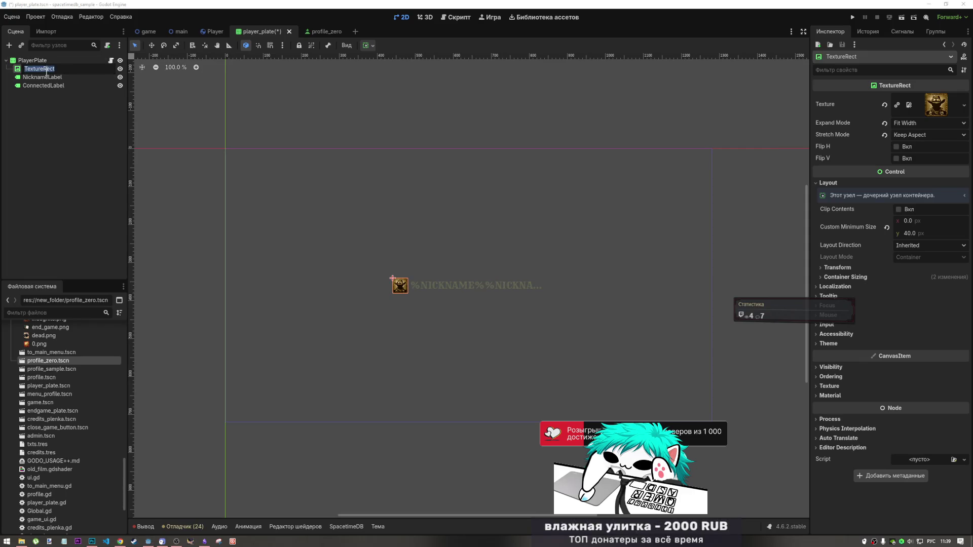
# Duplicate the TextureRect, move the copy above the original, and name it RankTexture.
pyautogui.press('Escape')
pyautogui.hotkey('ctrl', 'd')
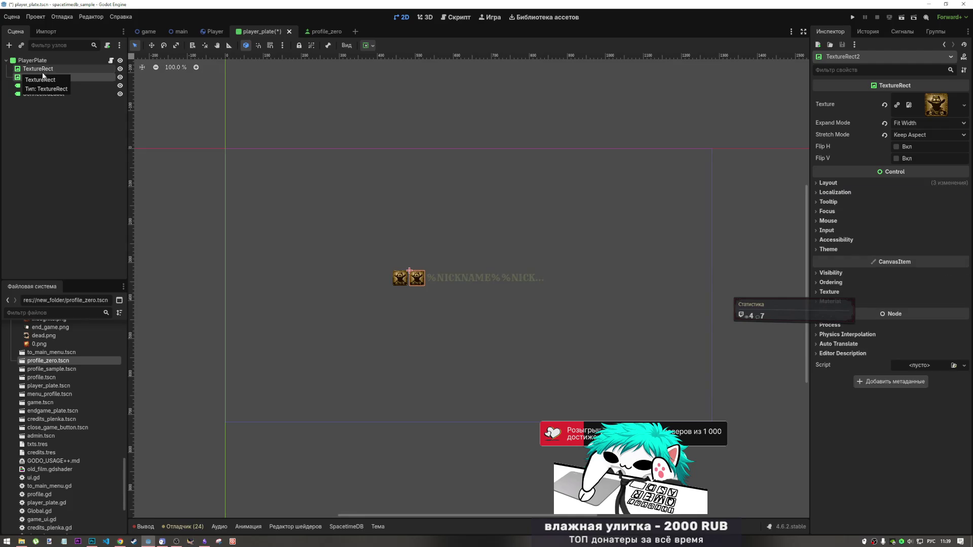
pyautogui.moveTo(43, 76); pyautogui.dragTo(51, 68)
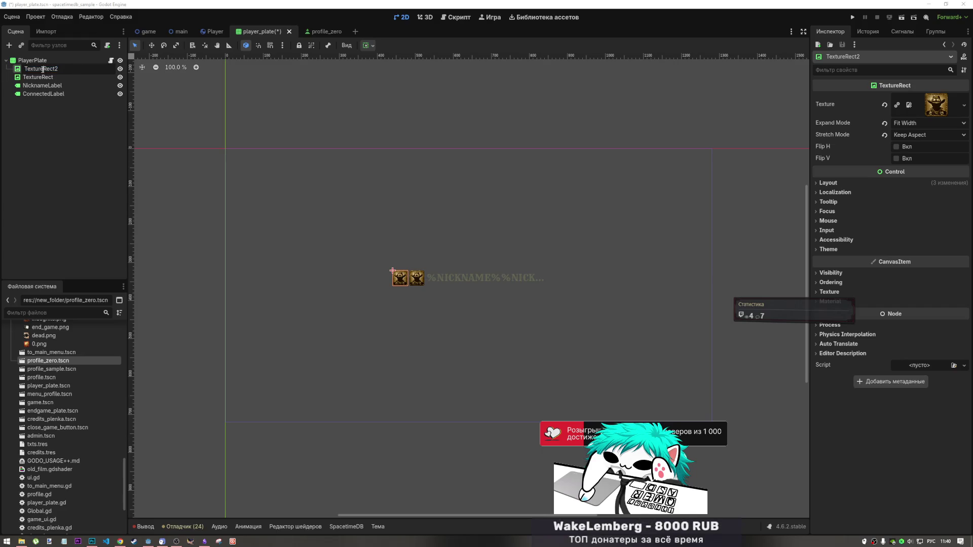
pyautogui.moveTo(43, 69); pyautogui.dragTo(58, 69)
pyautogui.press('BackSpace')
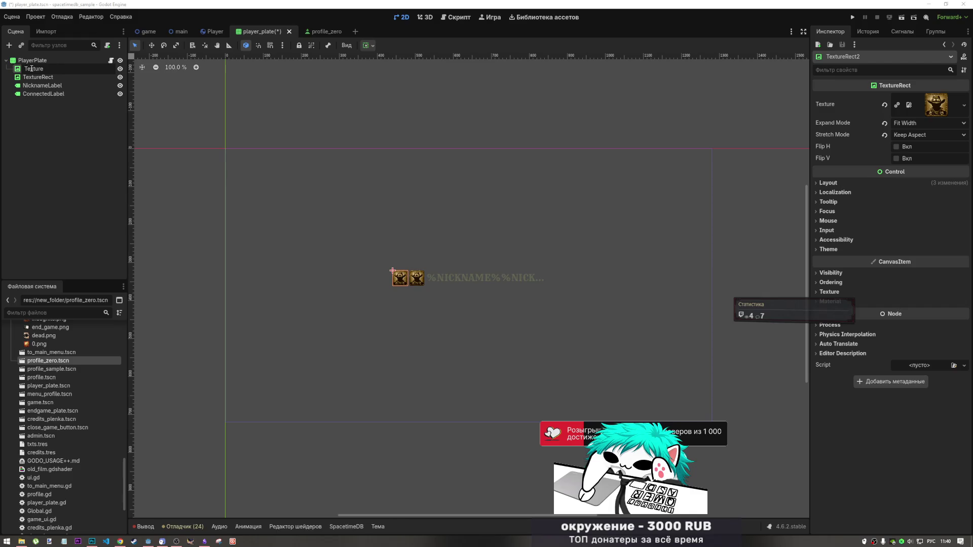
pyautogui.write('Кртл')
pyautogui.press('BackSpace')
pyautogui.press('BackSpace')
pyautogui.press('BackSpace')
pyautogui.hotkey('alt', 'shift')
pyautogui.write('Rank')
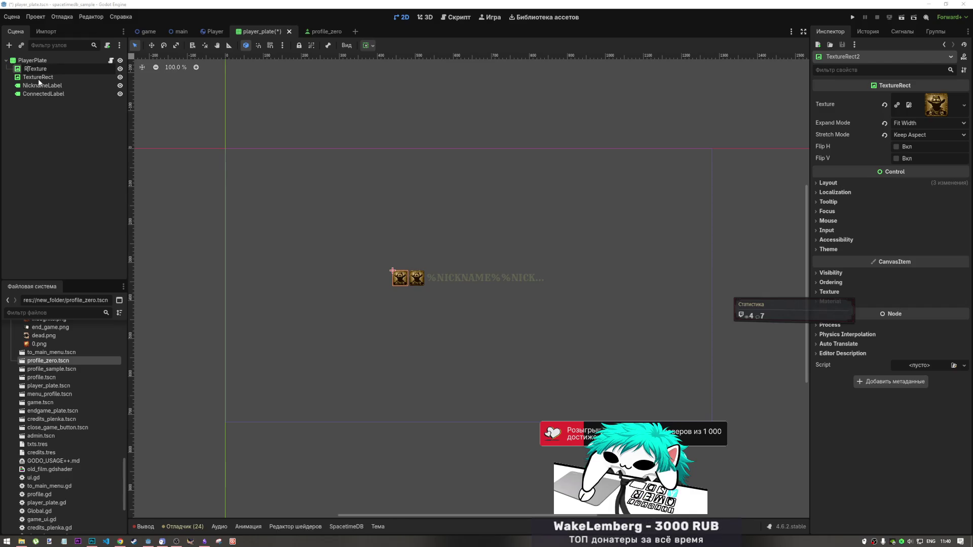
pyautogui.press('Return')
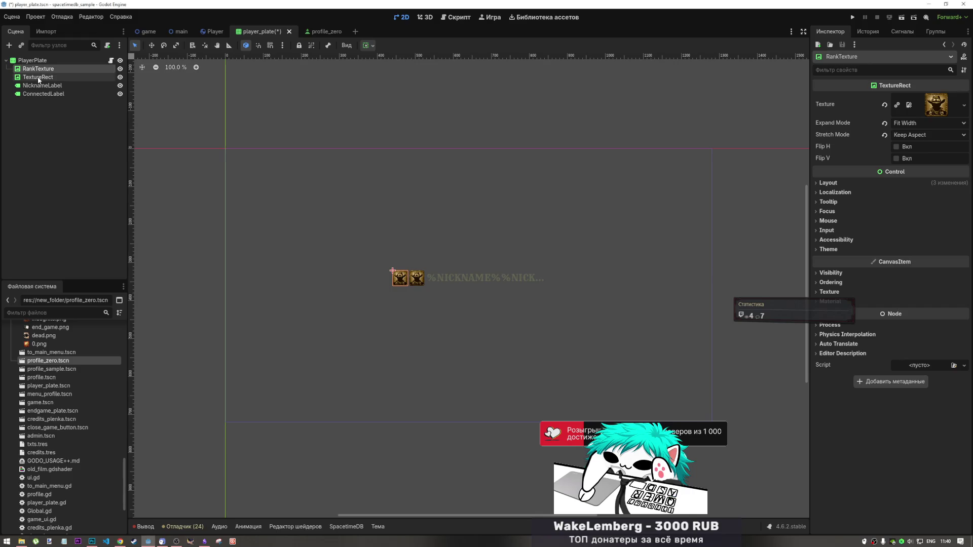
# Rename the original portrait node to PicProfileTexture.
pyautogui.doubleClick(39, 77)
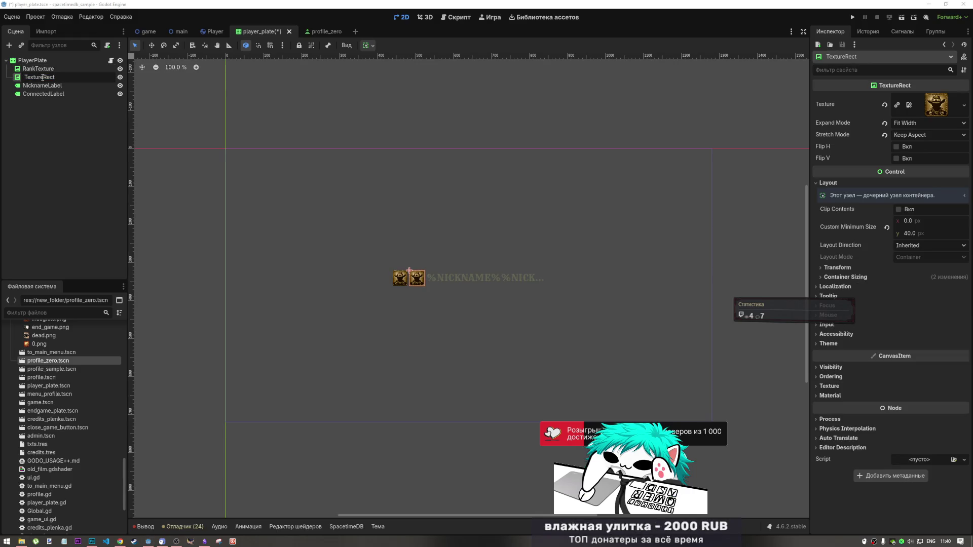
pyautogui.moveTo(42, 77); pyautogui.dragTo(2, 84)
pyautogui.write('Pic')
pyautogui.write('Profile')
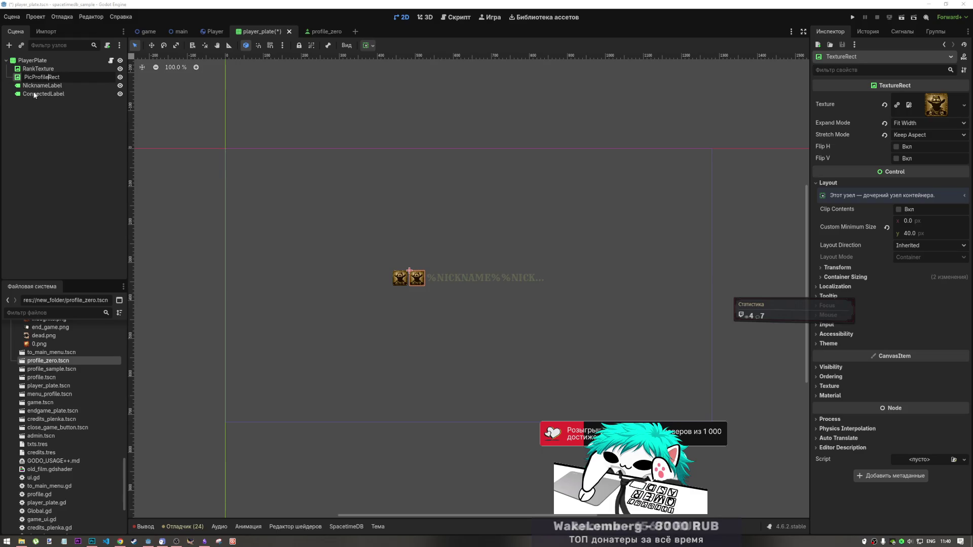
pyautogui.moveTo(50, 77); pyautogui.dragTo(92, 84)
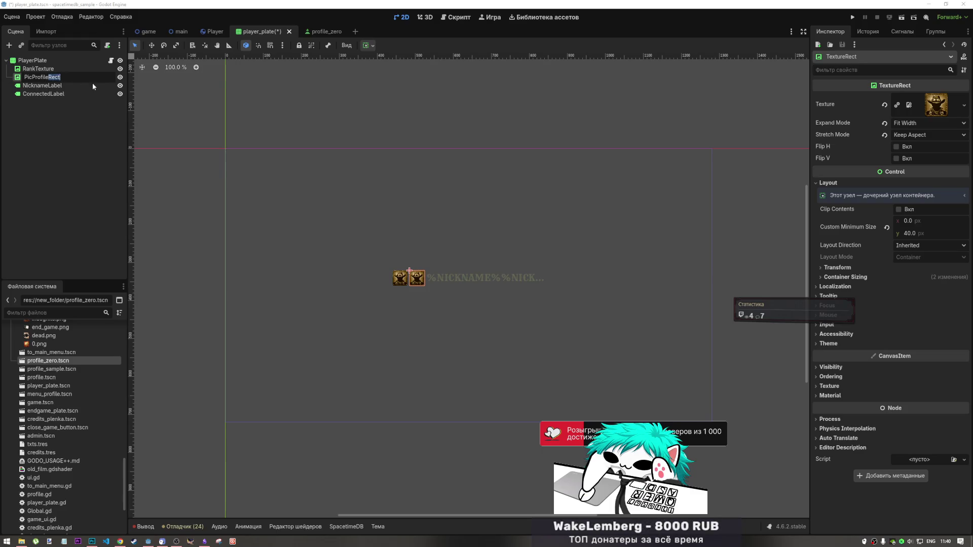
pyautogui.write('Texture')
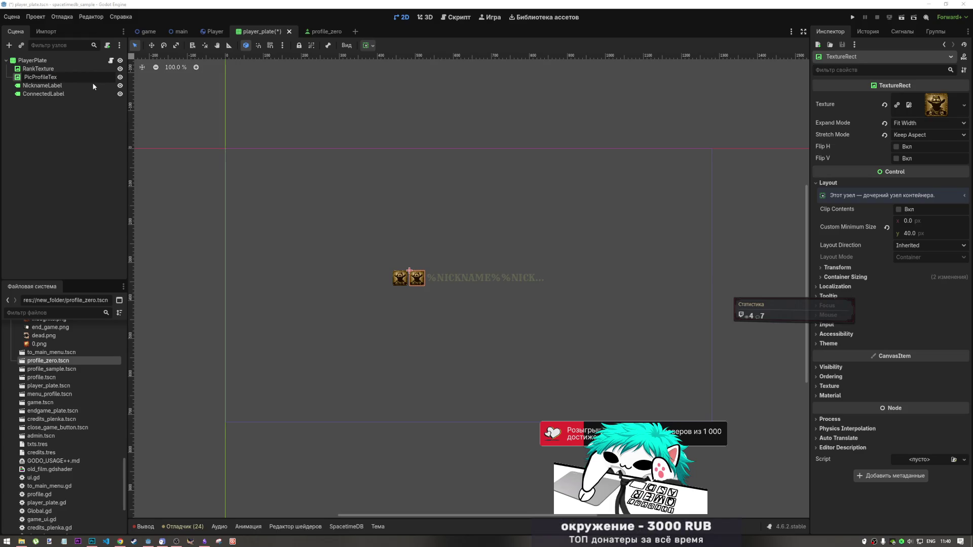
pyautogui.press('Return')
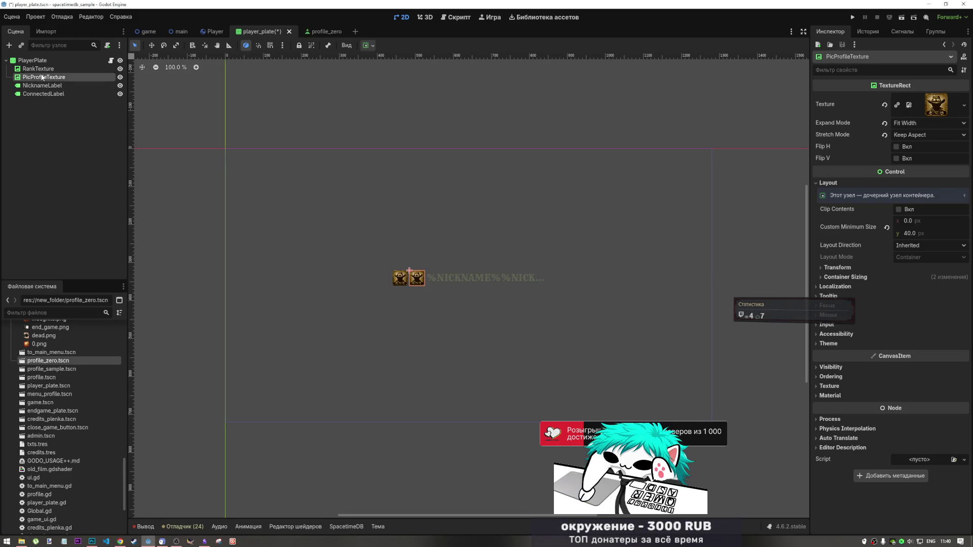
pyautogui.click(42, 69)
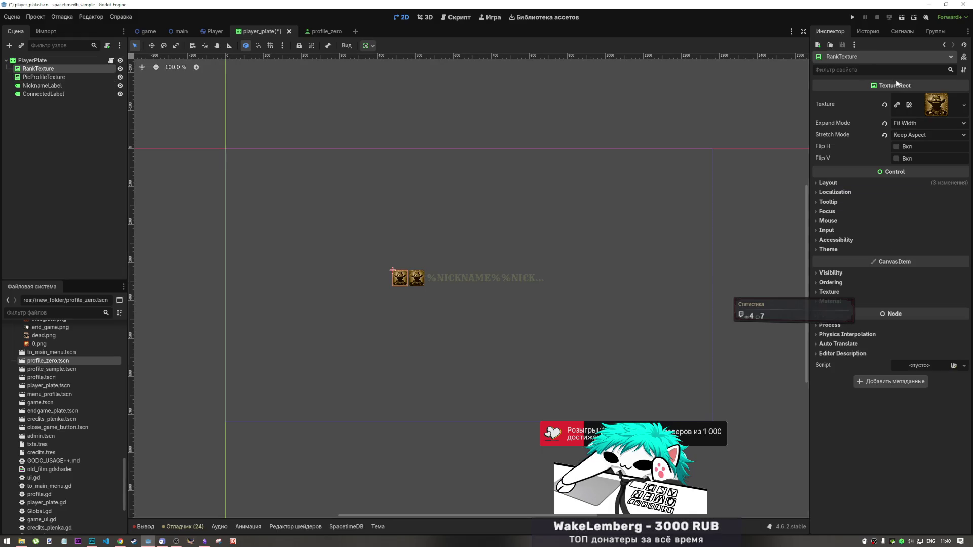
pyautogui.scroll(3, 55, 357)
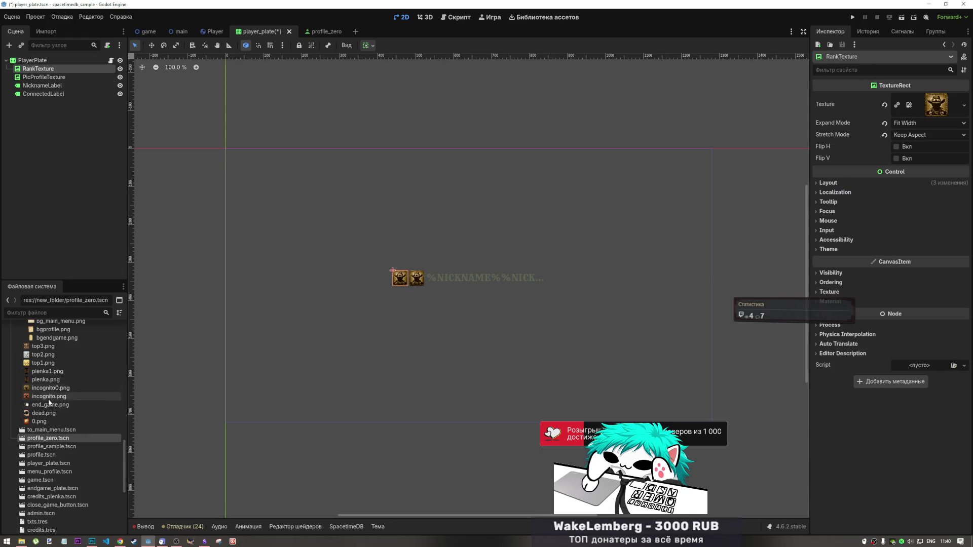
# Assign 0.png to RankTexture and set its Stretch Mode to Keep Aspect Centered.
pyautogui.moveTo(39, 421)
pyautogui.mouseDown()
pyautogui.moveTo(456, 364)
pyautogui.moveTo(709, 202)
pyautogui.moveTo(943, 110)
pyautogui.mouseUp()
pyautogui.scroll(-2, 390, 258)
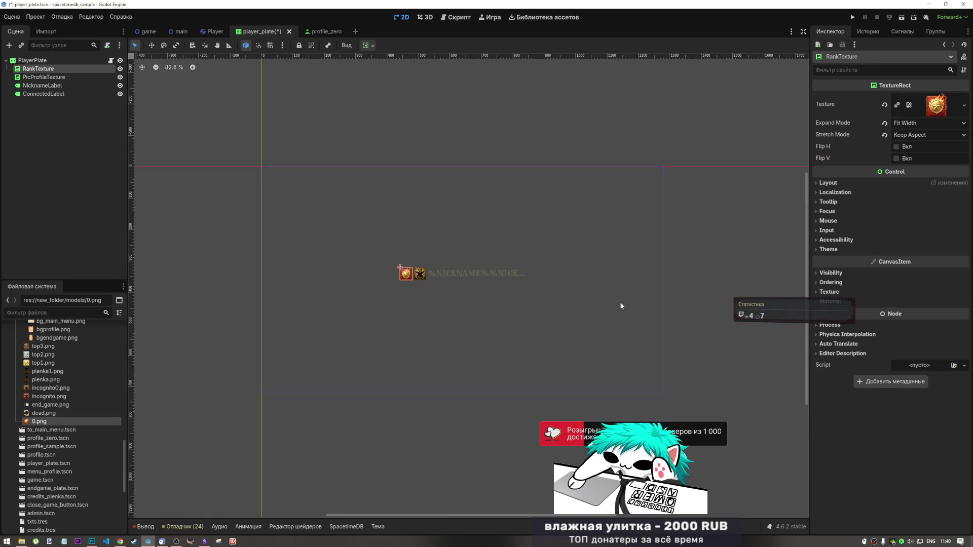
pyautogui.click(916, 136)
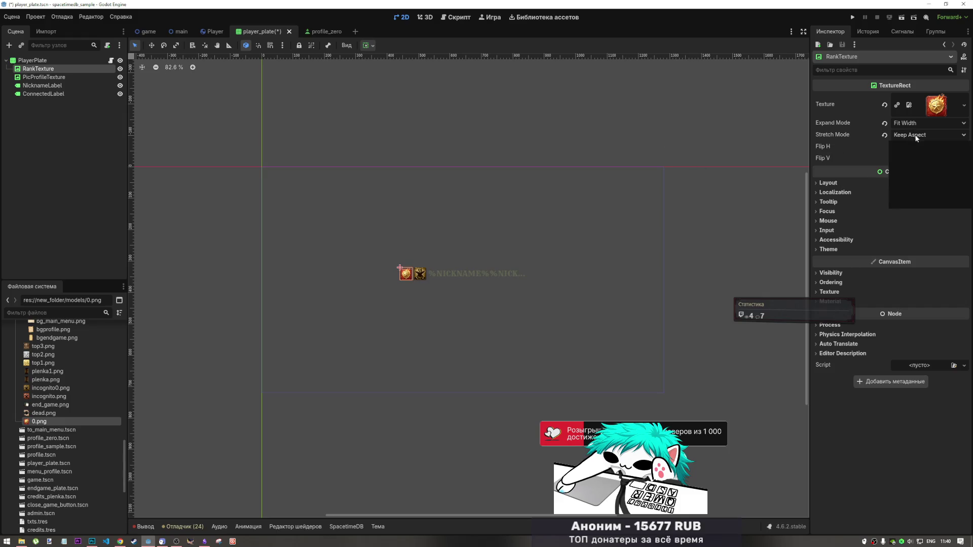
pyautogui.click(922, 192)
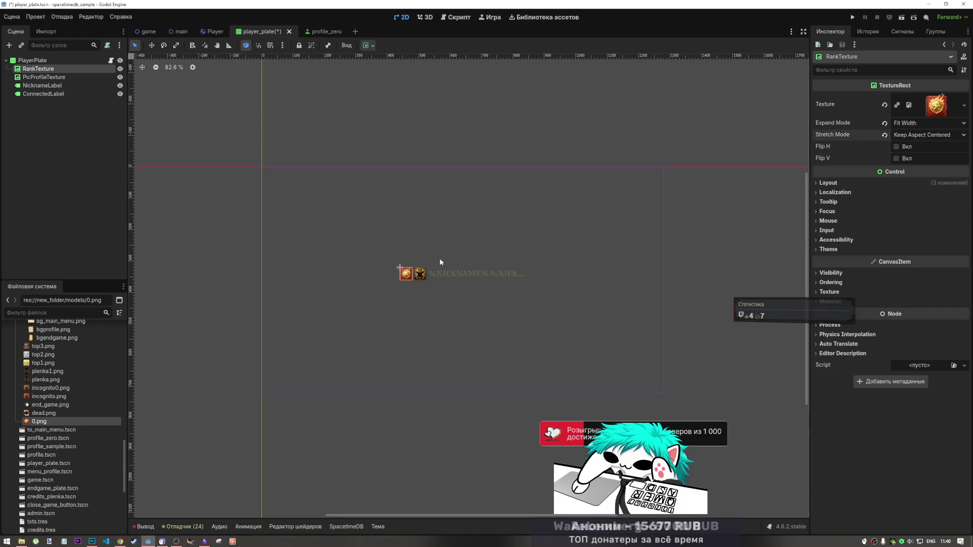
pyautogui.scroll(9, 439, 262)
# Set the cowboy profile picture's Stretch Mode to Keep Aspect Centered.
pyautogui.click(408, 276)
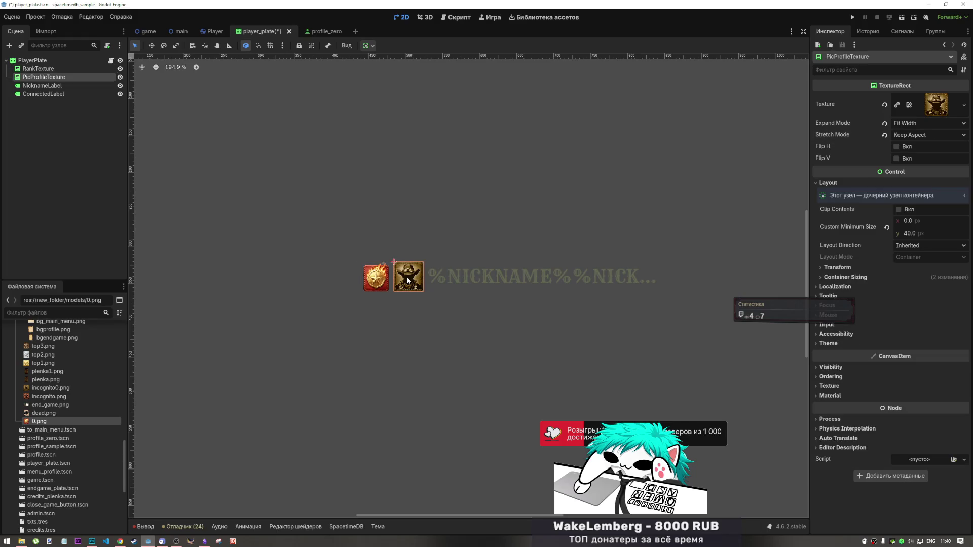
pyautogui.click(927, 135)
pyautogui.click(922, 192)
pyautogui.scroll(-1, 345, 284)
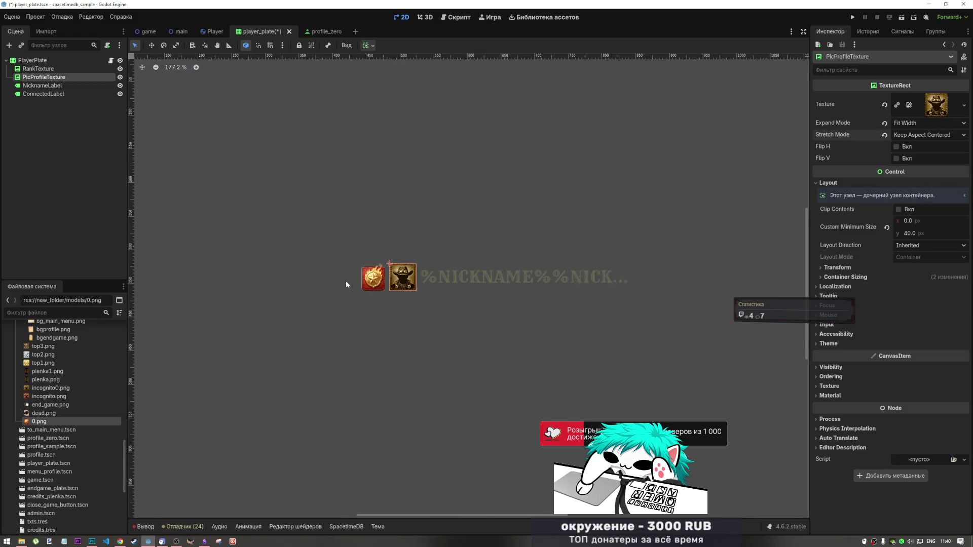
# Check the plate's icons and save the player_plate scene.
pyautogui.click(668, 226)
pyautogui.scroll(7, 363, 273)
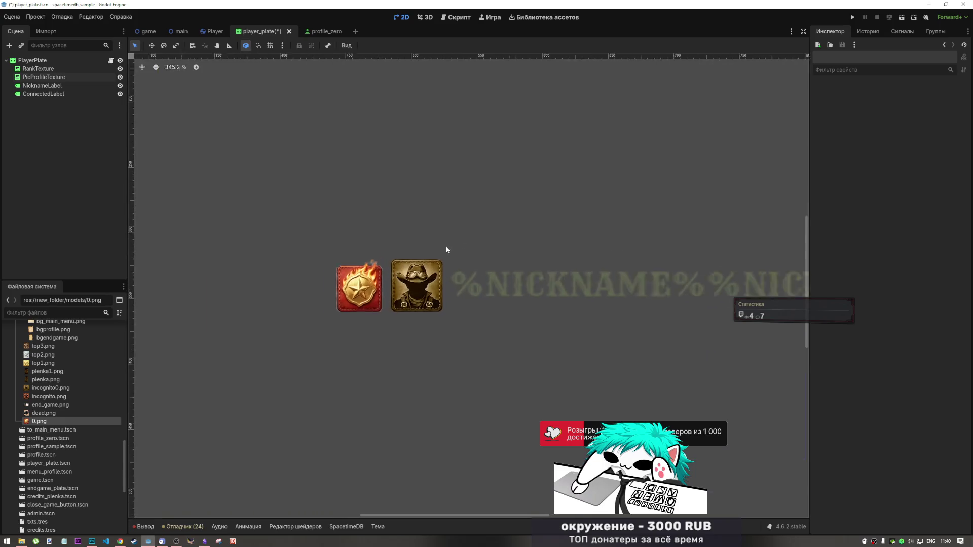
pyautogui.scroll(-10, 372, 248)
pyautogui.hotkey('ctrl', 's')
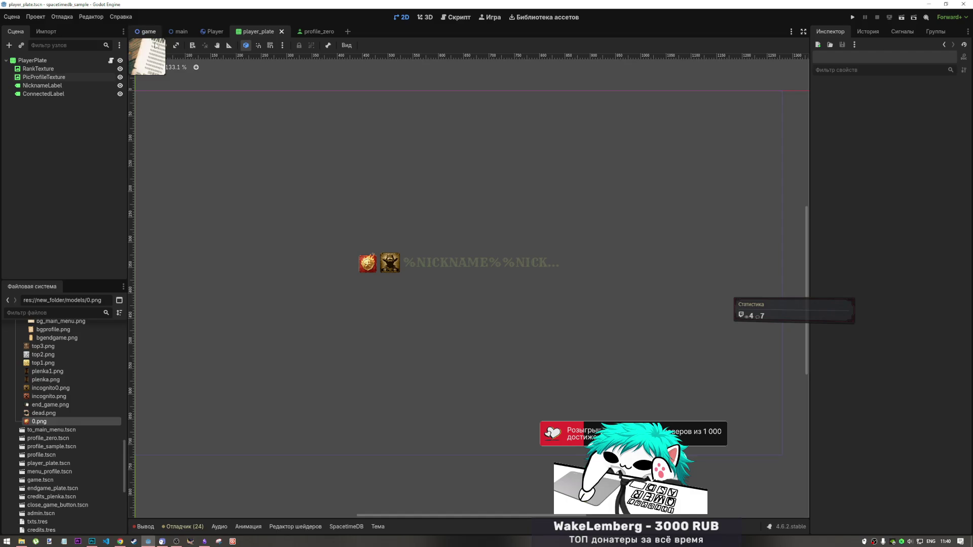
# View the Wanted poster in the game scene, then close the profile_zero scene.
pyautogui.click(147, 32)
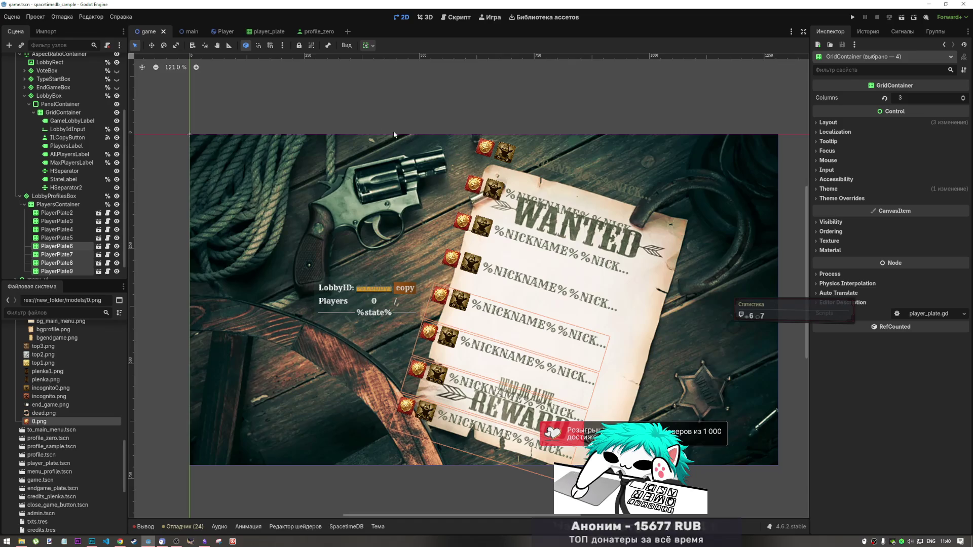
pyautogui.click(309, 29)
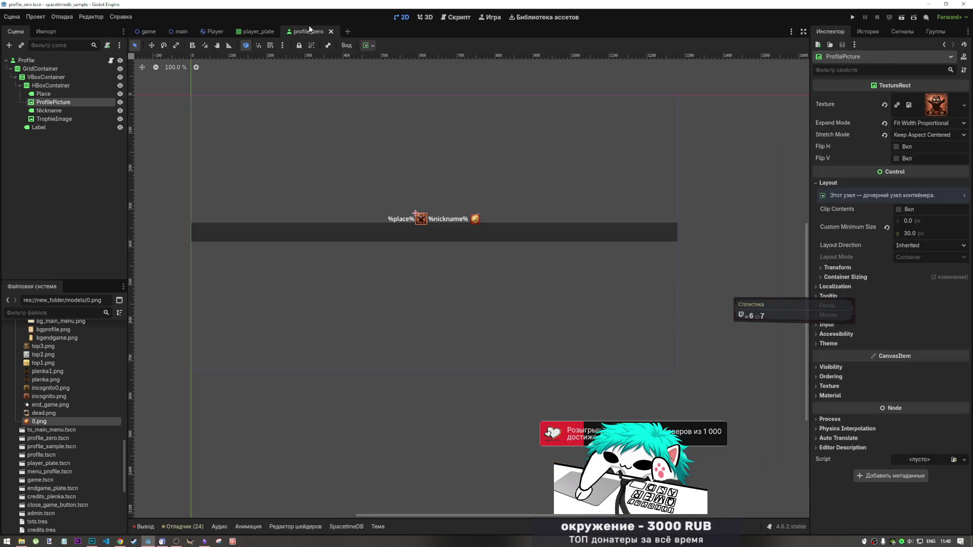
pyautogui.click(330, 31)
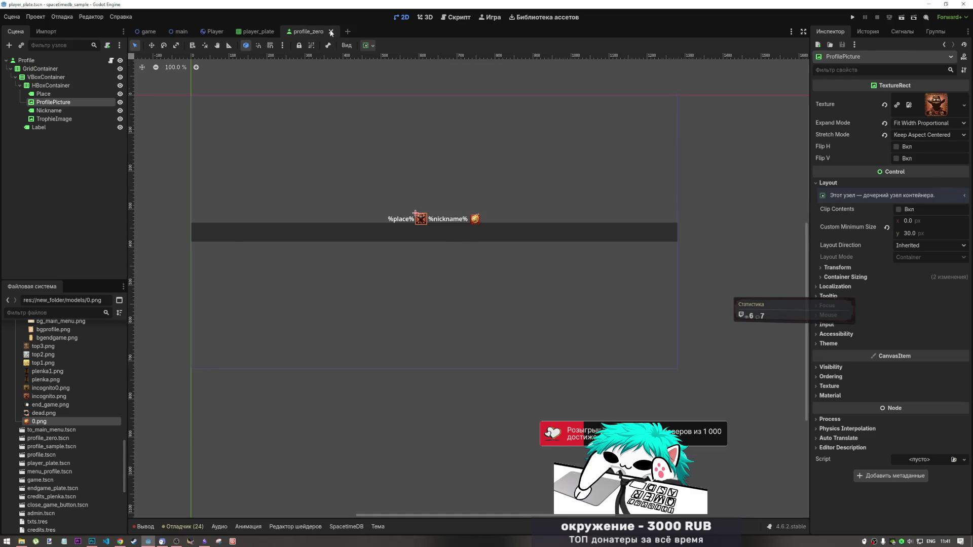
pyautogui.click(448, 262)
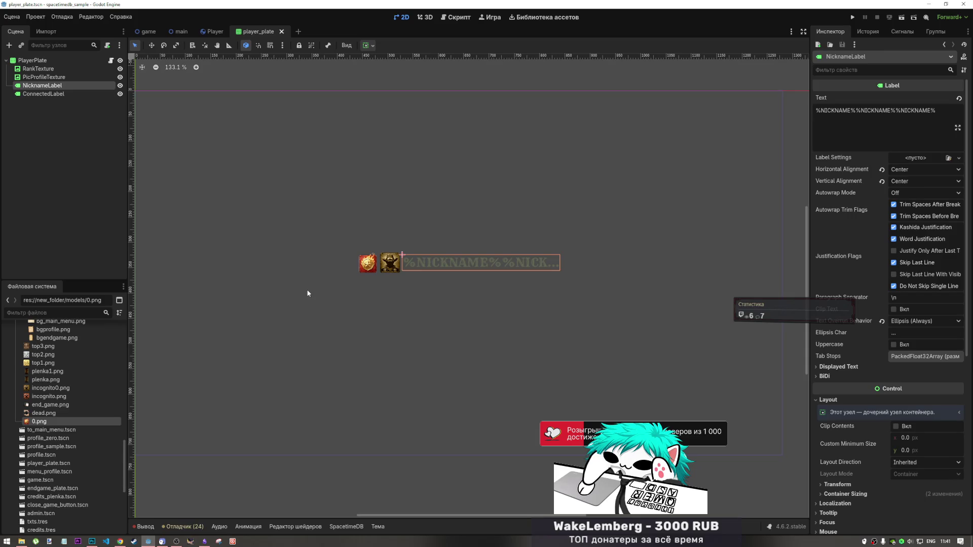
# Try full-width anchor presets on PlayerPlate, then revert to plain Center anchoring.
pyautogui.click(35, 60)
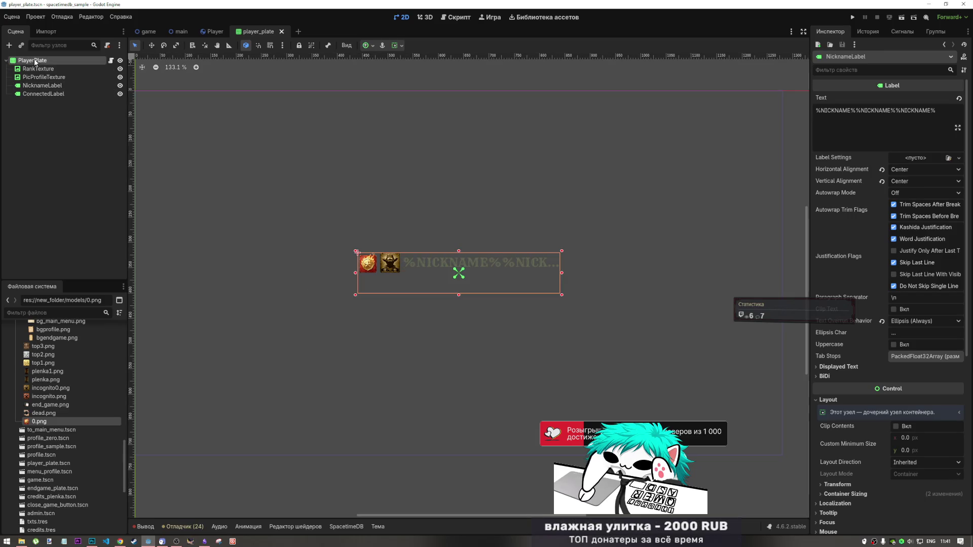
pyautogui.click(381, 46)
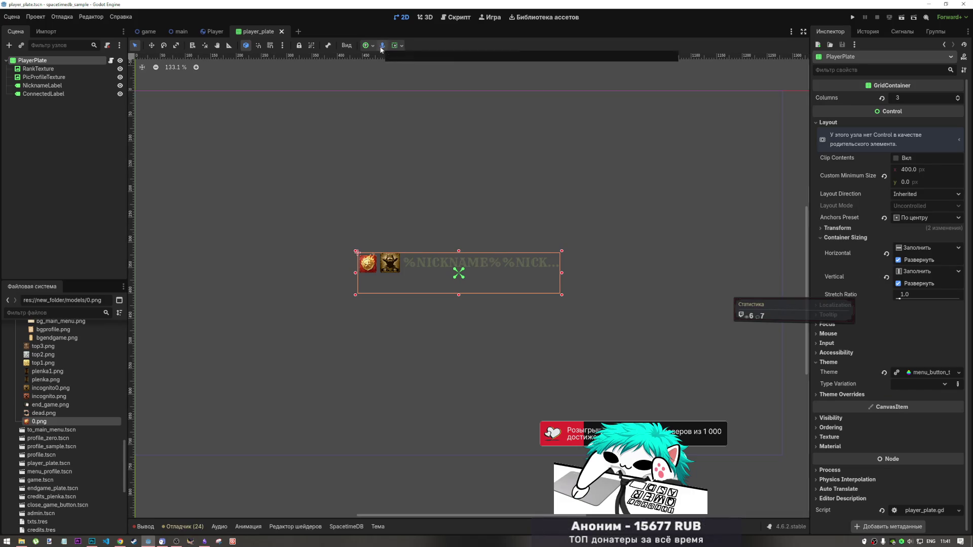
pyautogui.click(373, 46)
pyautogui.click(409, 86)
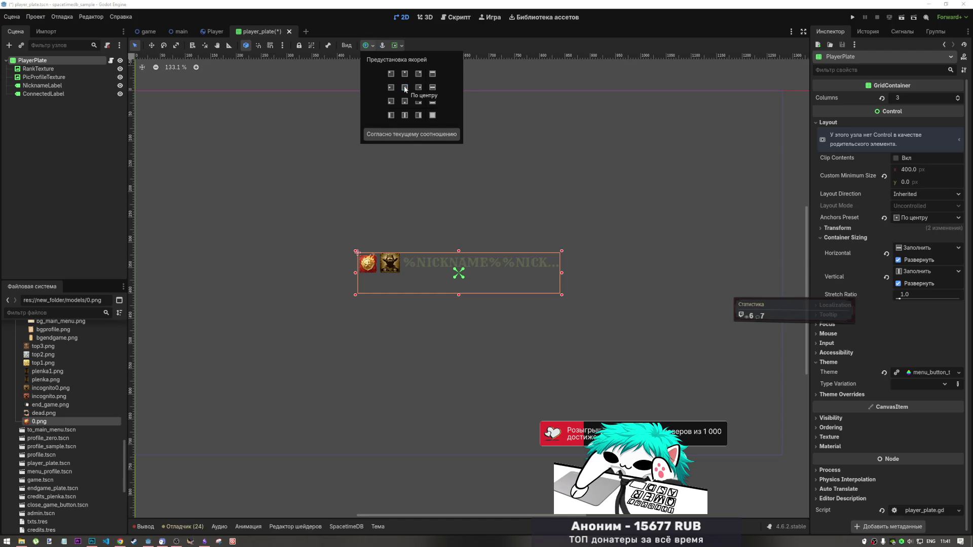
pyautogui.click(433, 88)
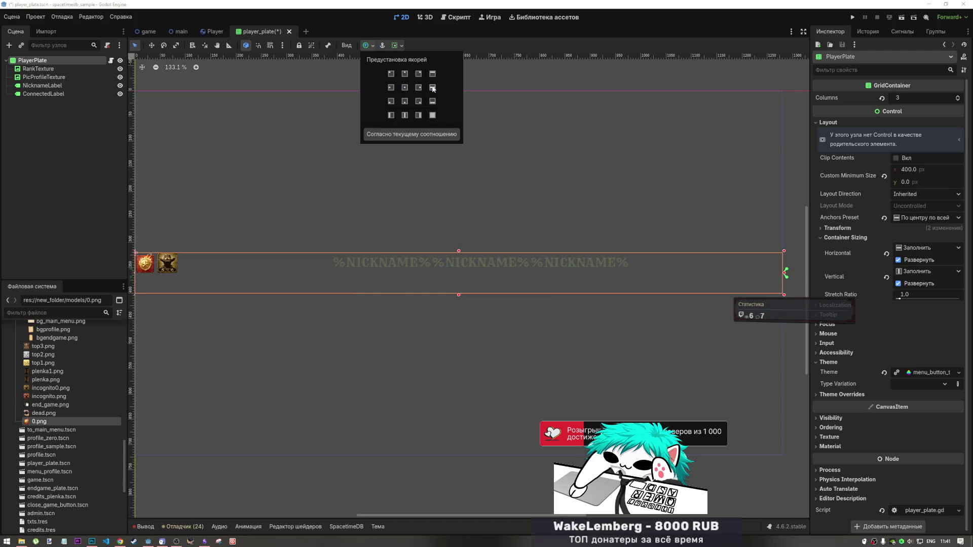
pyautogui.click(404, 87)
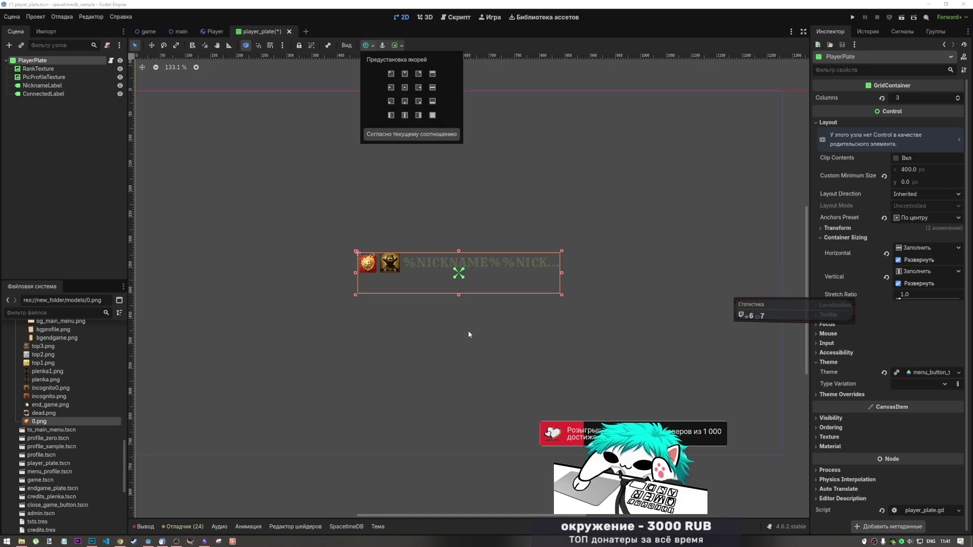
pyautogui.click(460, 296)
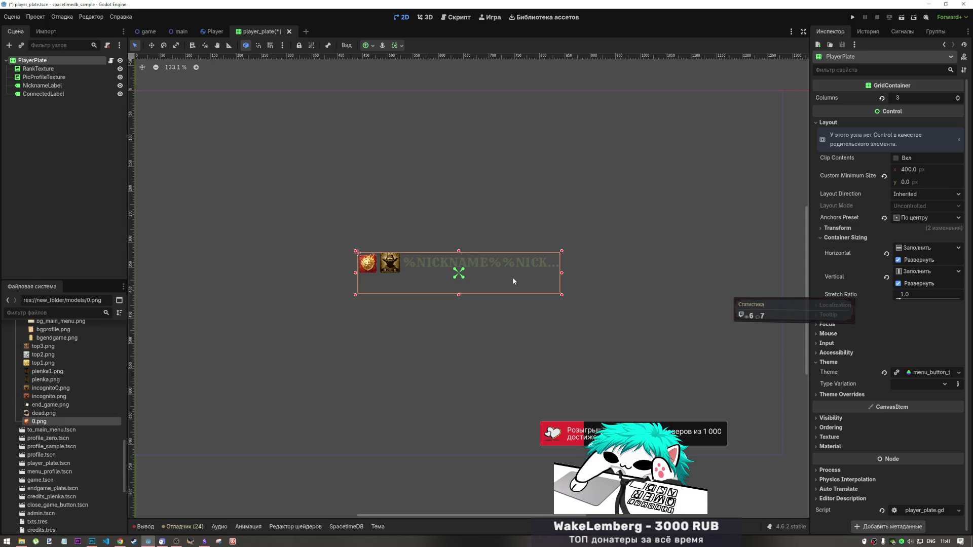
# Hide ConnectedLabel in the Scene dock and save the player_plate scene.
pyautogui.click(392, 265)
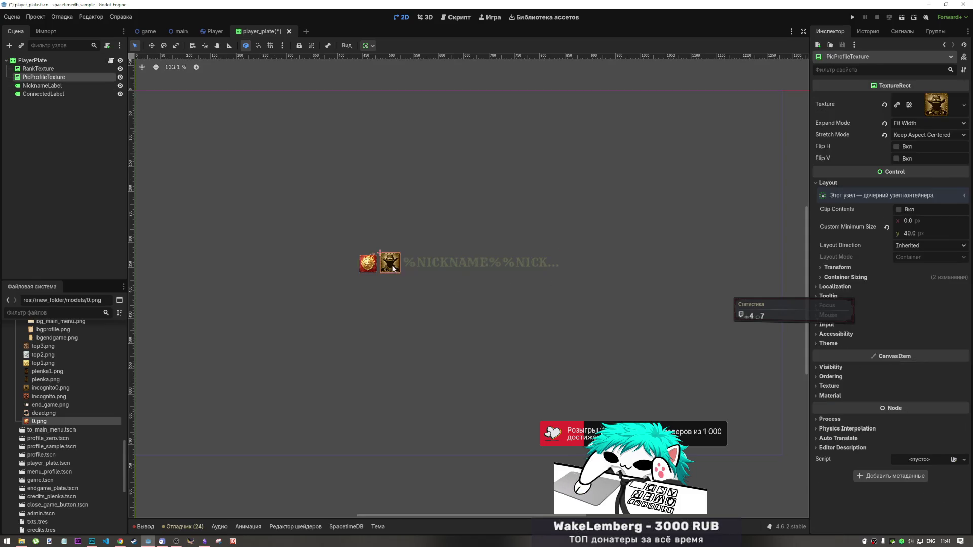
pyautogui.click(440, 263)
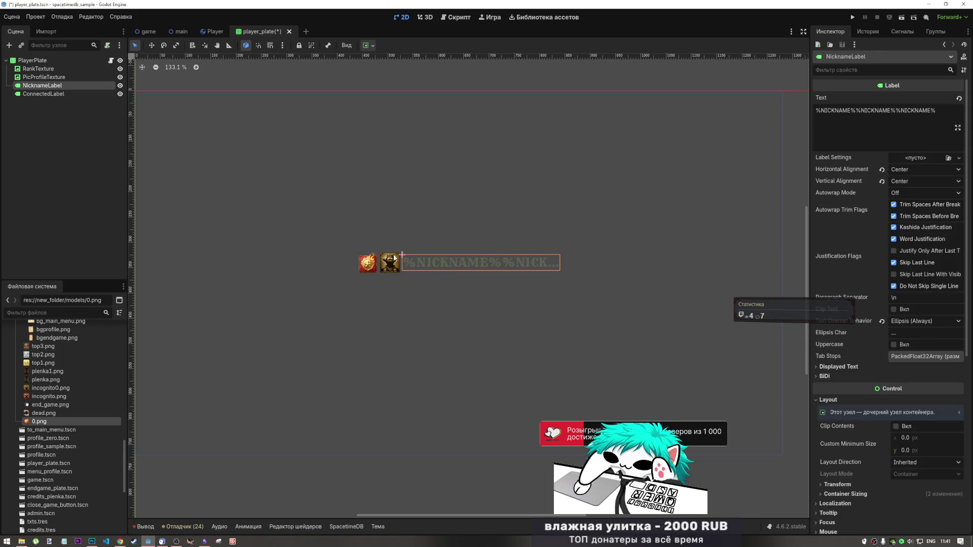
pyautogui.click(44, 69)
pyautogui.click(41, 95)
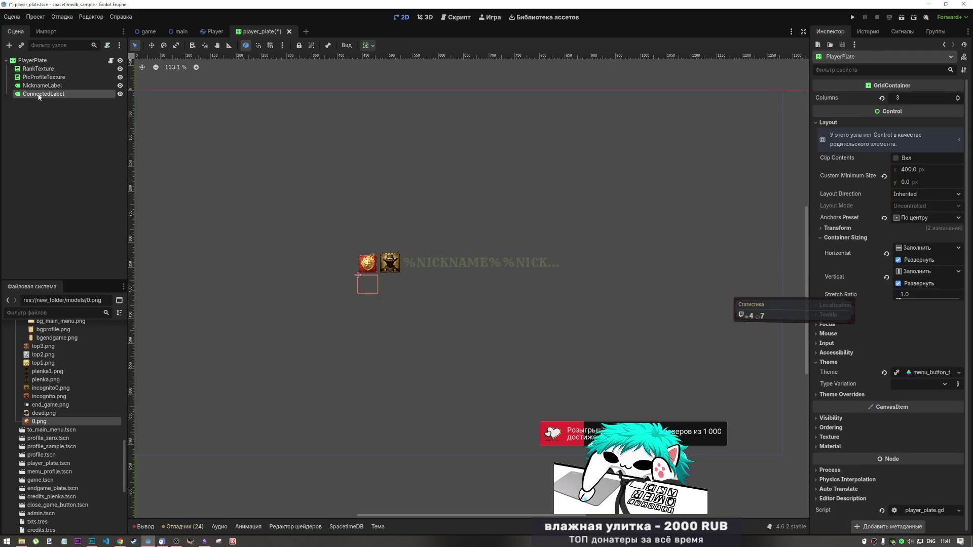
pyautogui.click(120, 94)
pyautogui.hotkey('ctrl', 's')
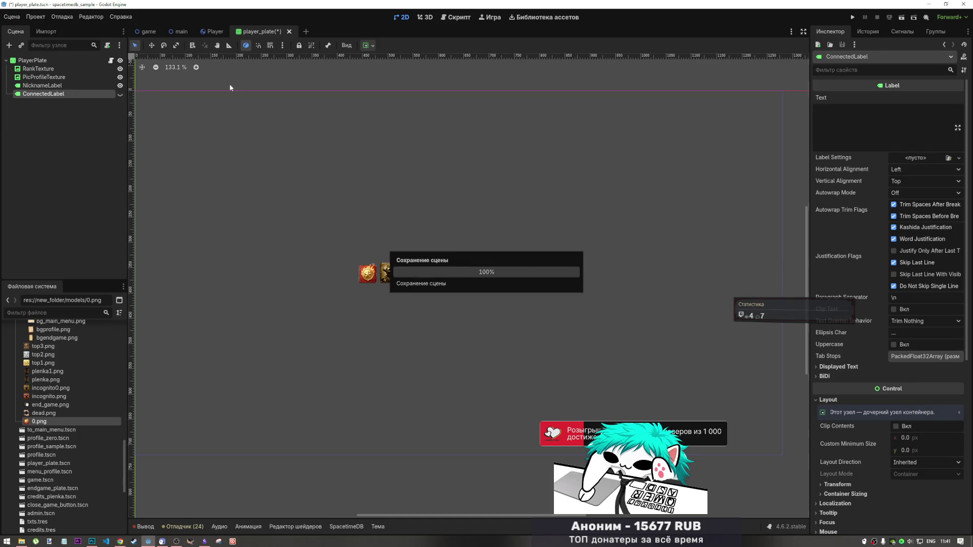
pyautogui.click(148, 32)
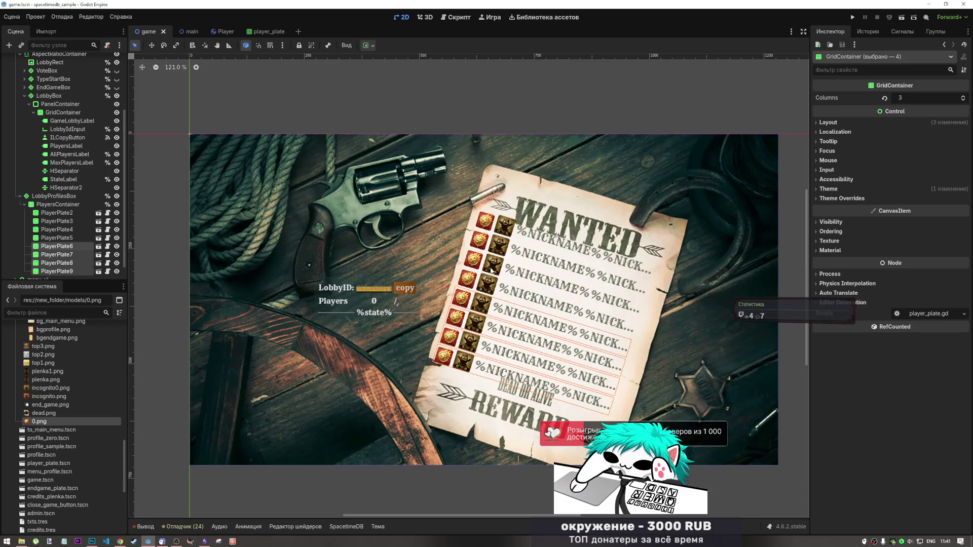
pyautogui.scroll(1, 540, 297)
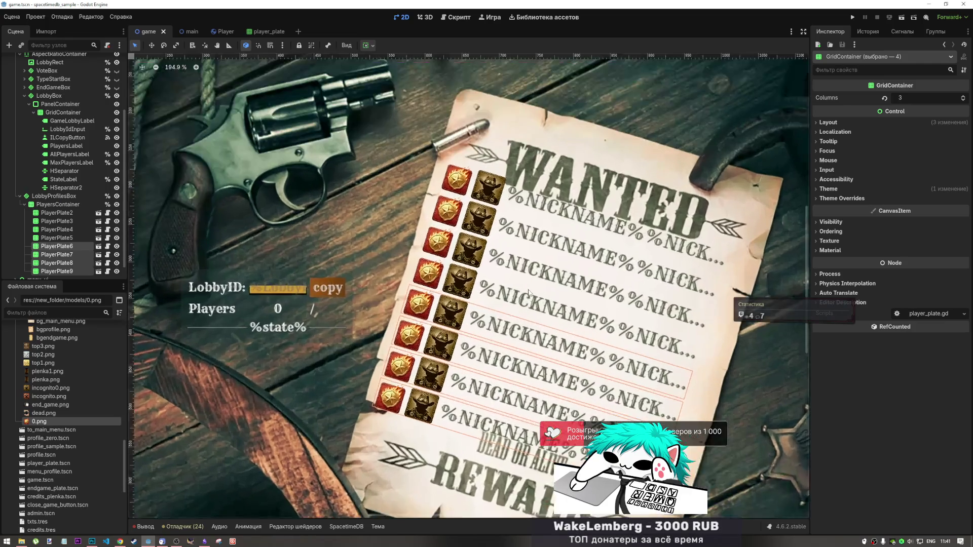
pyautogui.scroll(-5, 523, 288)
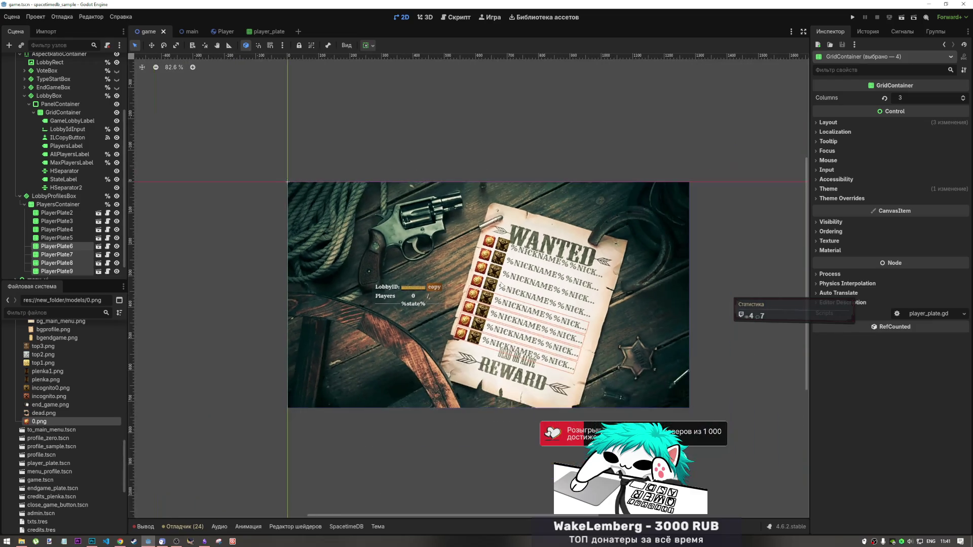
pyautogui.scroll(5, 501, 288)
pyautogui.scroll(1, 503, 289)
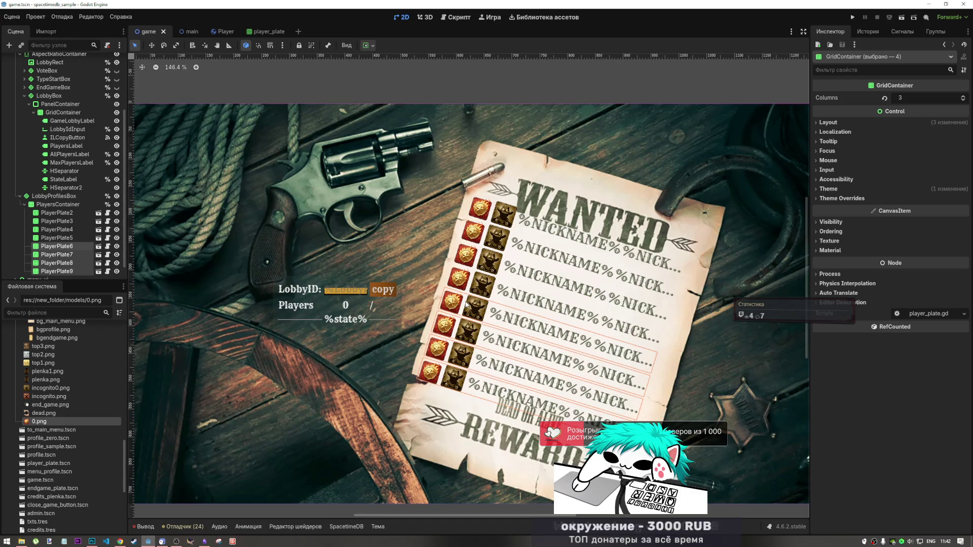
pyautogui.scroll(-3, 530, 297)
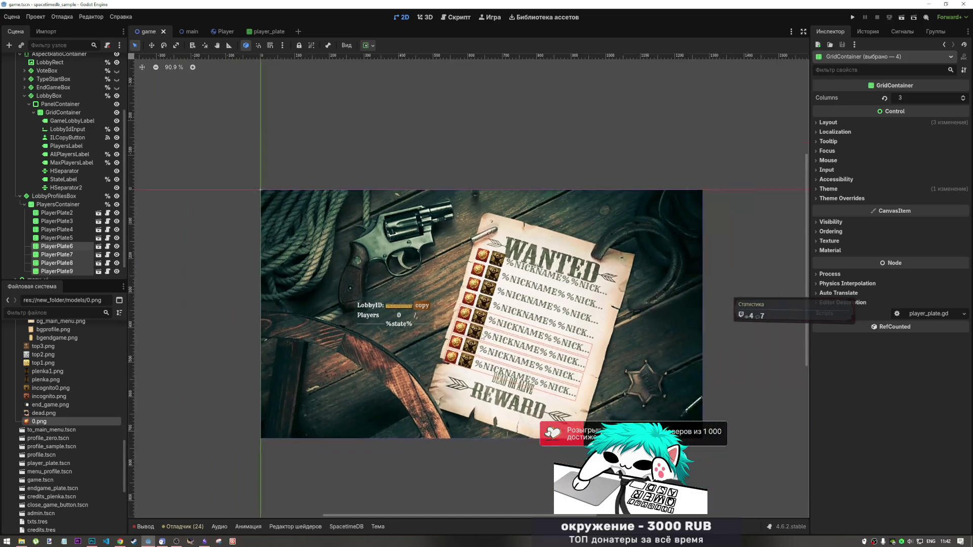
pyautogui.scroll(3, 483, 330)
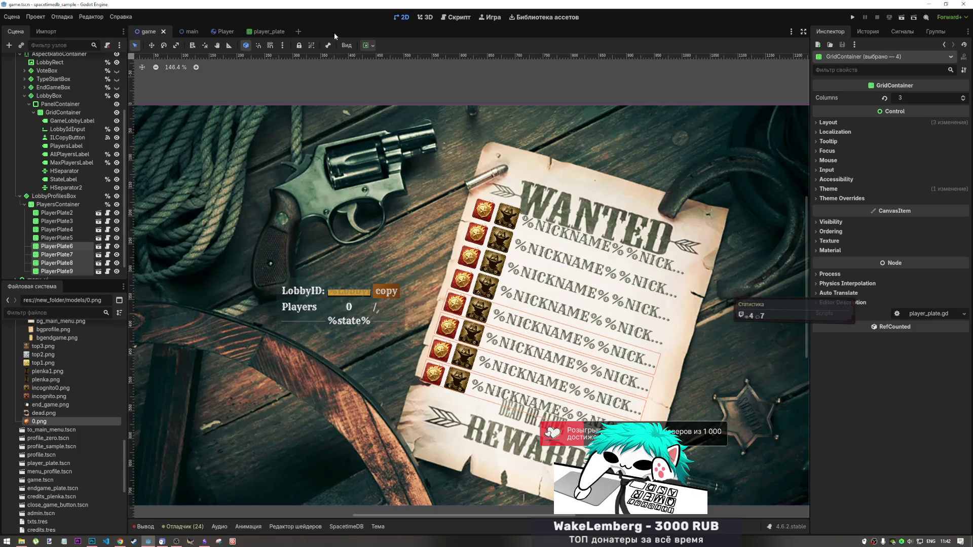
pyautogui.click(263, 32)
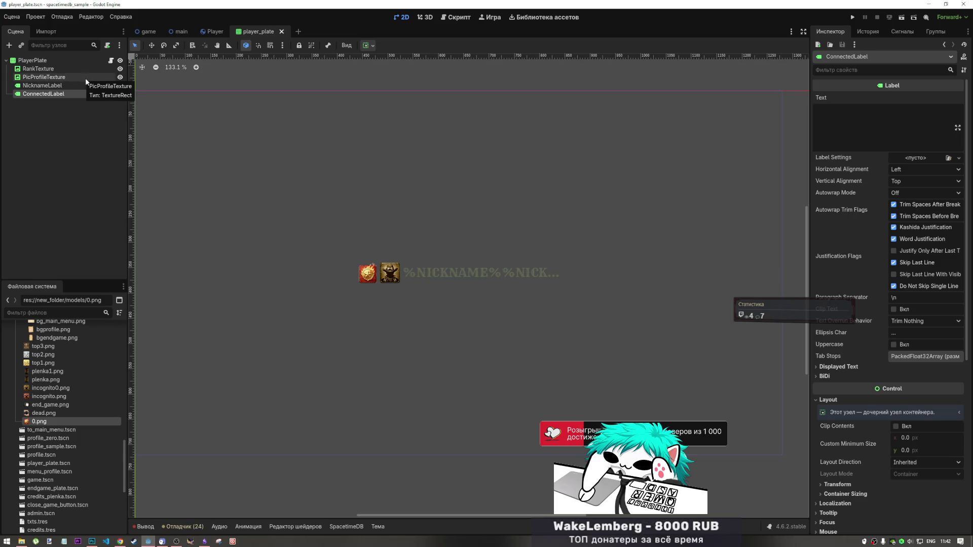
# Set RankTexture and the profile picture minimum heights to 30 px.
pyautogui.click(75, 68)
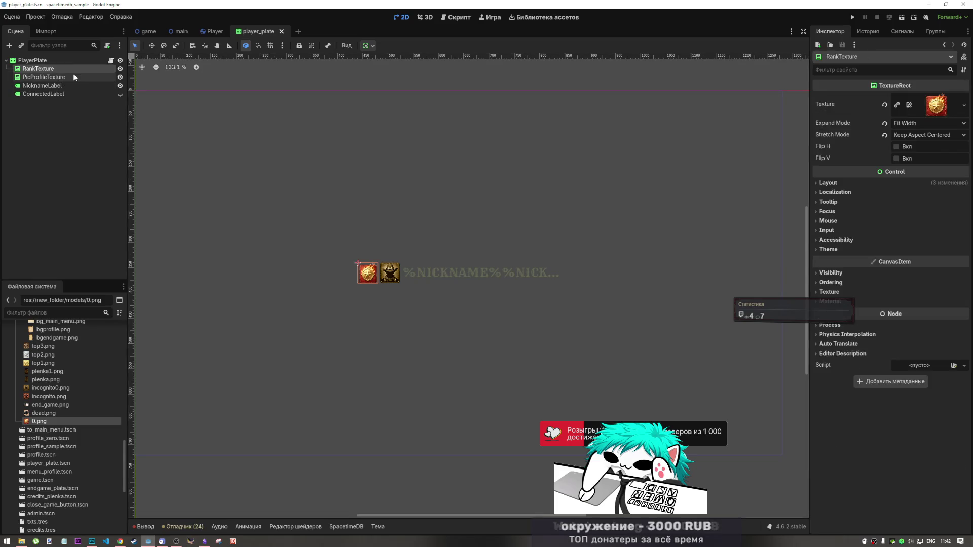
pyautogui.click(826, 183)
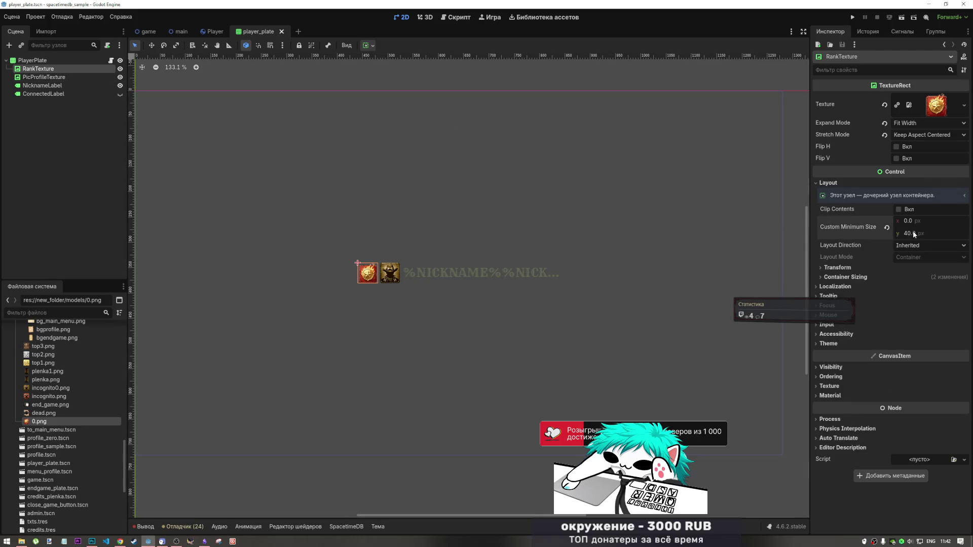
pyautogui.write('30')
pyautogui.press('Return')
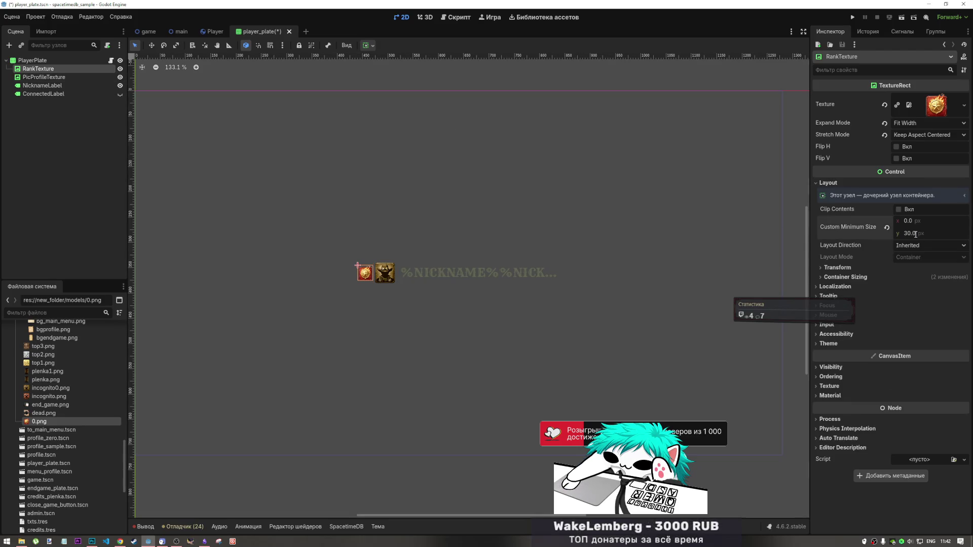
pyautogui.click(385, 272)
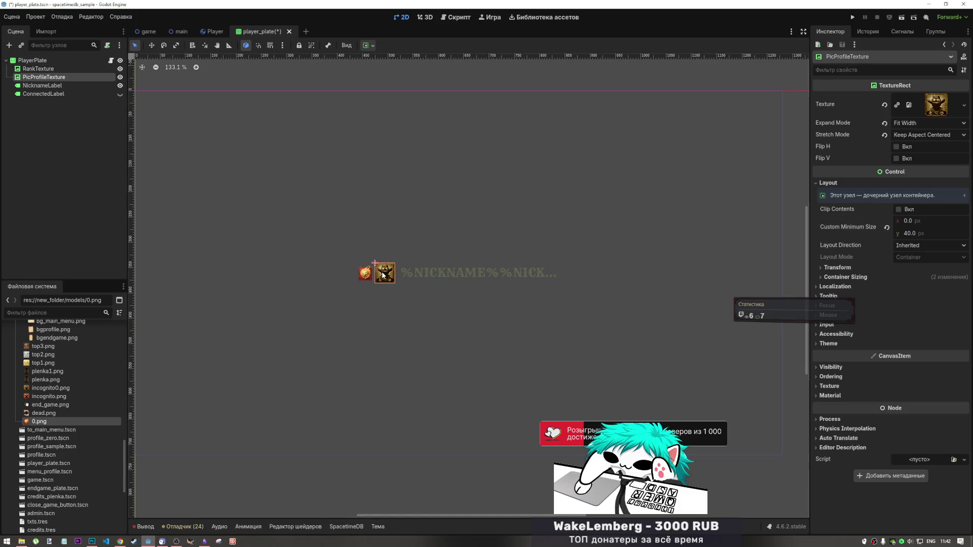
pyautogui.click(918, 234)
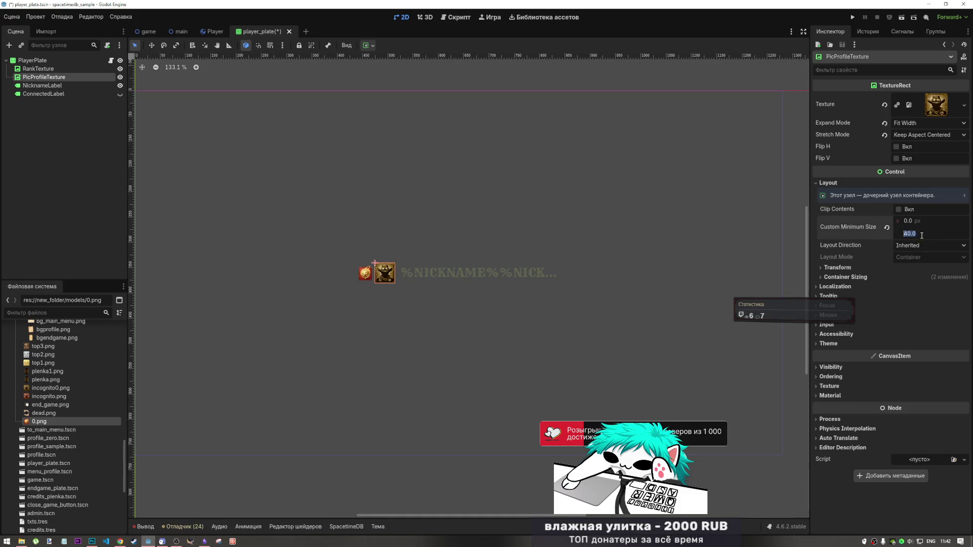
pyautogui.write('30')
pyautogui.press('Return')
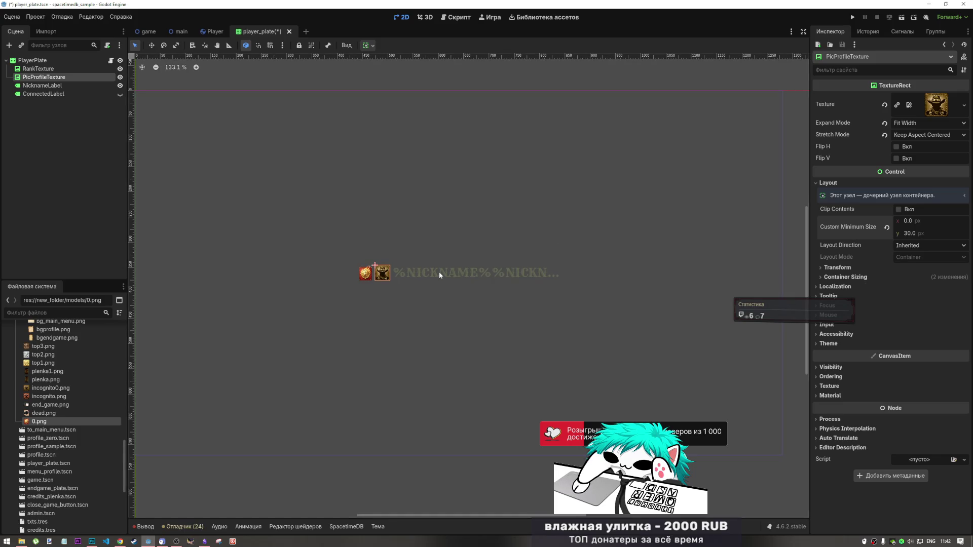
# Lower NicknameLabel's font size override to 18 px and save the plate.
pyautogui.click(443, 276)
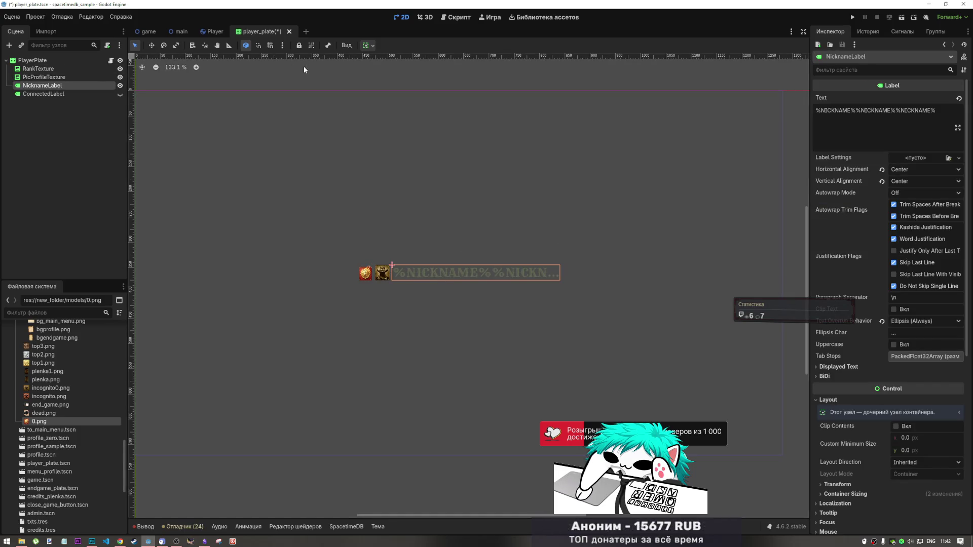
pyautogui.scroll(-5, 874, 457)
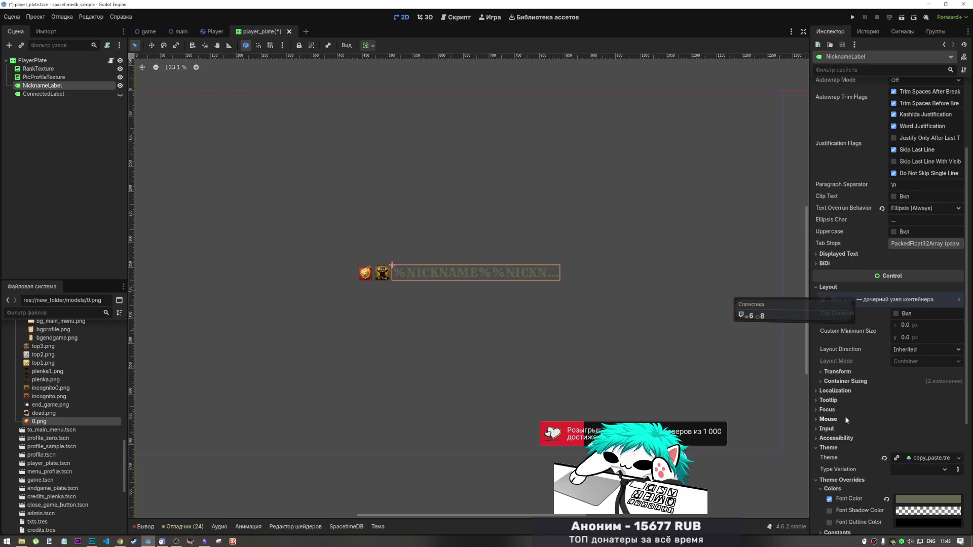
pyautogui.click(851, 380)
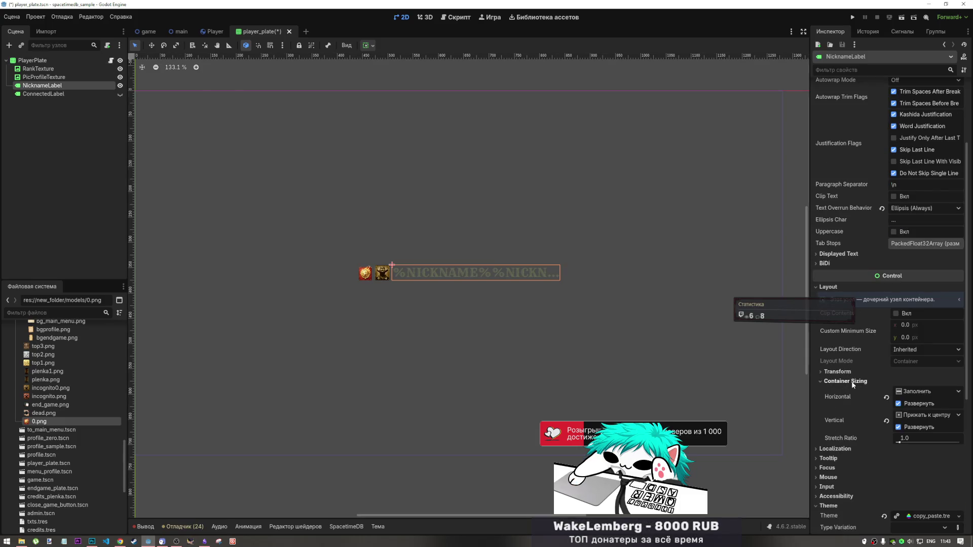
pyautogui.click(850, 379)
pyautogui.click(850, 374)
pyautogui.click(850, 374)
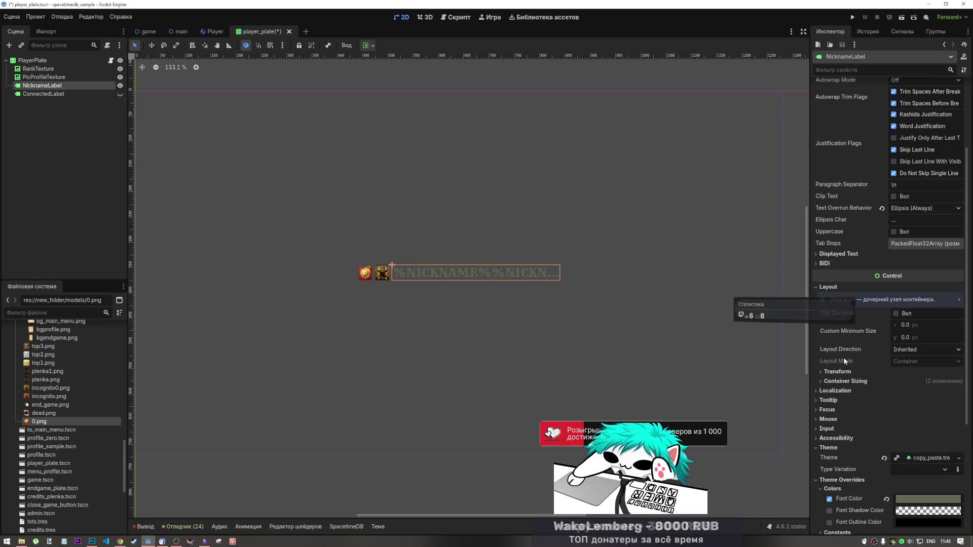
pyautogui.scroll(-3, 861, 464)
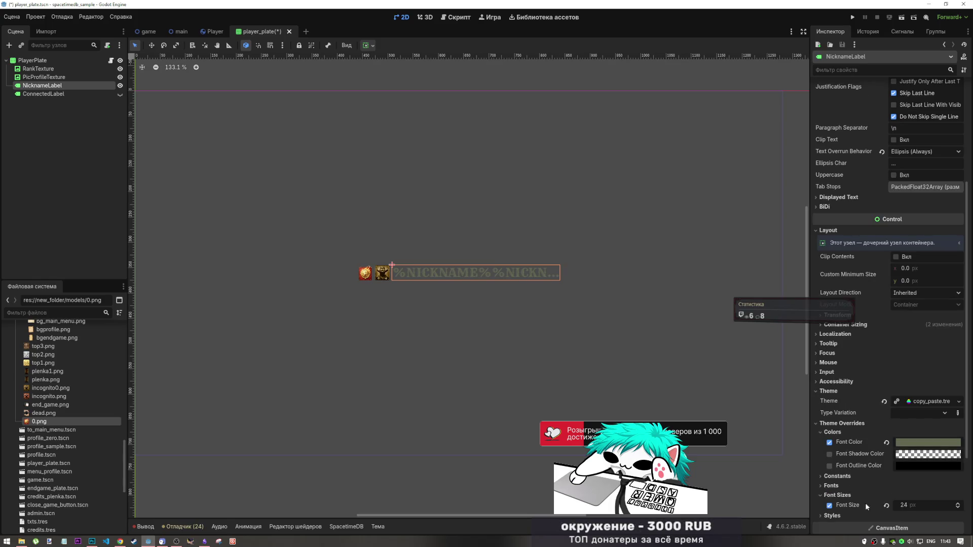
pyautogui.click(909, 505)
pyautogui.write('20')
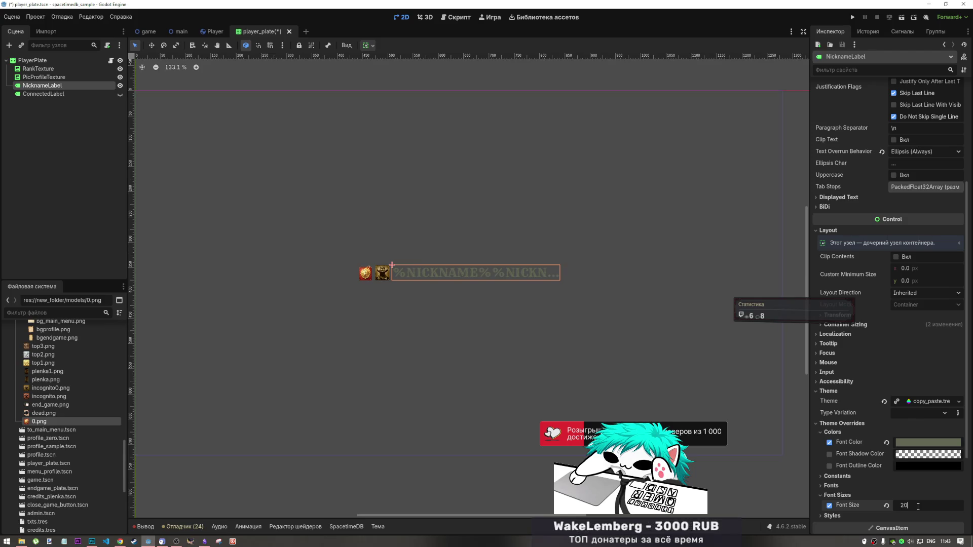
pyautogui.press('Return')
pyautogui.click(903, 504)
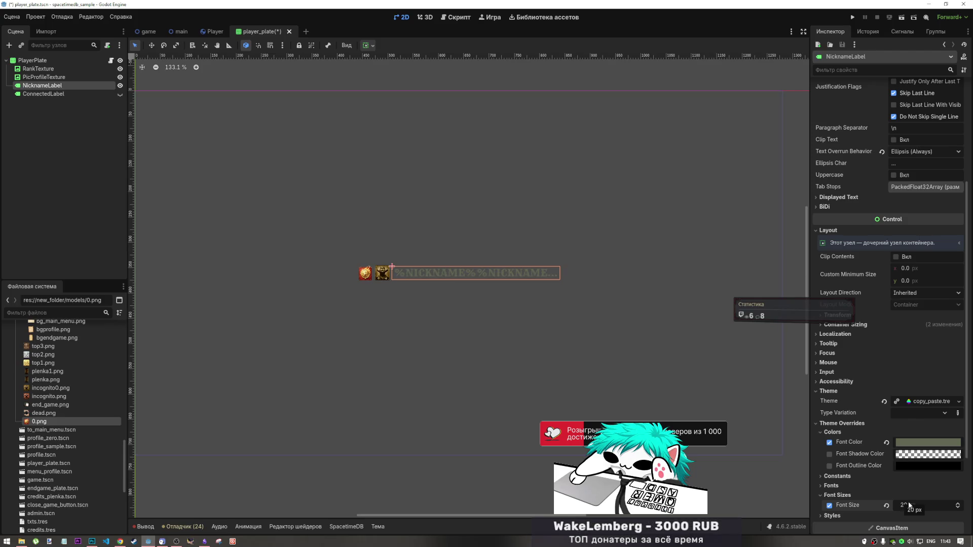
pyautogui.write('18')
pyautogui.press('Return')
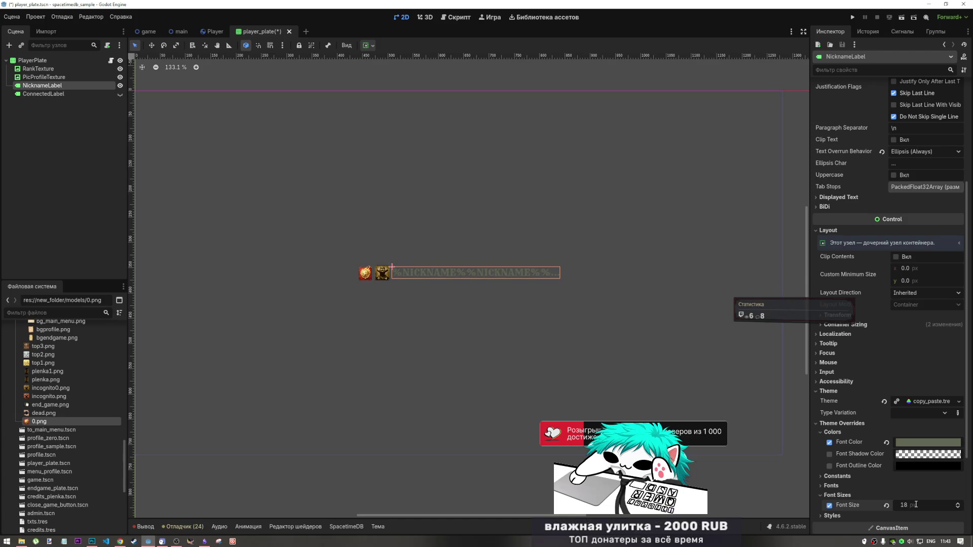
pyautogui.hotkey('ctrl', 's')
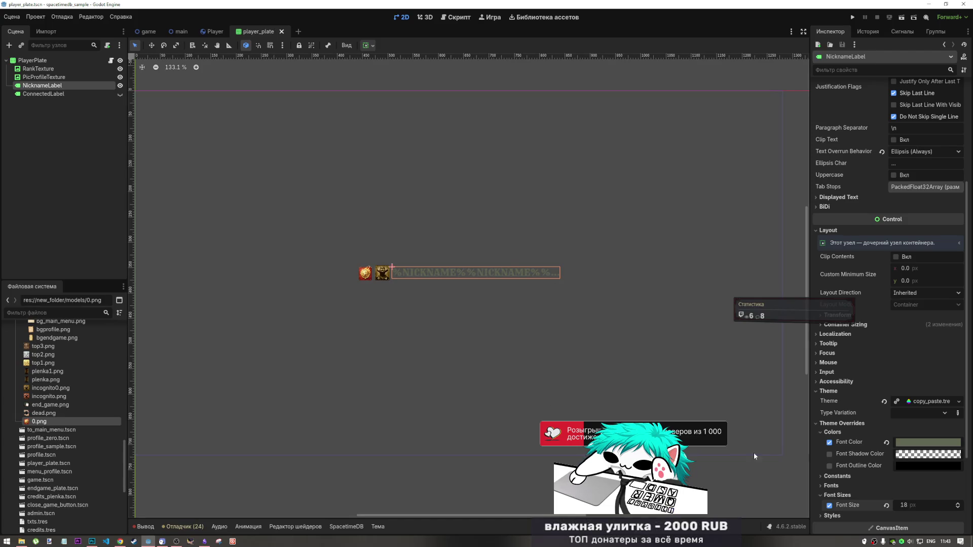
pyautogui.click(60, 95)
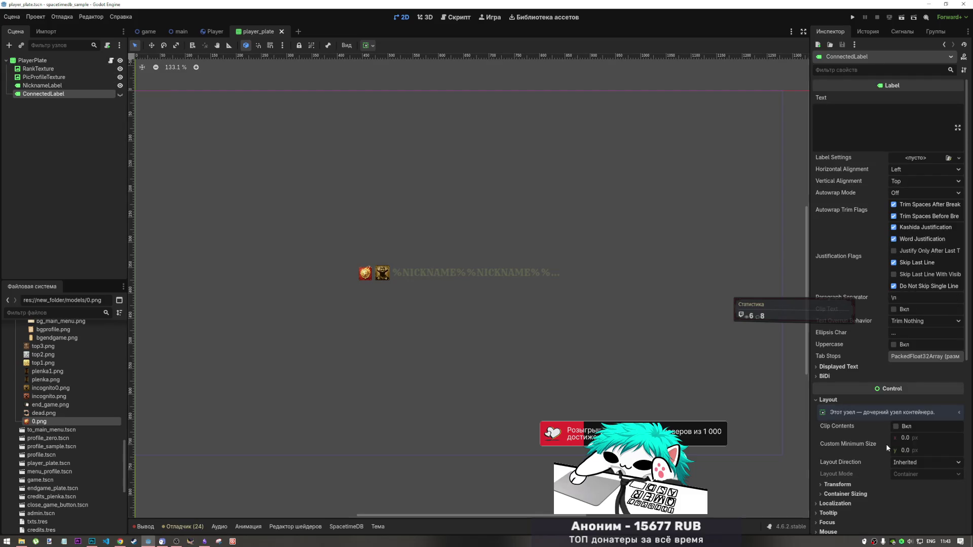
pyautogui.scroll(-5, 876, 439)
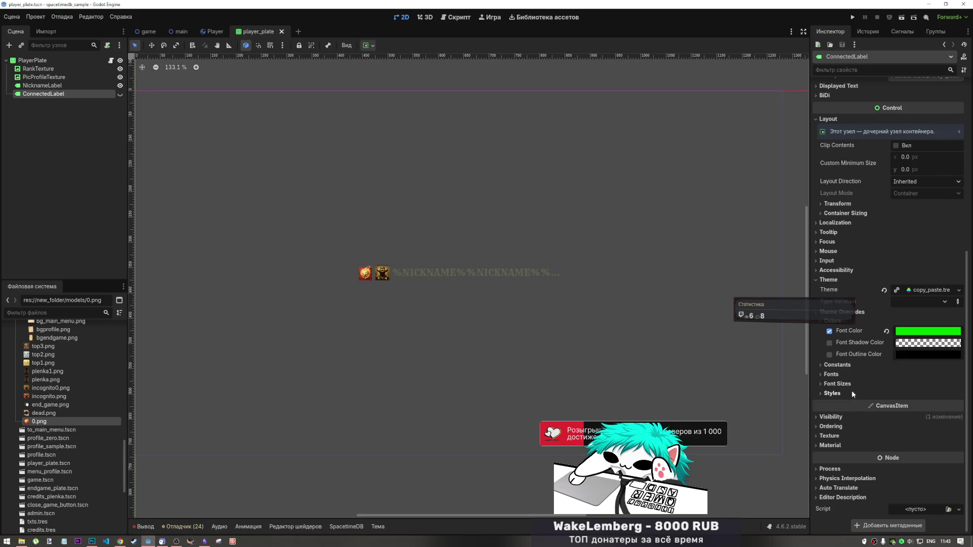
pyautogui.click(843, 375)
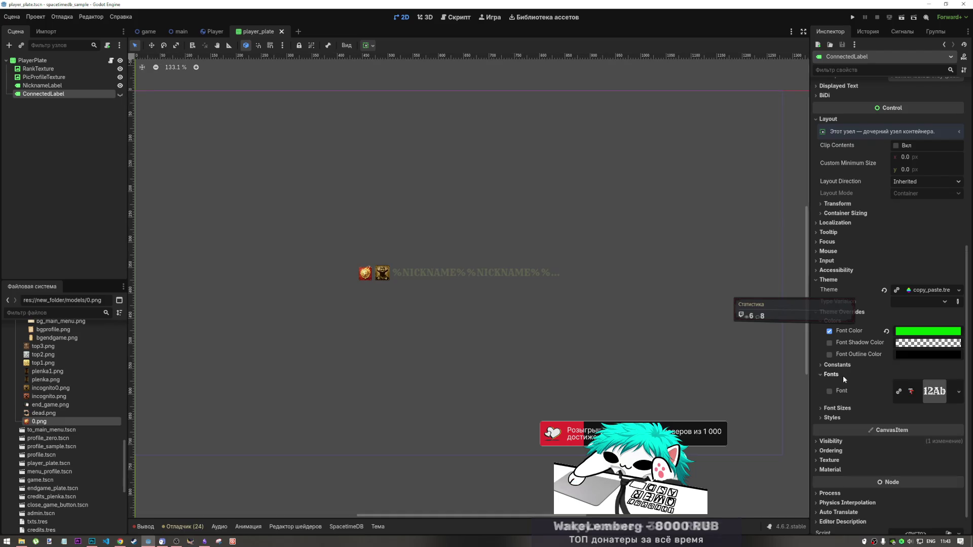
pyautogui.click(844, 408)
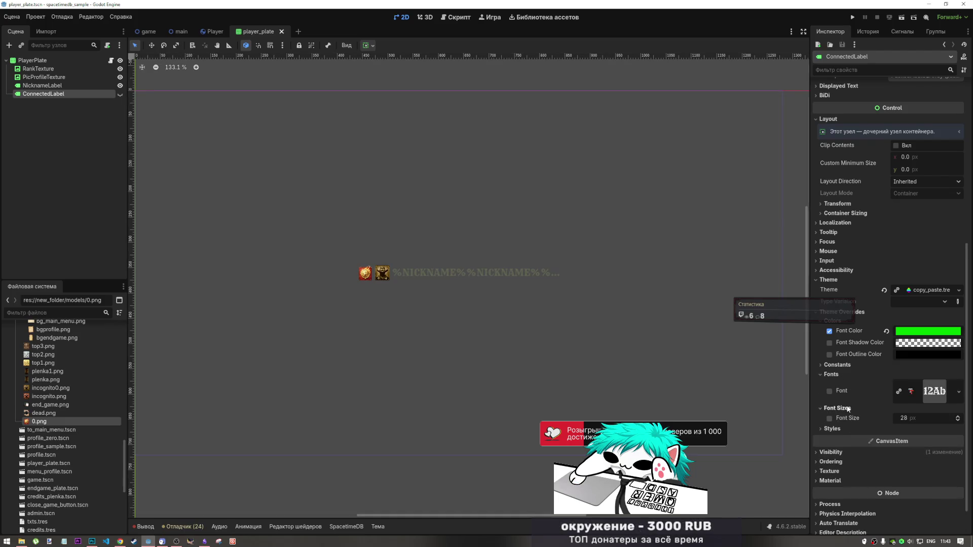
pyautogui.click(837, 375)
pyautogui.click(837, 384)
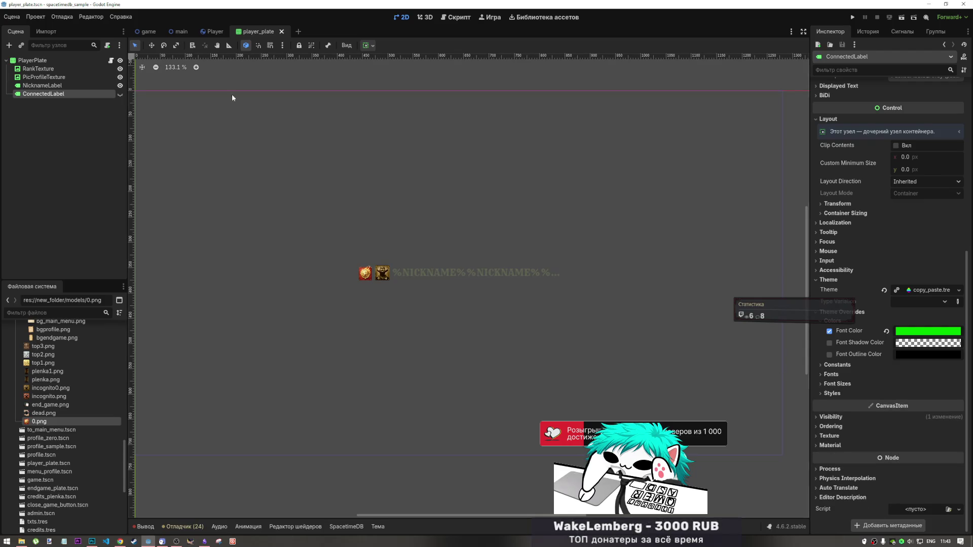
pyautogui.hotkey('ctrl', 's')
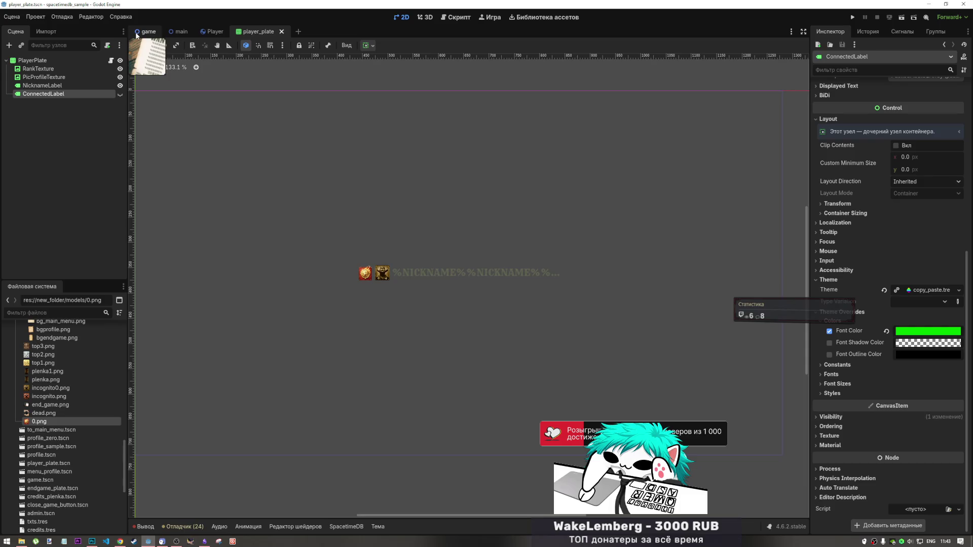
pyautogui.click(145, 31)
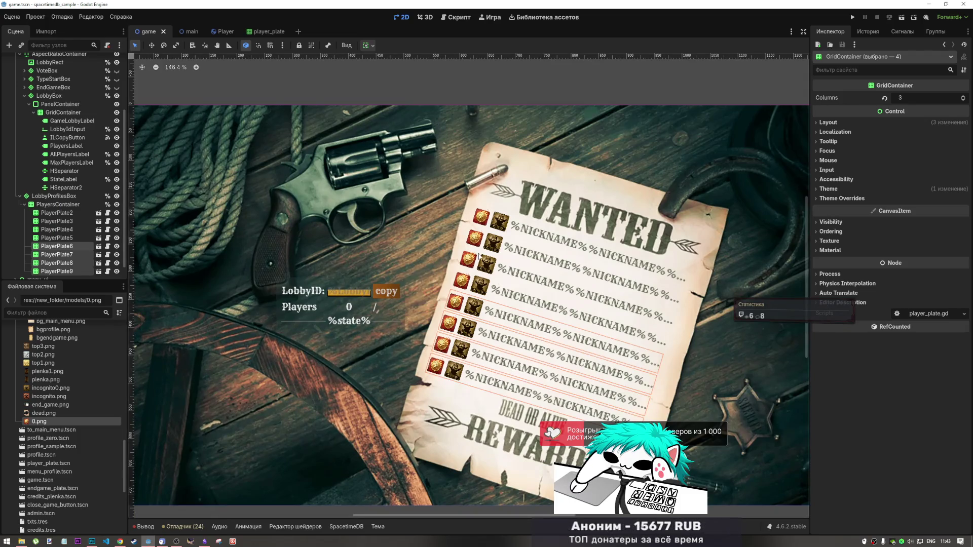
# Zoom and pan the viewport to frame the WANTED poster and LobbyID panel.
pyautogui.scroll(2, 477, 268)
pyautogui.scroll(-4, 477, 267)
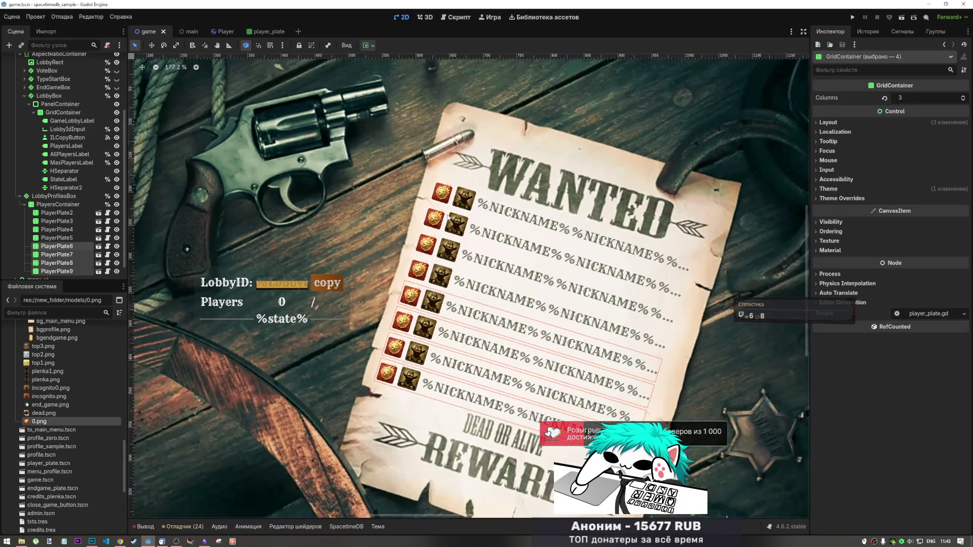
pyautogui.scroll(6, 509, 291)
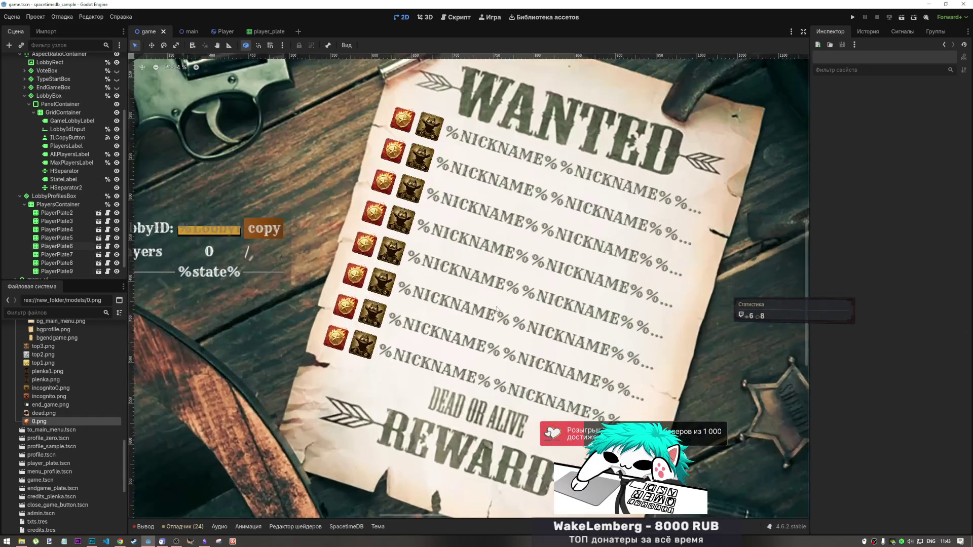
pyautogui.scroll(-2, 509, 292)
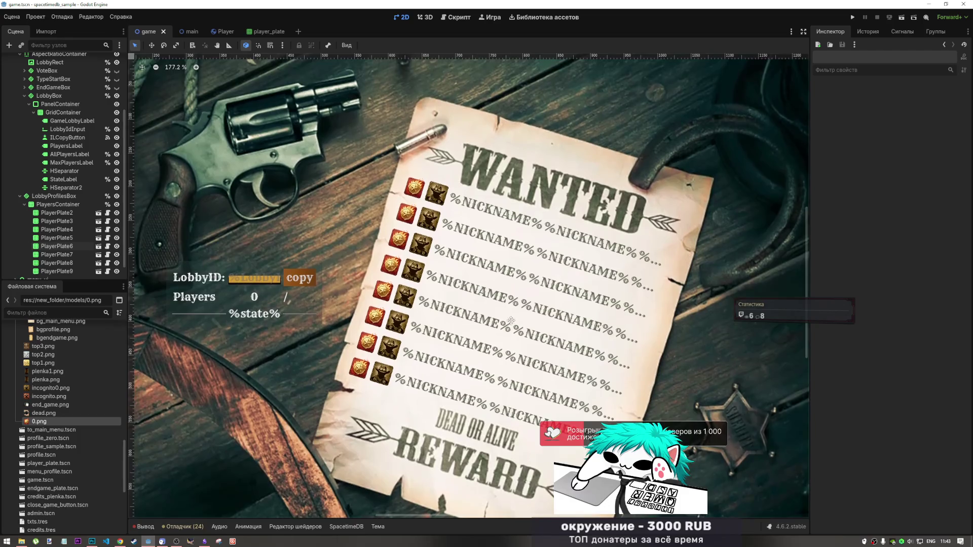
pyautogui.moveTo(510, 320); pyautogui.dragTo(515, 325)
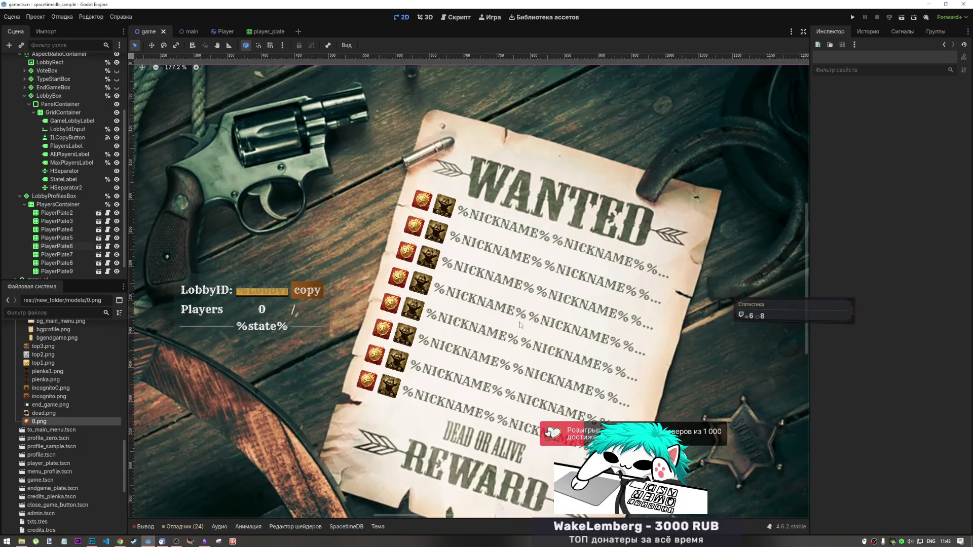
pyautogui.scroll(-3, 497, 338)
pyautogui.scroll(-2, 483, 349)
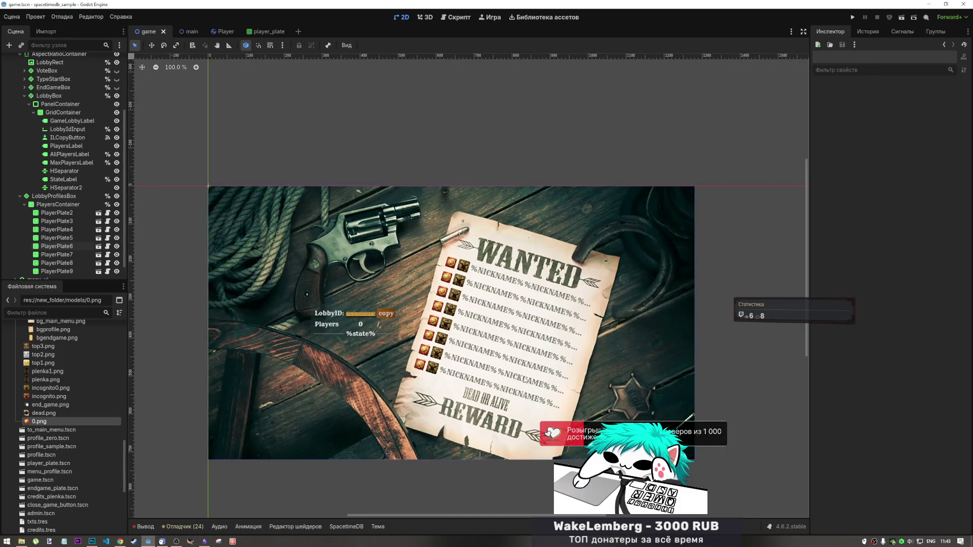
pyautogui.scroll(2, 540, 394)
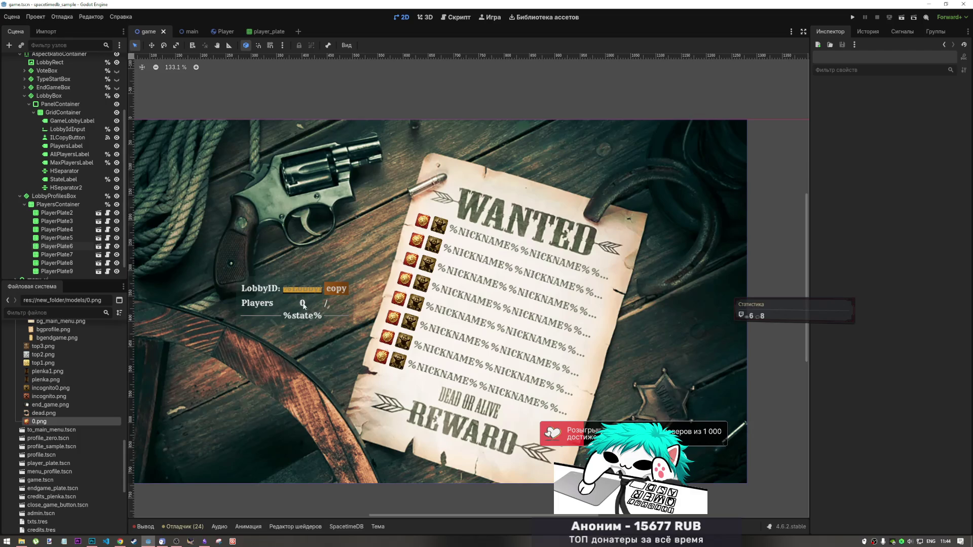
# Change MaxPlayersLabel's text to the '/_%' placeholder and save the game scene.
pyautogui.click(329, 303)
pyautogui.click(885, 115)
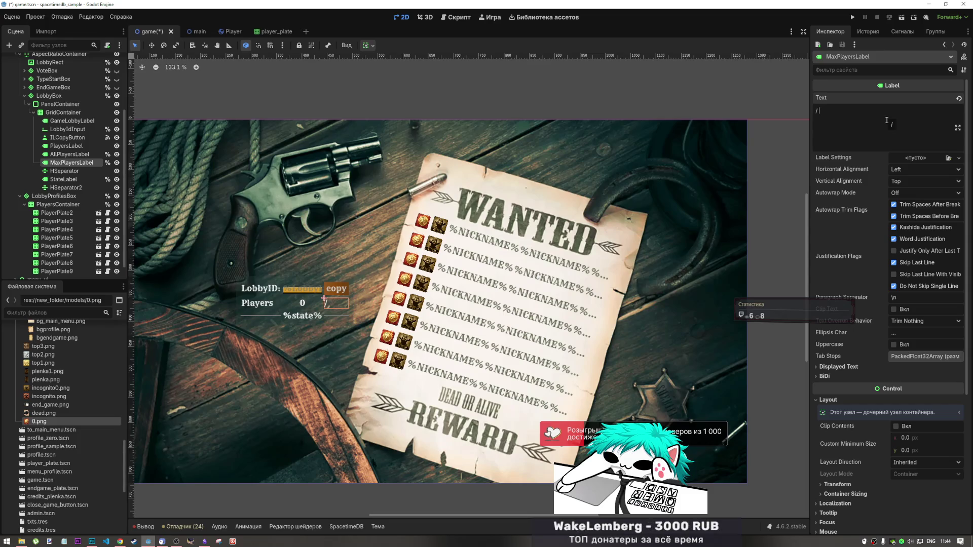
pyautogui.write('%')
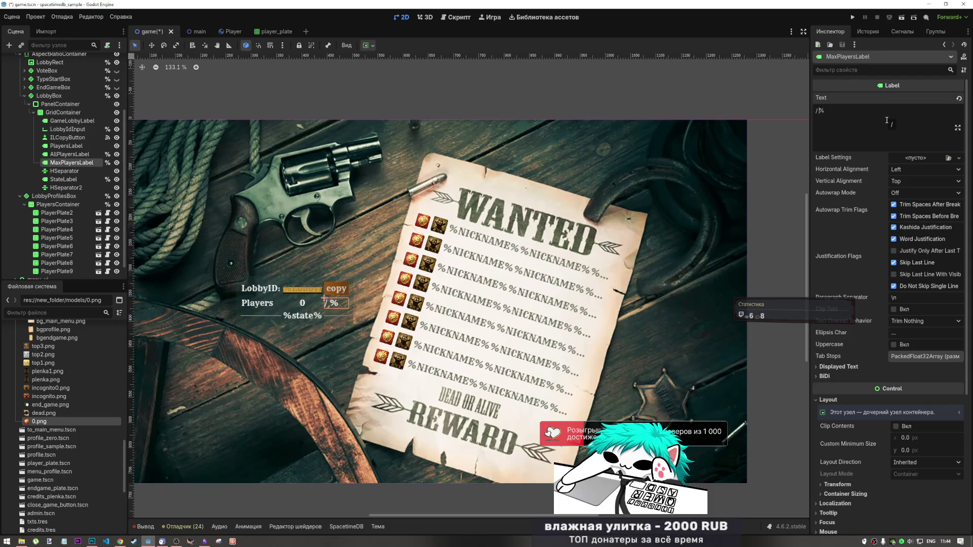
pyautogui.write('_')
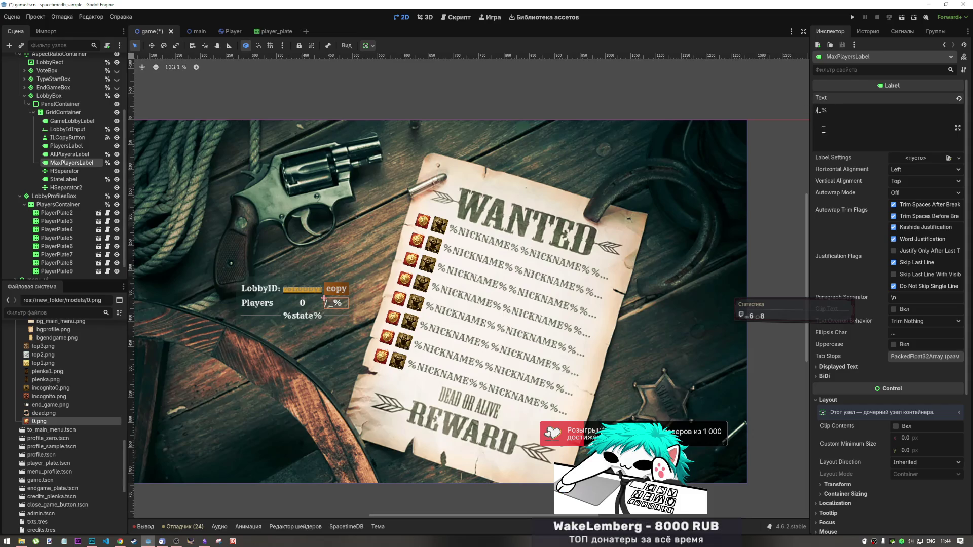
pyautogui.press('BackSpace')
pyautogui.click(752, 91)
pyautogui.hotkey('ctrl', 's')
pyautogui.scroll(-4, 566, 178)
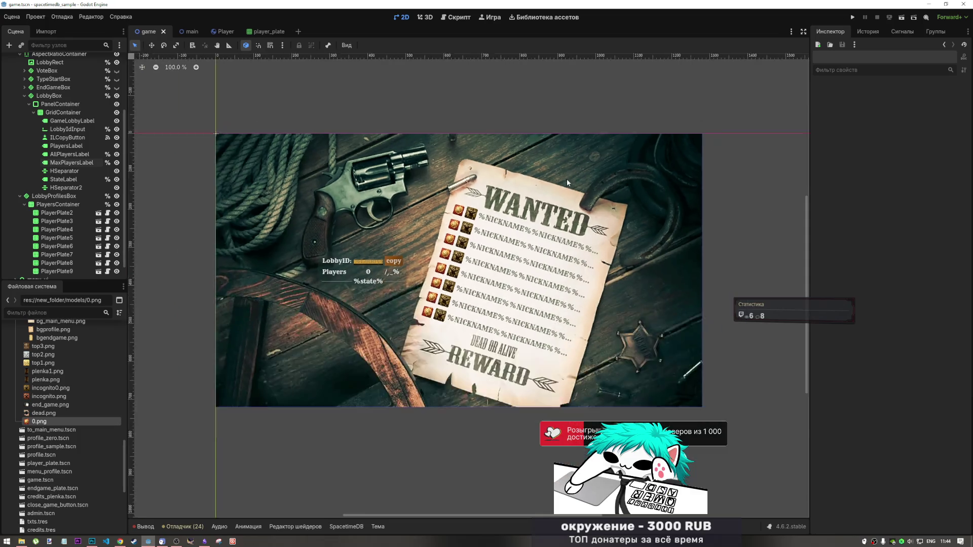
pyautogui.scroll(2, 601, 255)
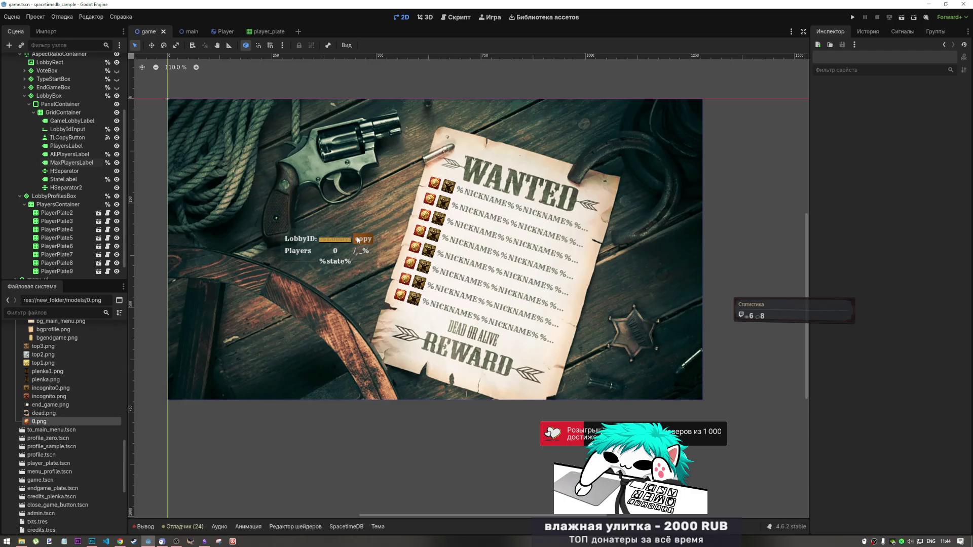
pyautogui.scroll(-1, 441, 281)
pyautogui.scroll(4, 456, 283)
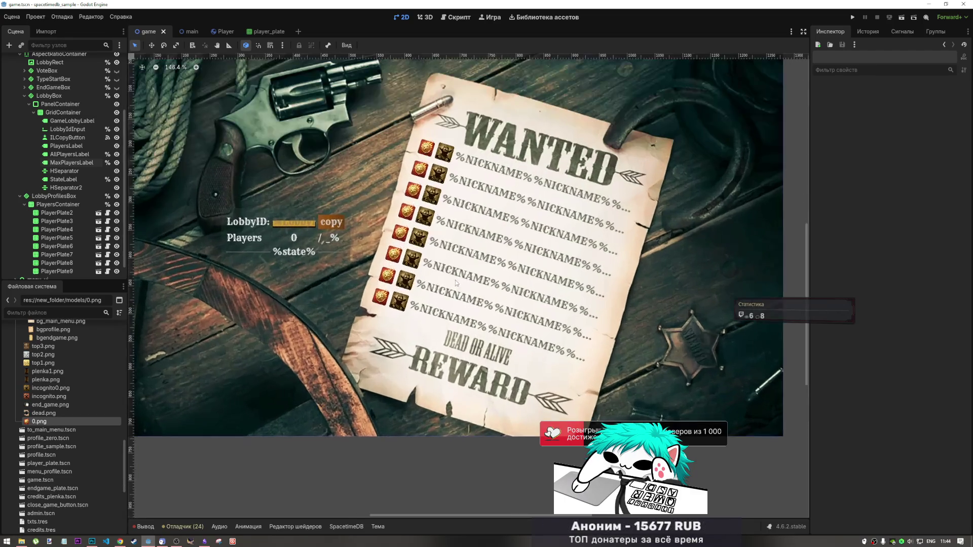
pyautogui.scroll(-5, 456, 283)
pyautogui.scroll(2, 461, 320)
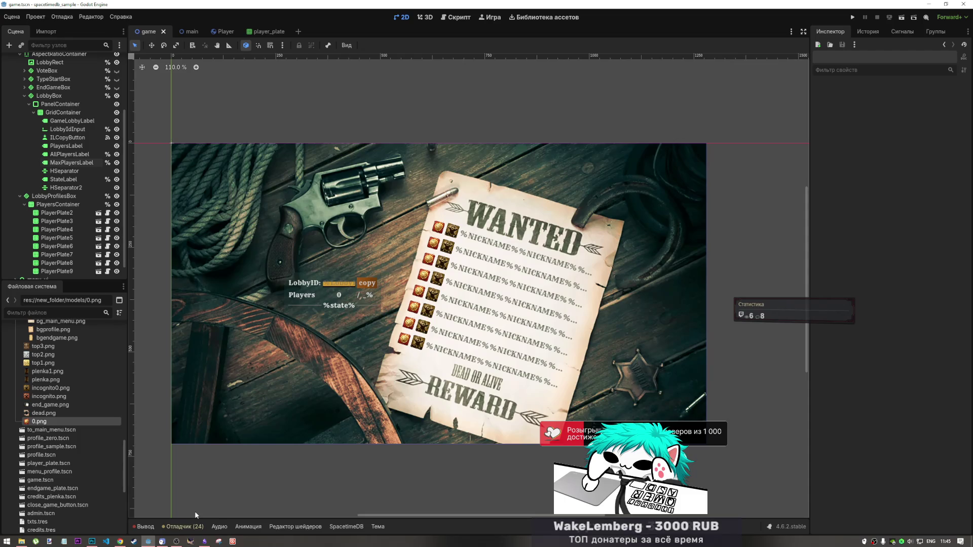
pyautogui.scroll(-3, 418, 372)
pyautogui.scroll(4, 418, 371)
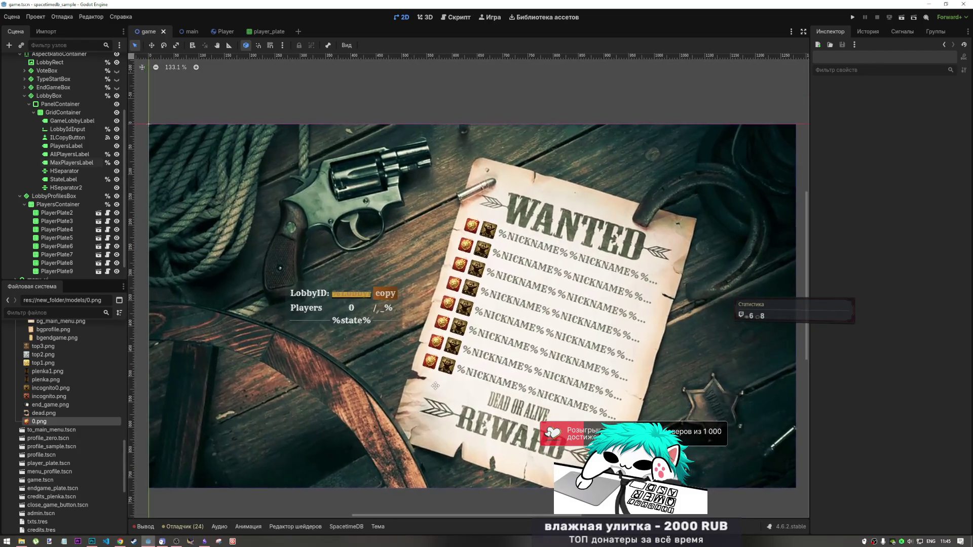
pyautogui.moveTo(431, 387)
pyautogui.mouseDown()
pyautogui.moveTo(409, 314)
pyautogui.moveTo(425, 318)
pyautogui.mouseUp()
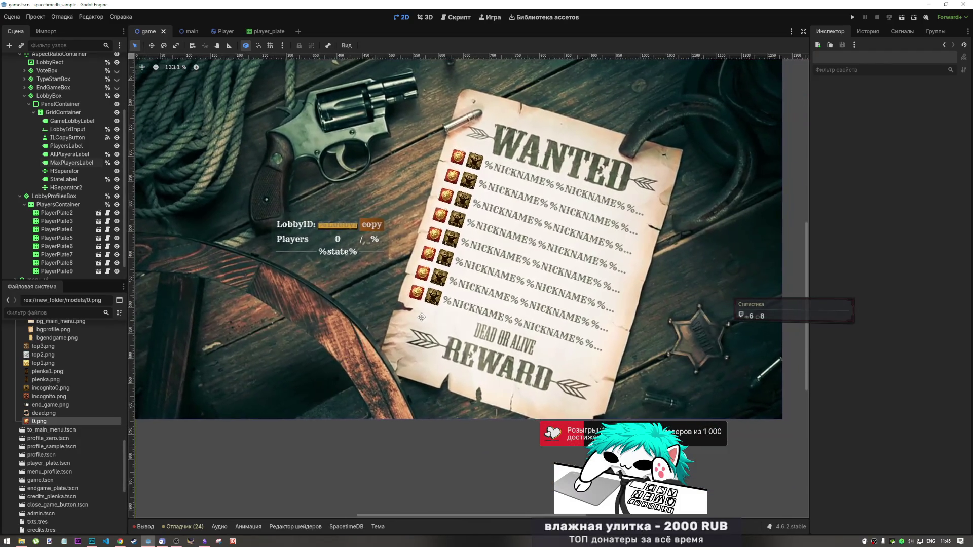
pyautogui.moveTo(362, 250)
pyautogui.mouseDown()
pyautogui.moveTo(406, 269)
pyautogui.moveTo(401, 253)
pyautogui.moveTo(359, 253)
pyautogui.mouseUp()
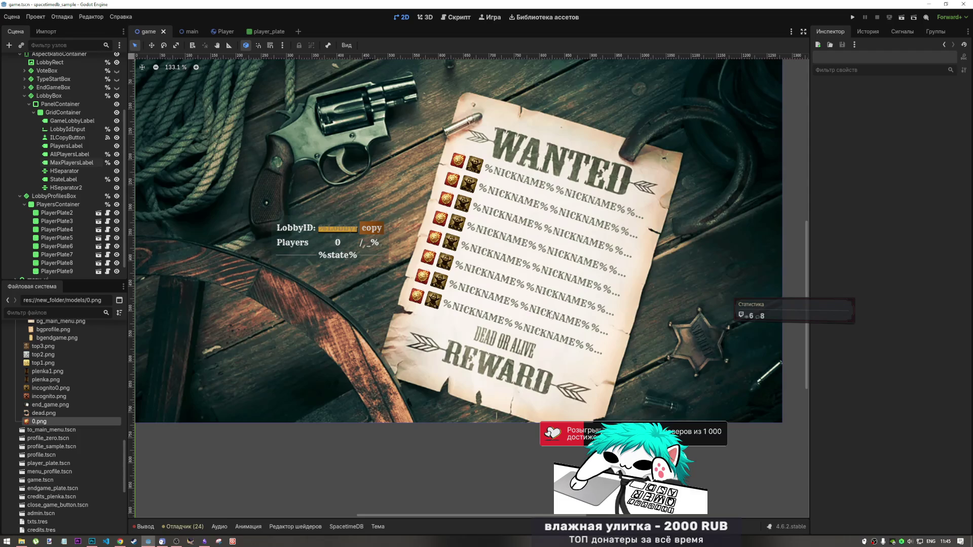
pyautogui.scroll(4, 525, 304)
pyautogui.scroll(-4, 525, 306)
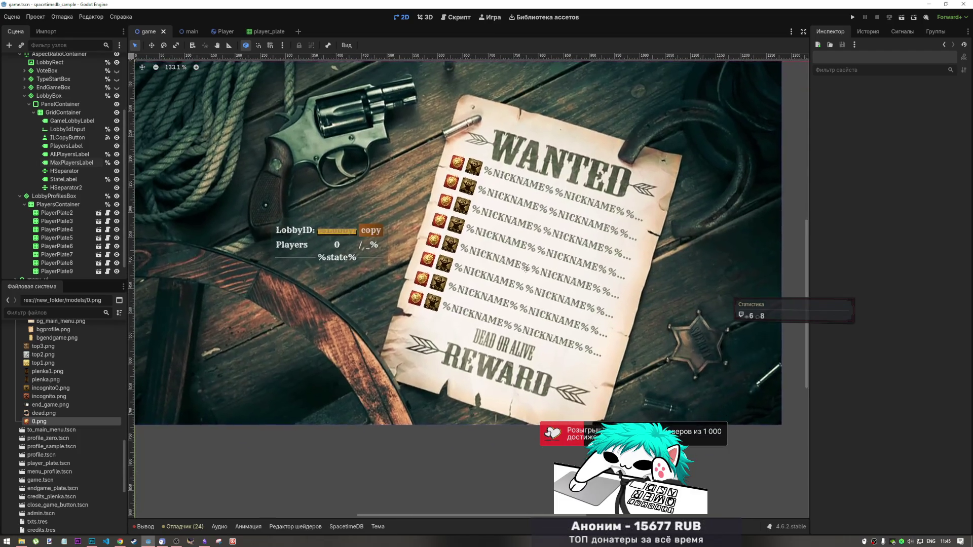
pyautogui.moveTo(524, 263); pyautogui.dragTo(525, 266)
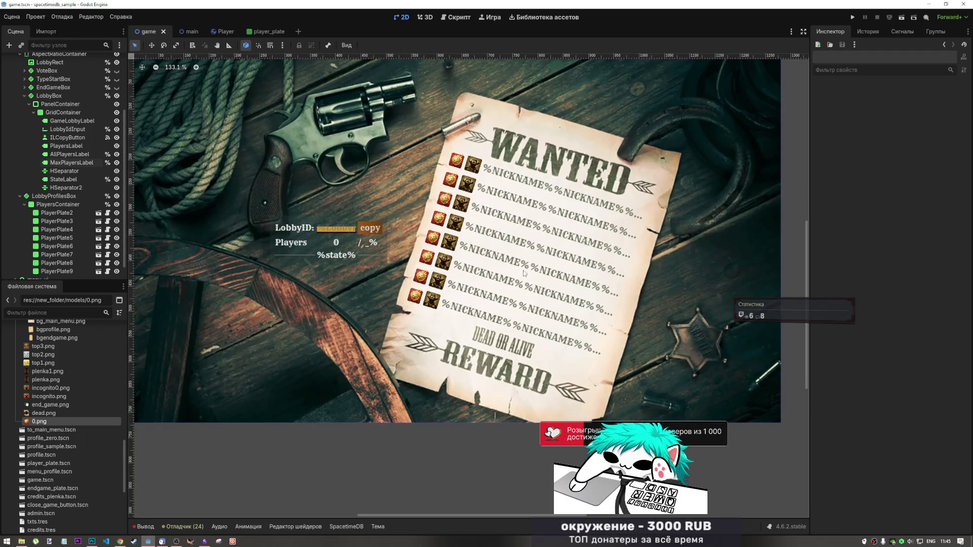
pyautogui.scroll(-5, 537, 384)
pyautogui.scroll(5, 537, 384)
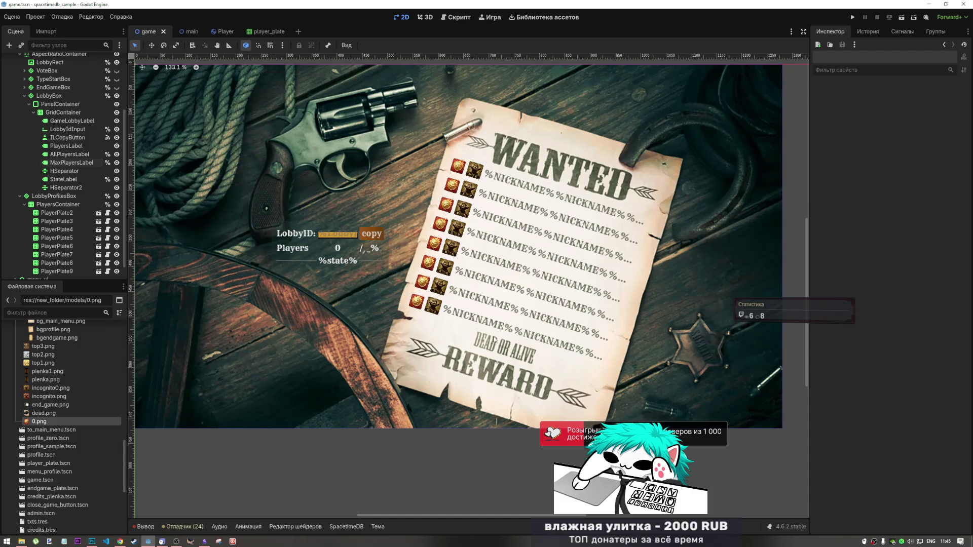
pyautogui.scroll(-2, 488, 343)
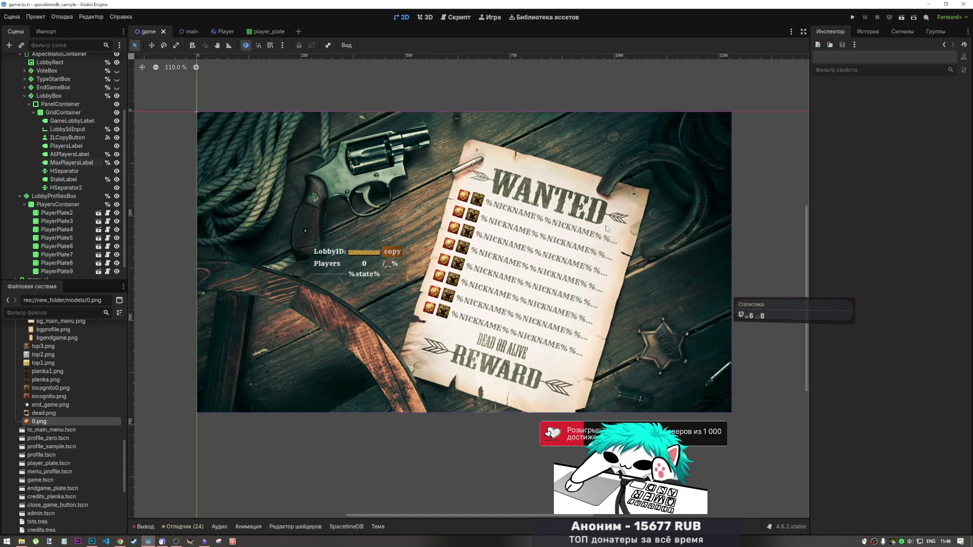
pyautogui.scroll(-3, 646, 304)
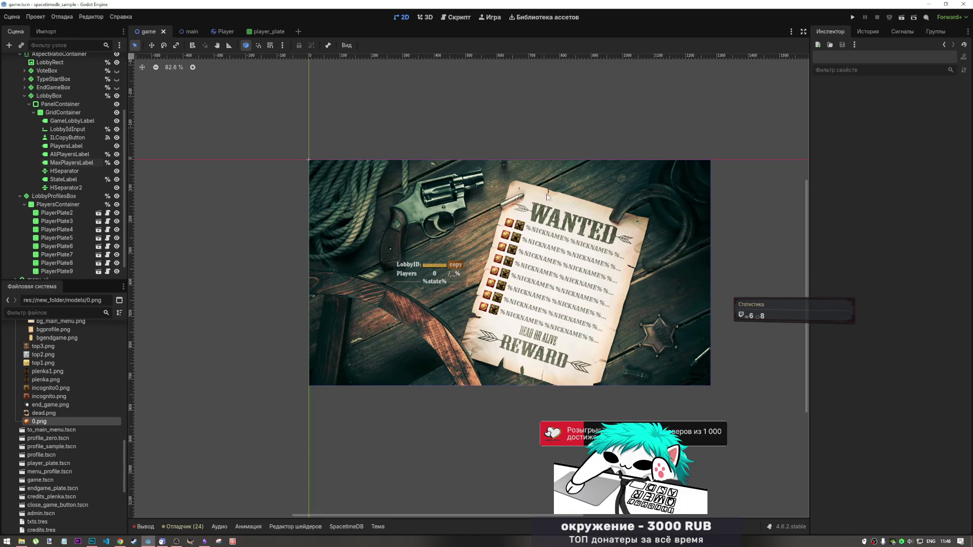
pyautogui.moveTo(338, 120)
pyautogui.mouseDown()
pyautogui.moveTo(312, 107)
pyautogui.moveTo(374, 179)
pyautogui.moveTo(328, 213)
pyautogui.mouseUp()
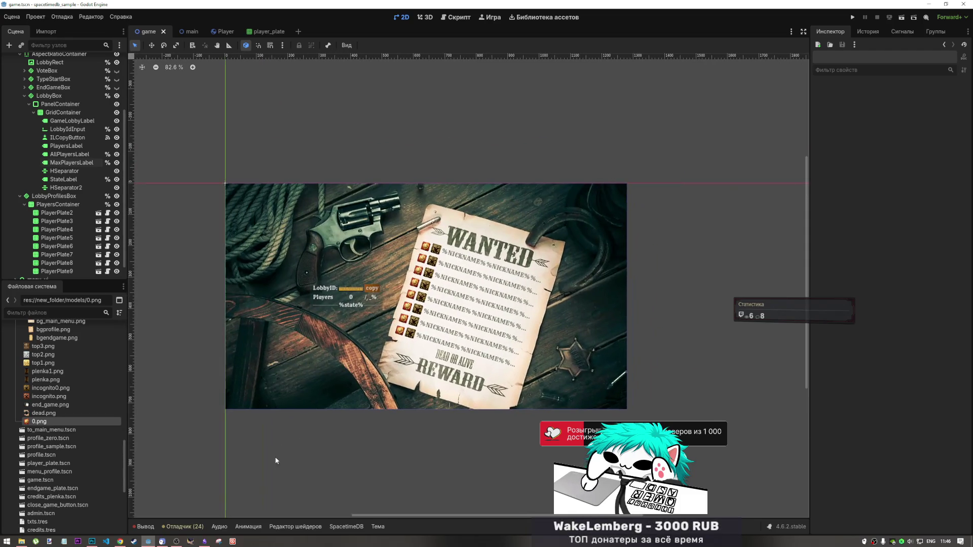
# Tick the 'доделать меню лобби' task in Obsidian's Current Tusks list, then return to Godot.
pyautogui.click(204, 541)
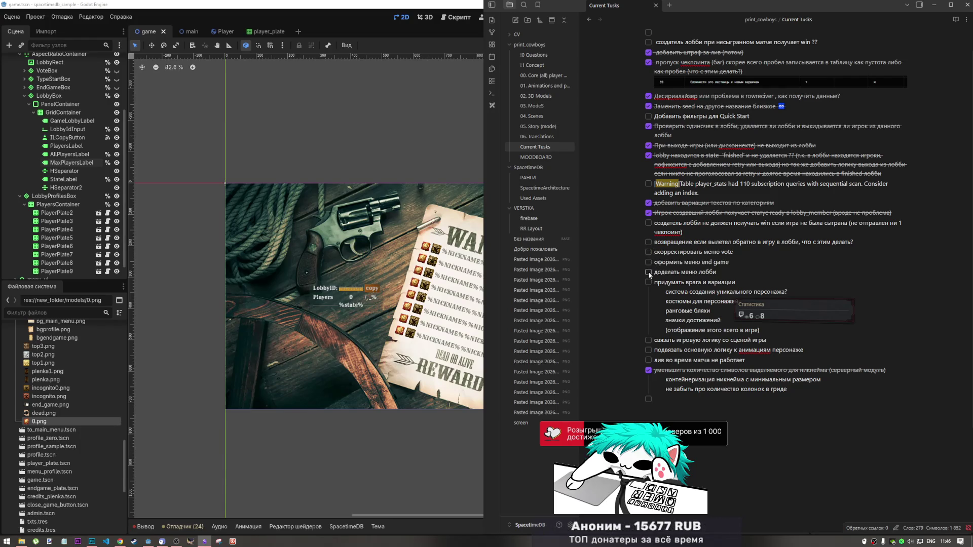
pyautogui.click(648, 272)
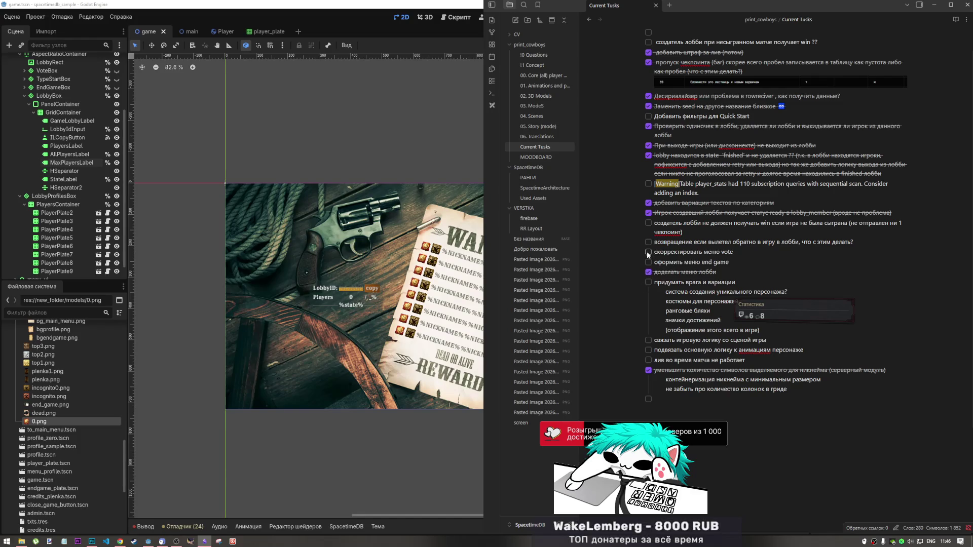
pyautogui.click(360, 244)
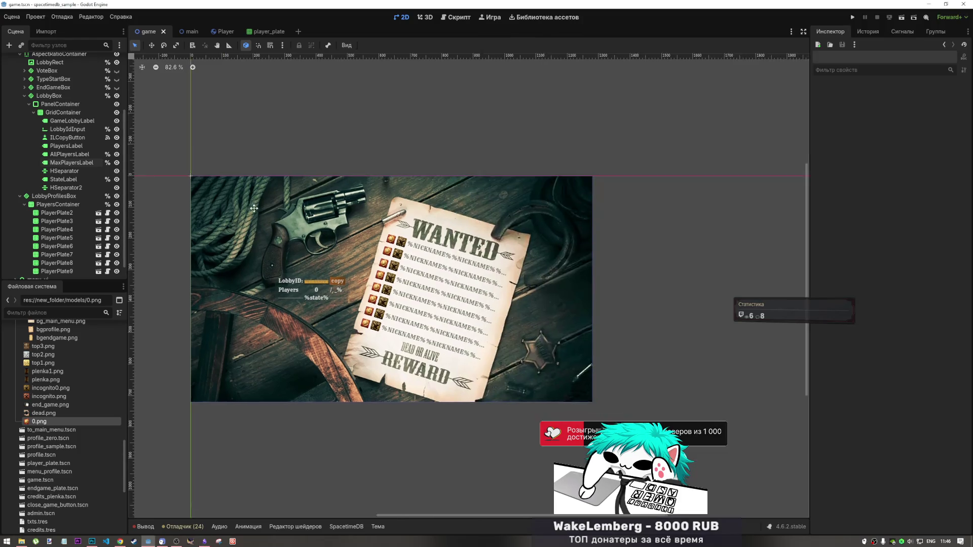
# Hide the LobbyRect wanted-poster background and the LobbyBox lobby ID and players info.
pyautogui.scroll(3, 76, 130)
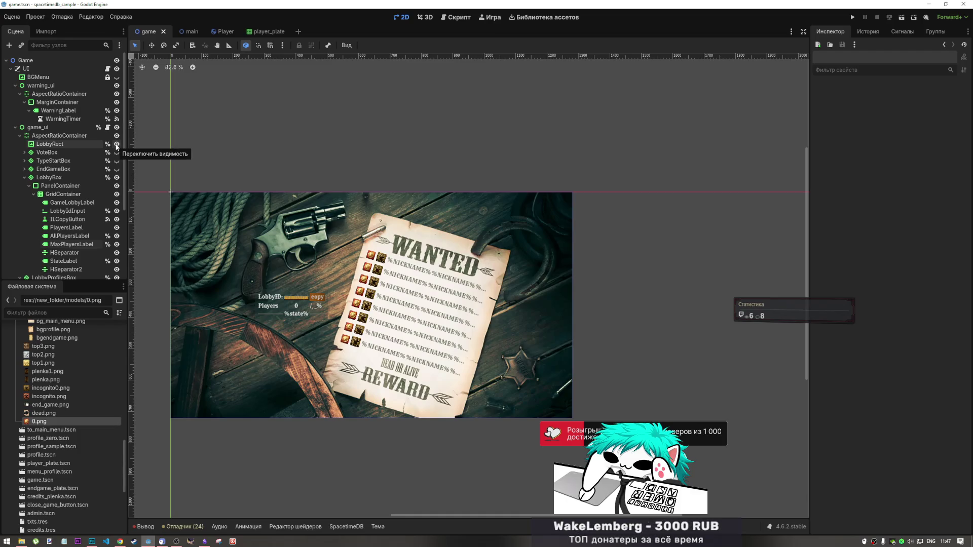
pyautogui.click(116, 145)
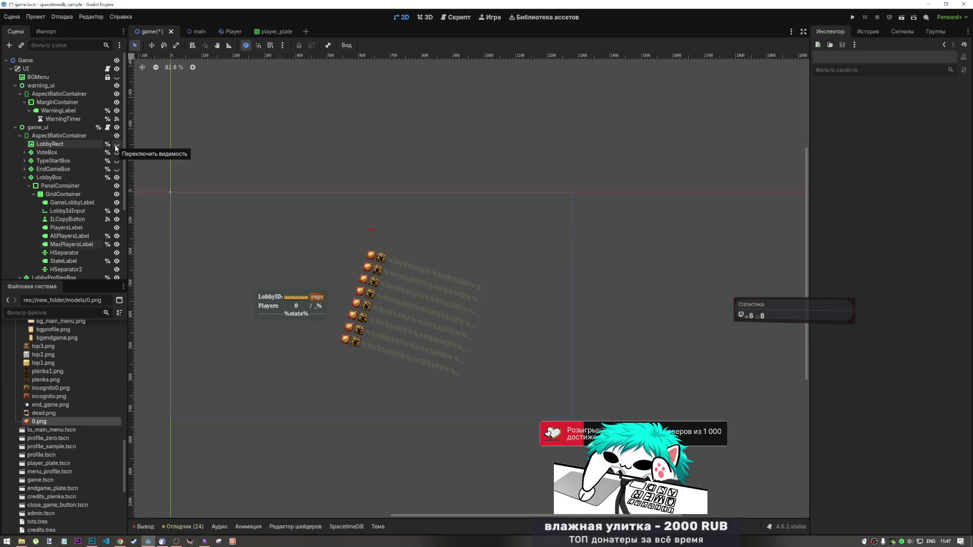
pyautogui.click(116, 145)
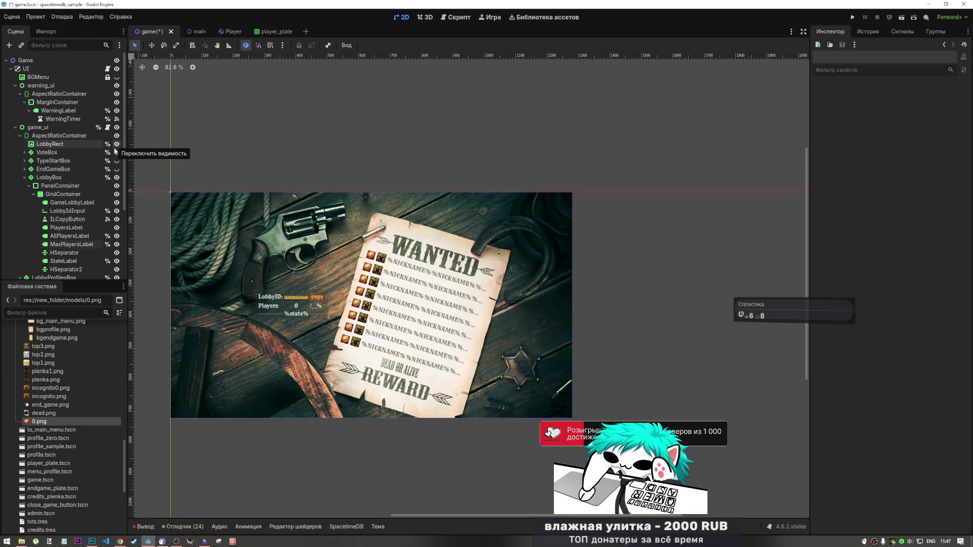
pyautogui.click(116, 145)
pyautogui.click(116, 145)
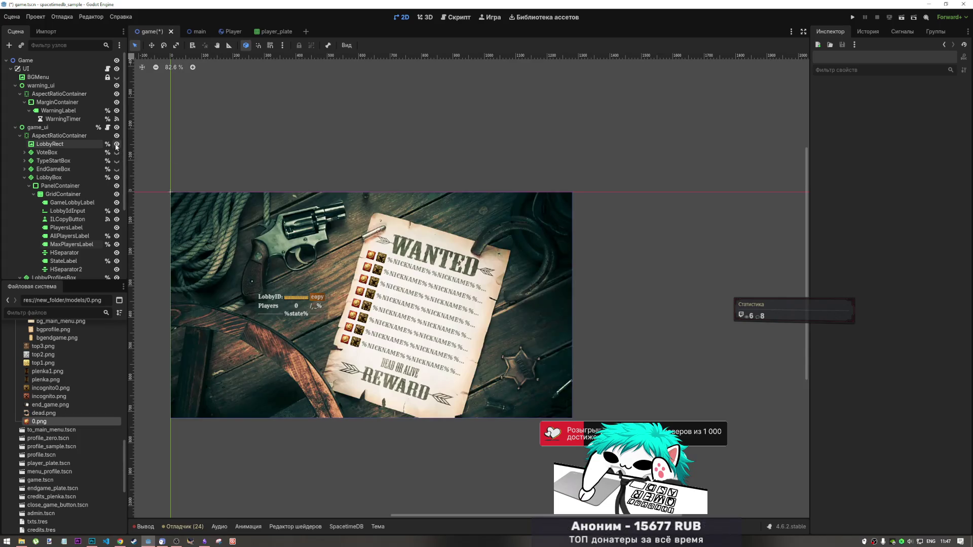
pyautogui.click(25, 177)
pyautogui.click(116, 178)
pyautogui.click(117, 178)
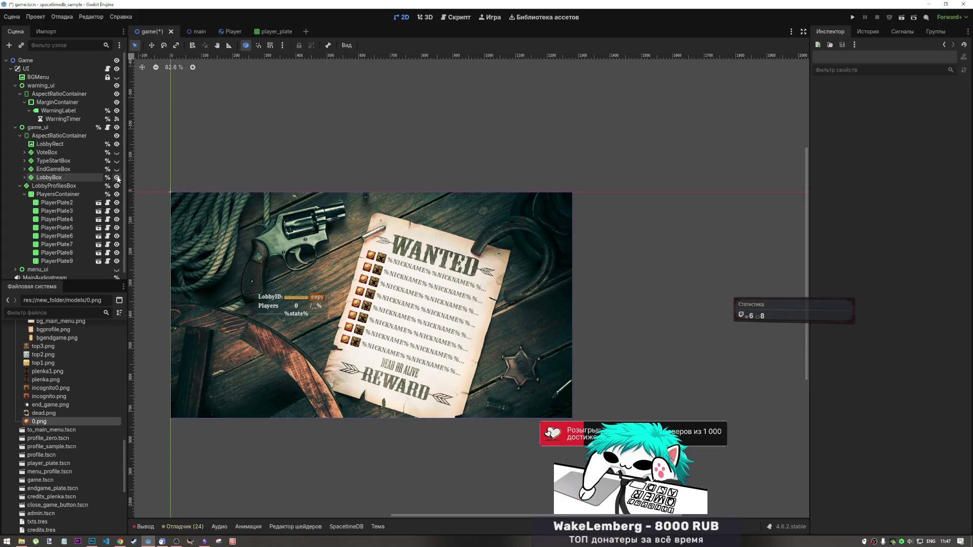
pyautogui.click(117, 178)
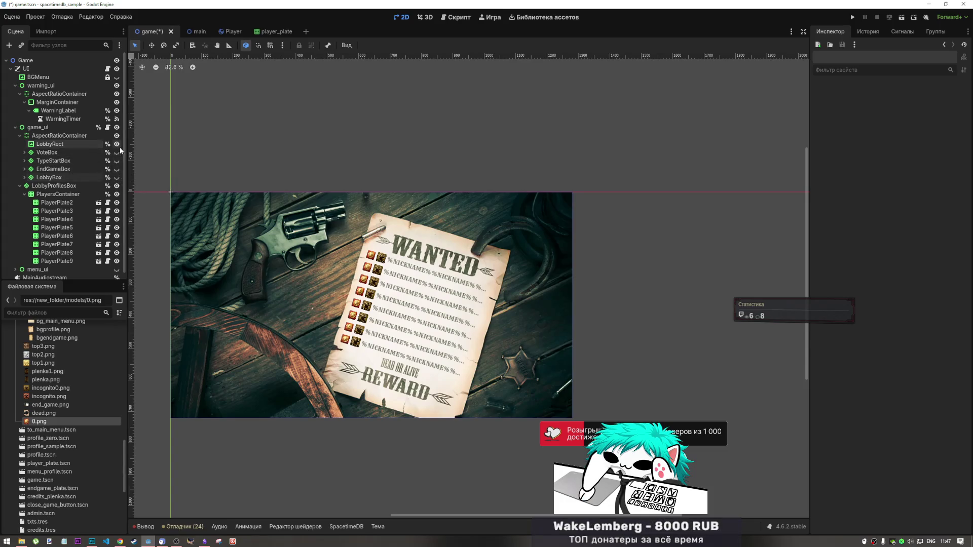
pyautogui.click(117, 144)
# Hide the LobbyProfilesBox player plates and make VoteBox visible.
pyautogui.scroll(-1, 116, 172)
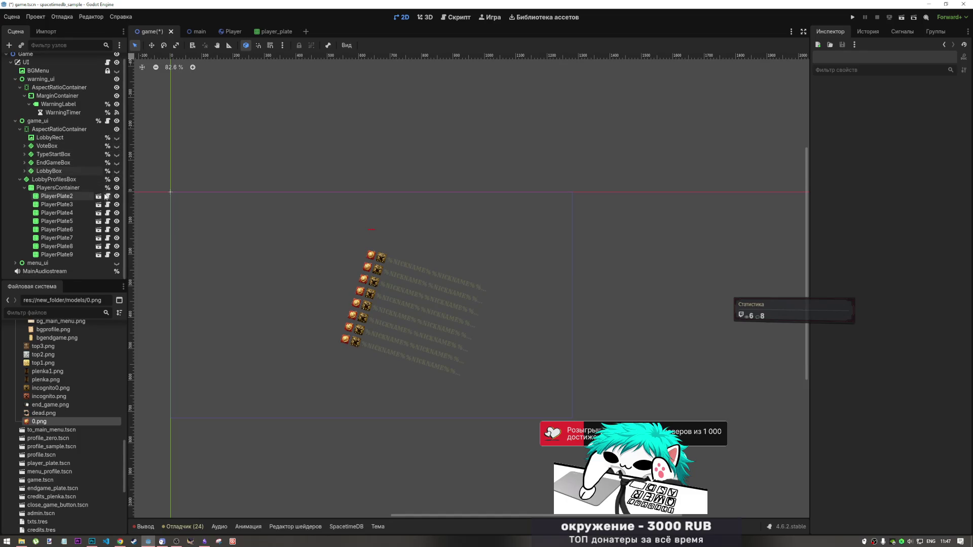
pyautogui.click(117, 179)
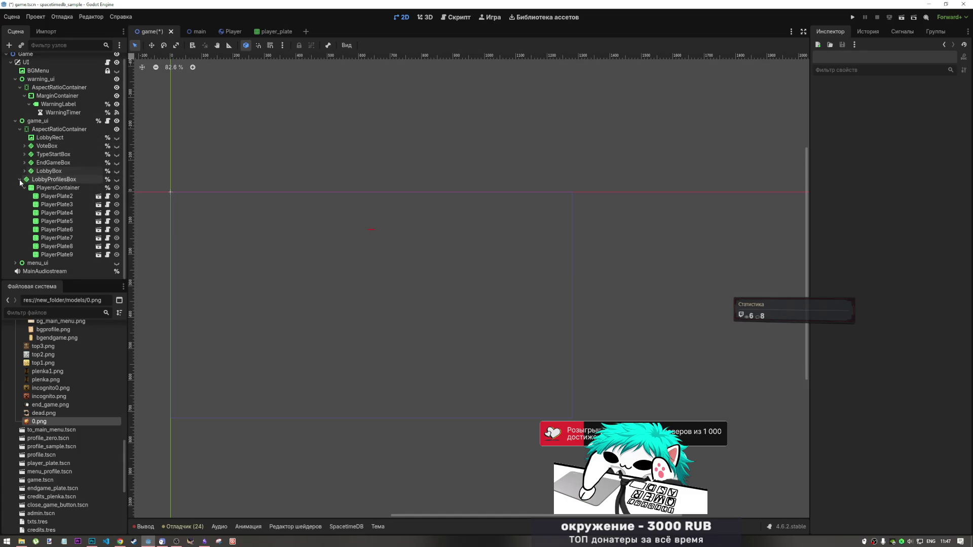
pyautogui.click(19, 180)
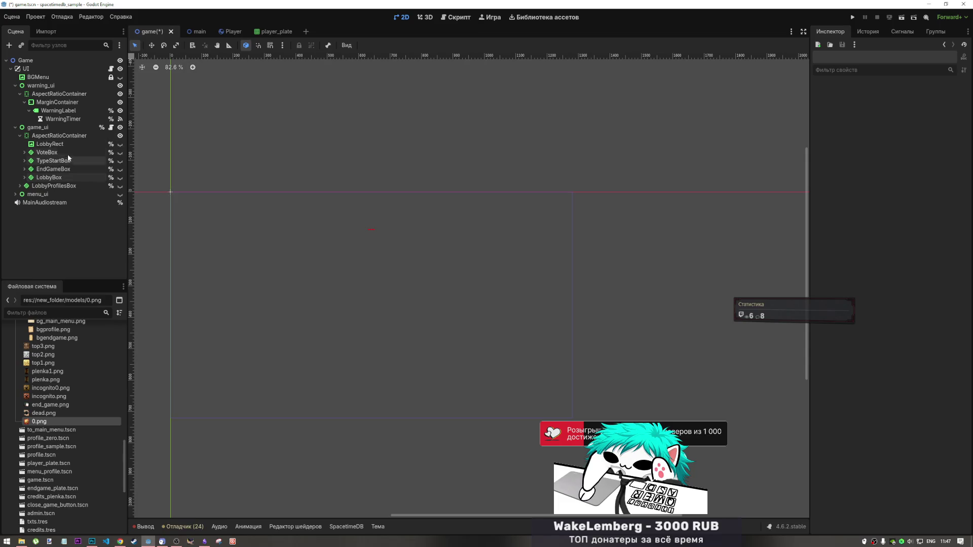
pyautogui.click(119, 153)
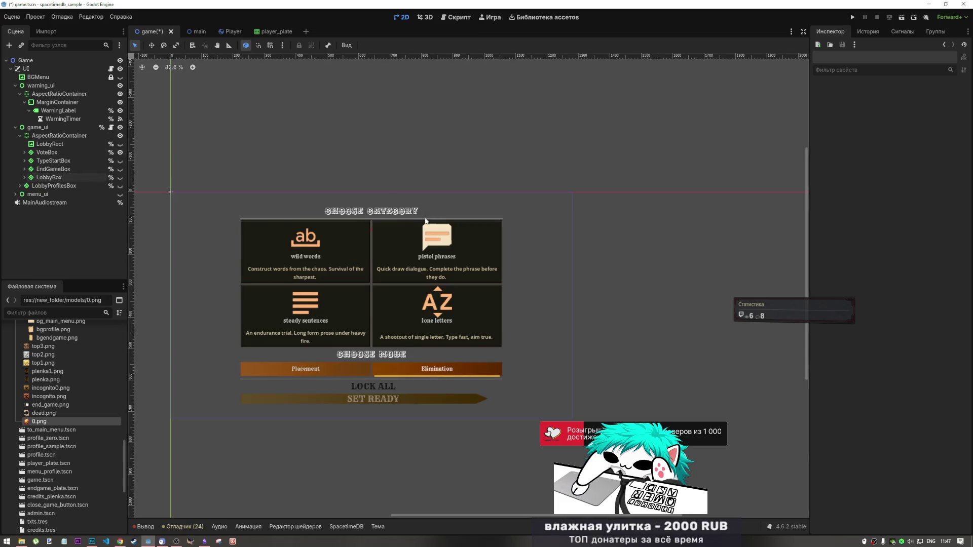
# Hide HSeparator2, the line under the Choose Category heading, in VoteBox.
pyautogui.moveTo(487, 178)
pyautogui.mouseDown()
pyautogui.moveTo(501, 173)
pyautogui.moveTo(503, 184)
pyautogui.mouseUp()
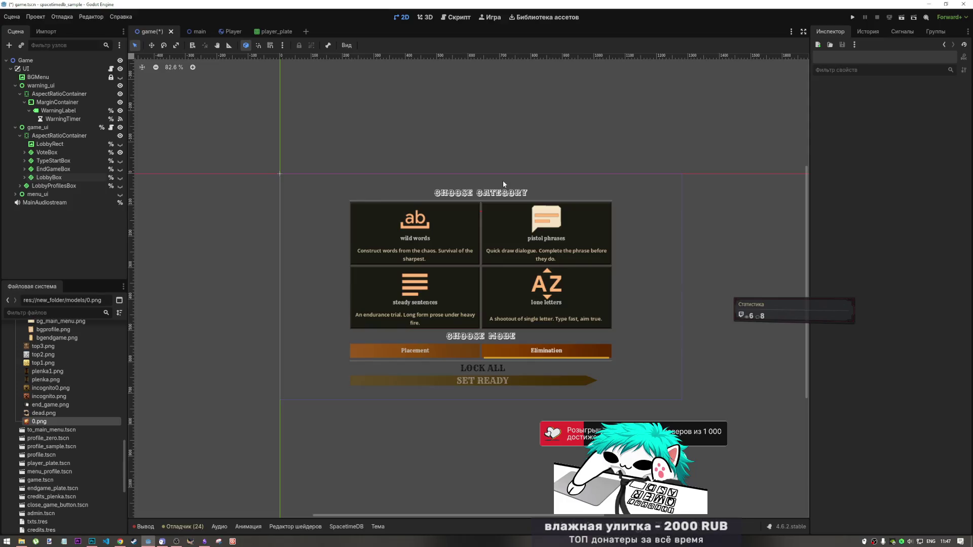
pyautogui.click(487, 200)
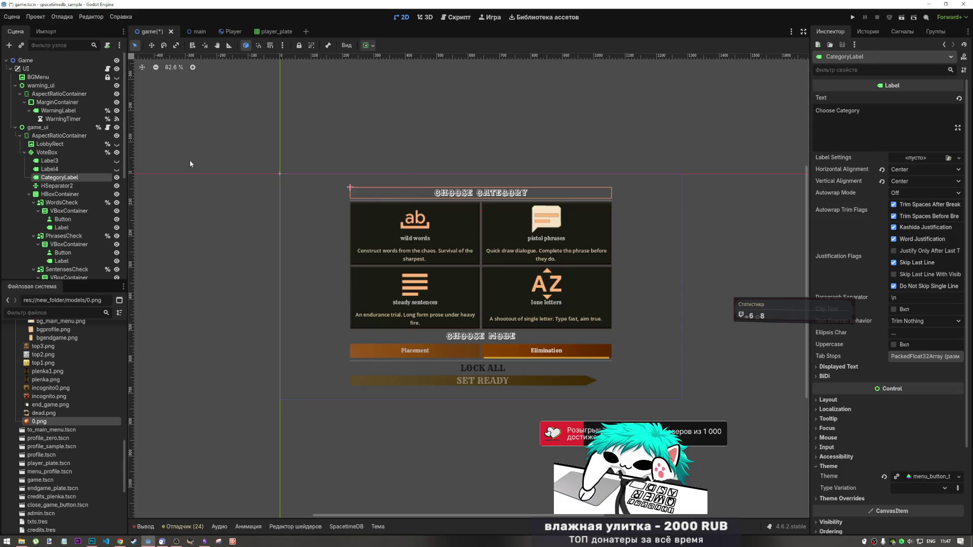
pyautogui.click(73, 185)
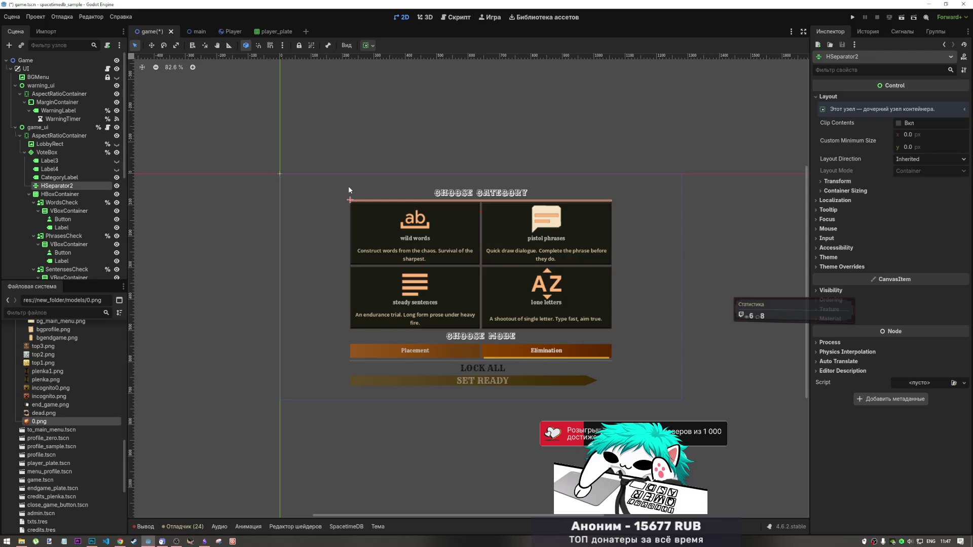
pyautogui.click(116, 186)
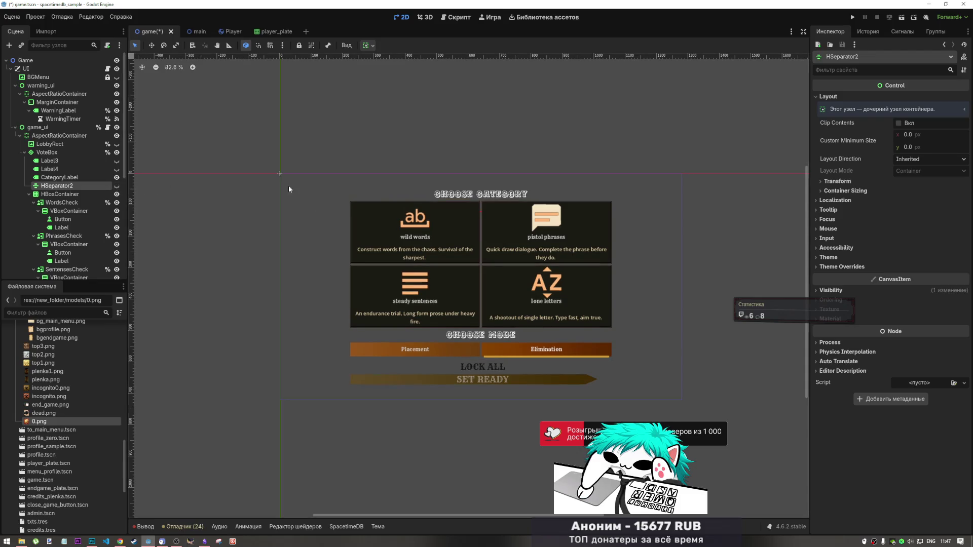
pyautogui.scroll(5, 517, 227)
pyautogui.scroll(-4, 516, 227)
pyautogui.click(711, 203)
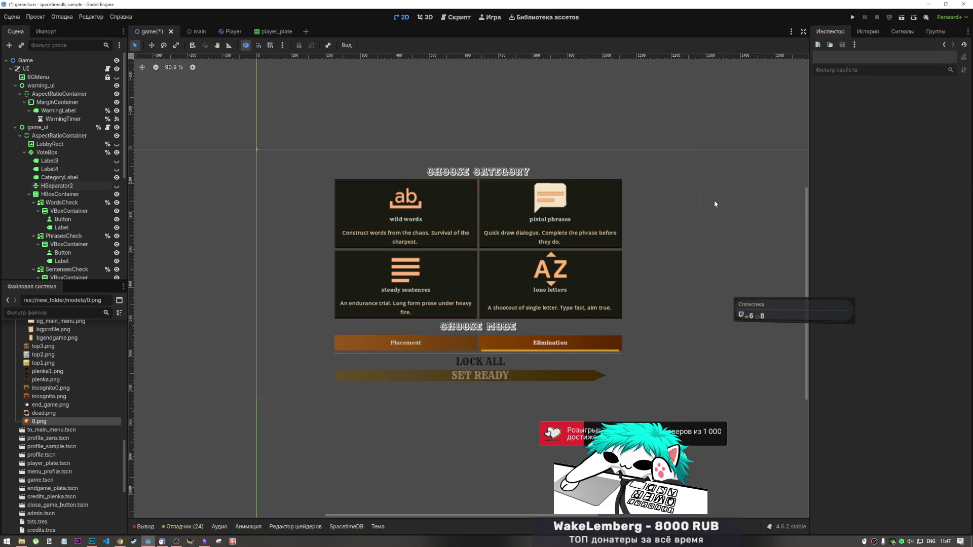
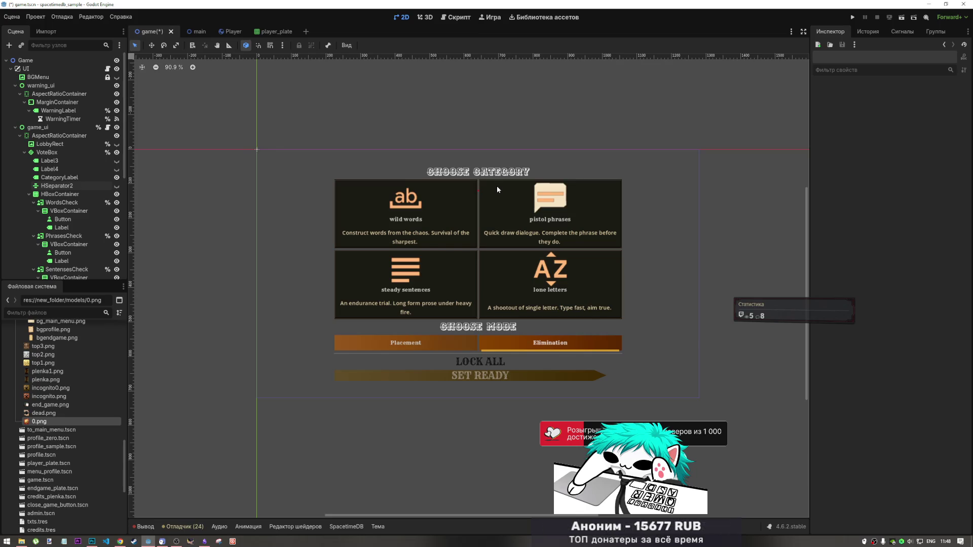
# Save game.tscn and zoom in on the pistol phrases card's speech-bubble icon.
pyautogui.hotkey('ctrl', 's')
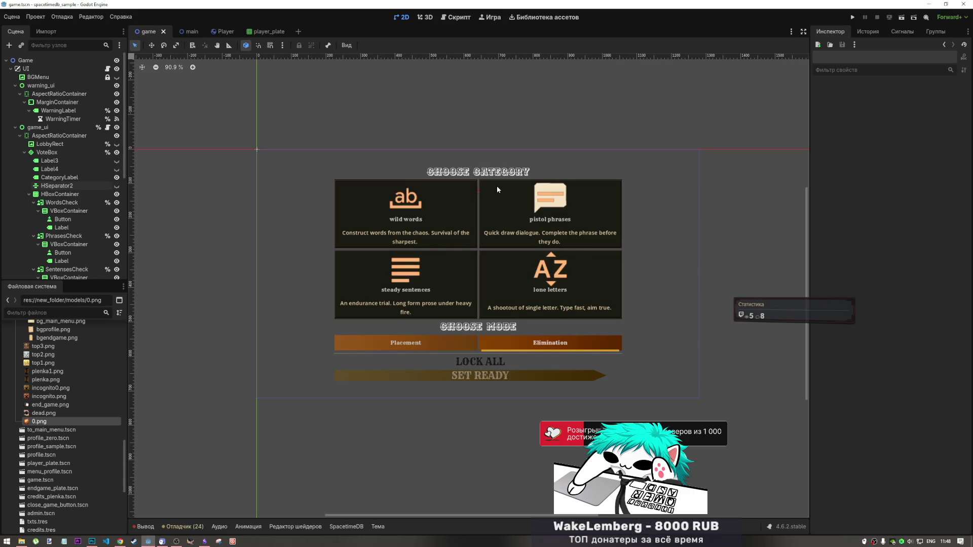
pyautogui.scroll(7, 563, 227)
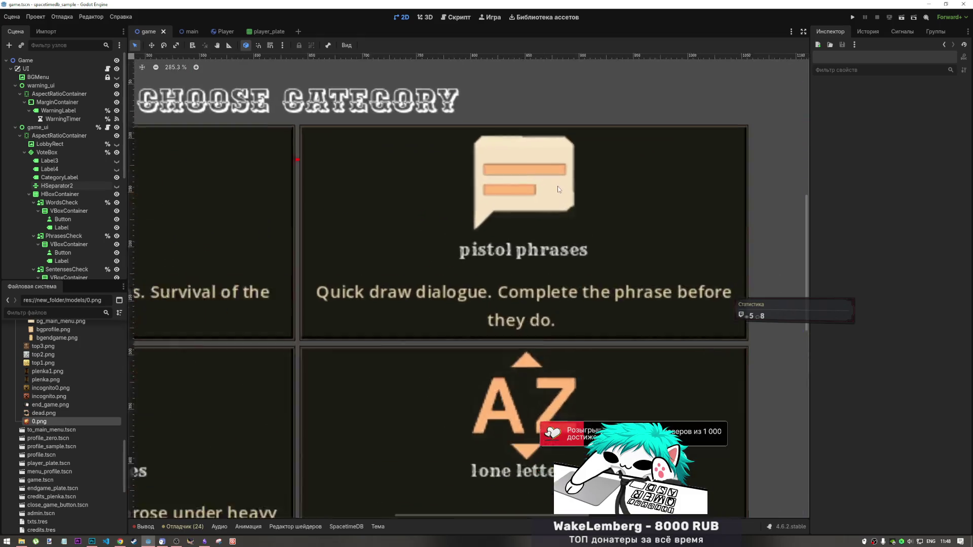
pyautogui.scroll(3, 560, 216)
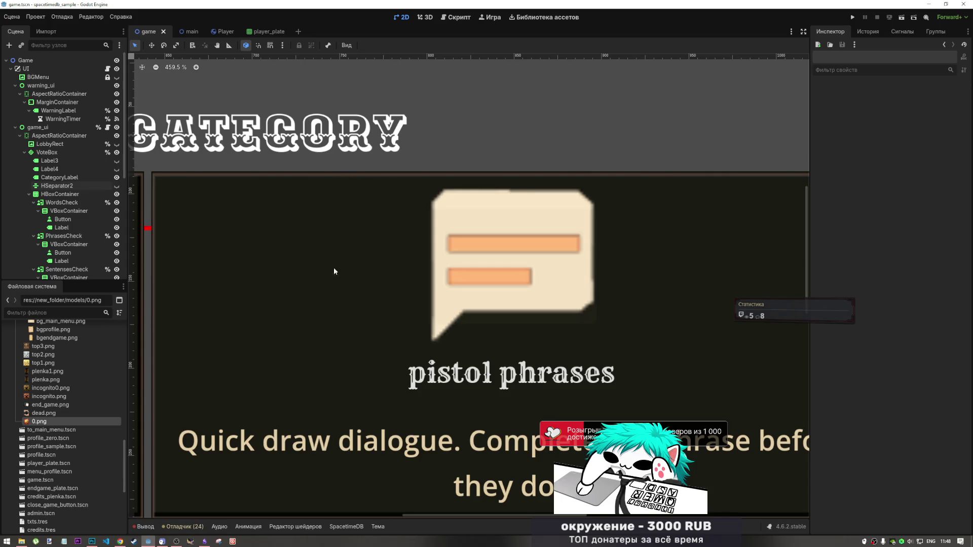
pyautogui.scroll(-4, 448, 292)
pyautogui.scroll(-2, 450, 297)
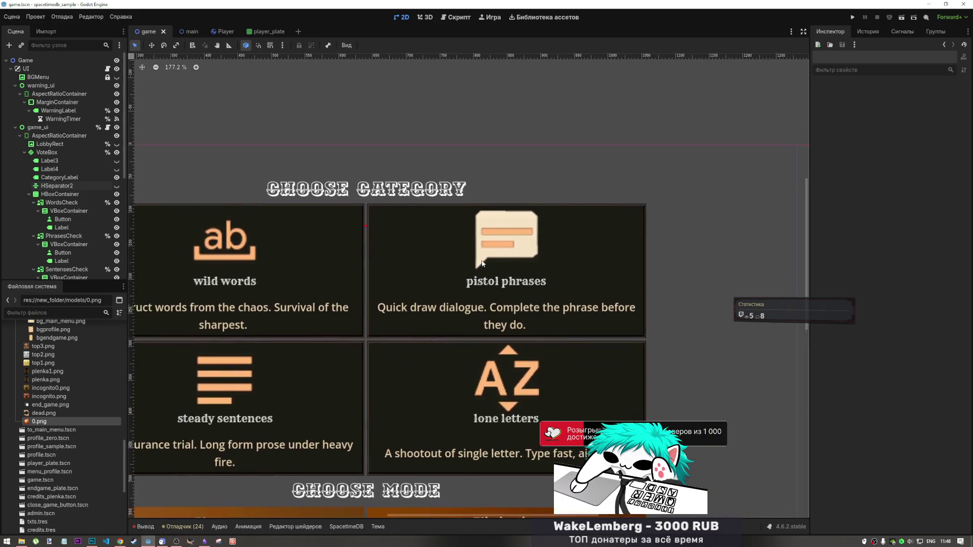
pyautogui.scroll(5, 517, 255)
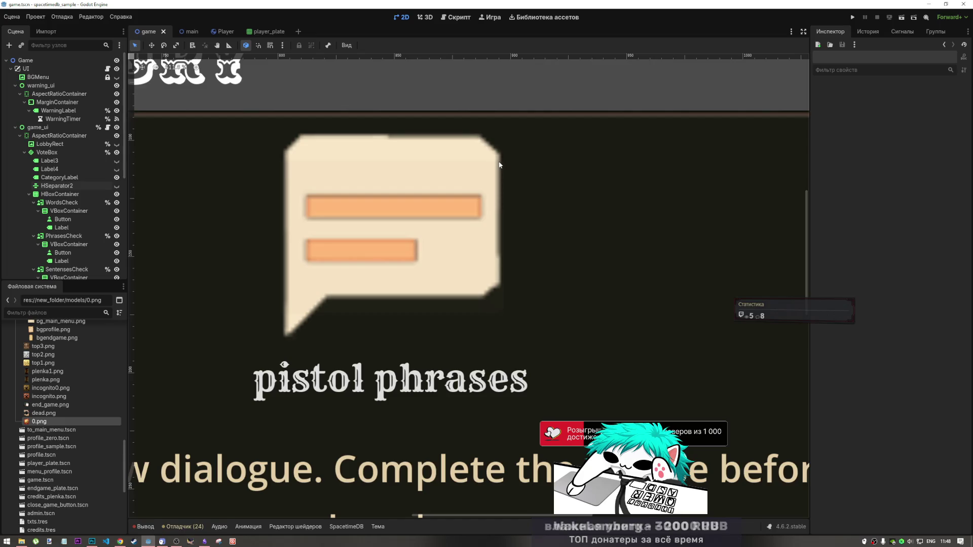
pyautogui.scroll(-4, 500, 238)
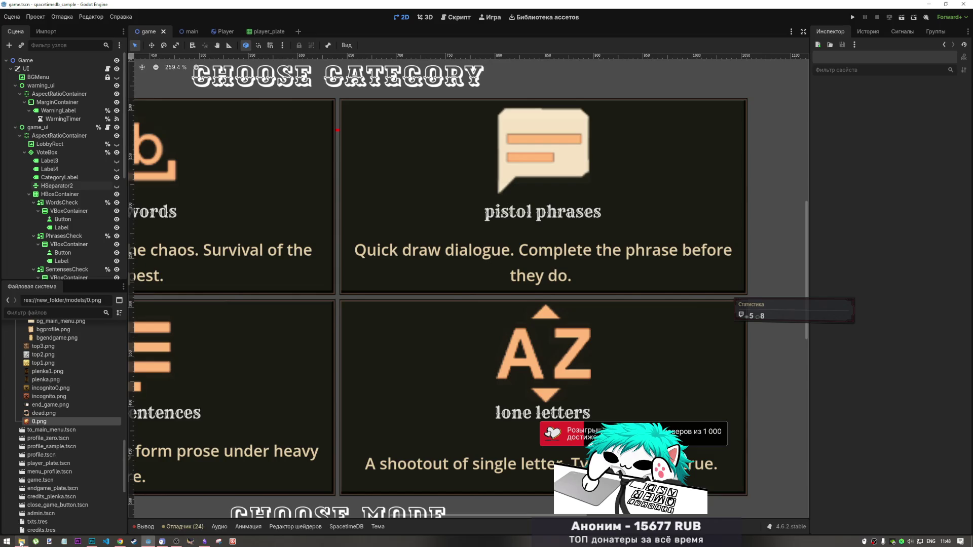
pyautogui.moveTo(21, 540)
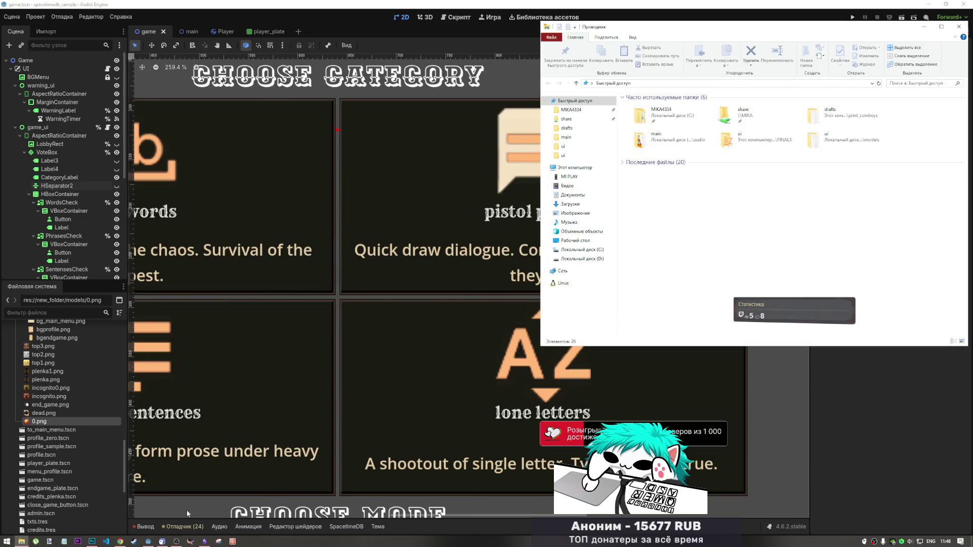
# Maximize Photoshop and browse the final-exports and game-project ui folders in Explorer.
pyautogui.click(92, 541)
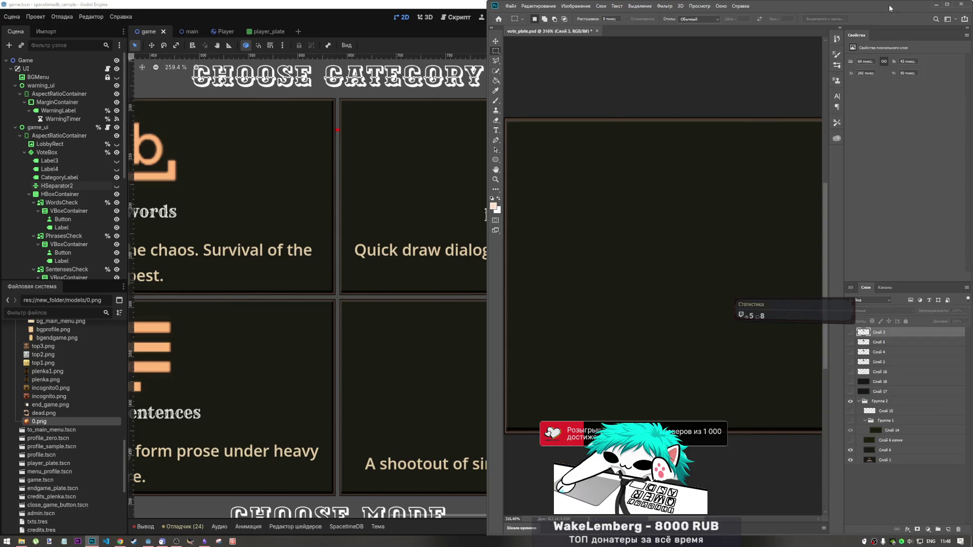
pyautogui.doubleClick(891, 6)
pyautogui.moveTo(21, 540)
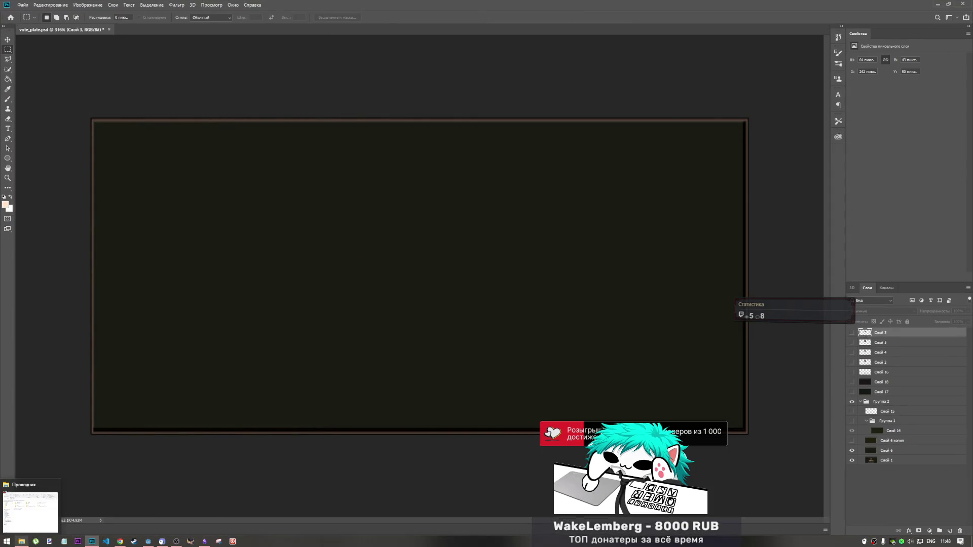
pyautogui.click(29, 522)
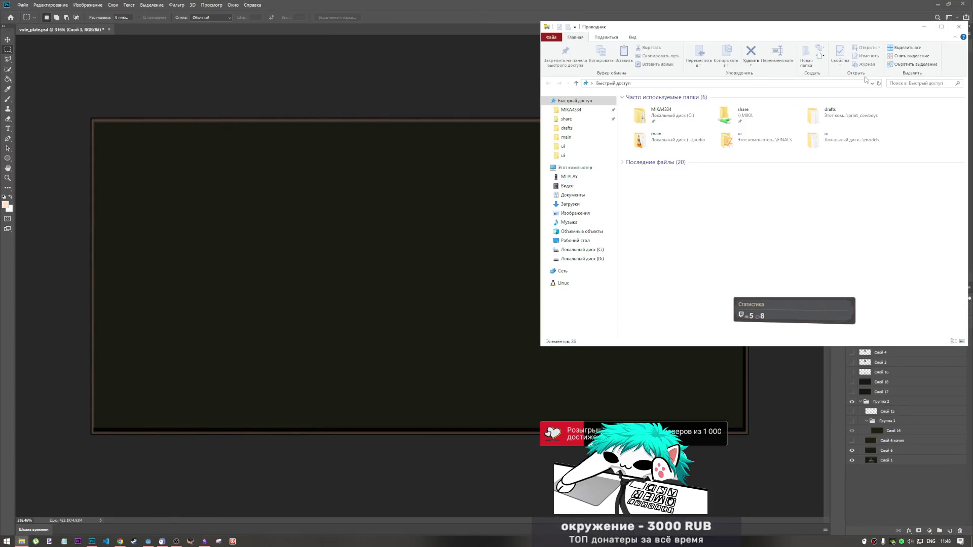
pyautogui.click(755, 144)
pyautogui.doubleClick(755, 144)
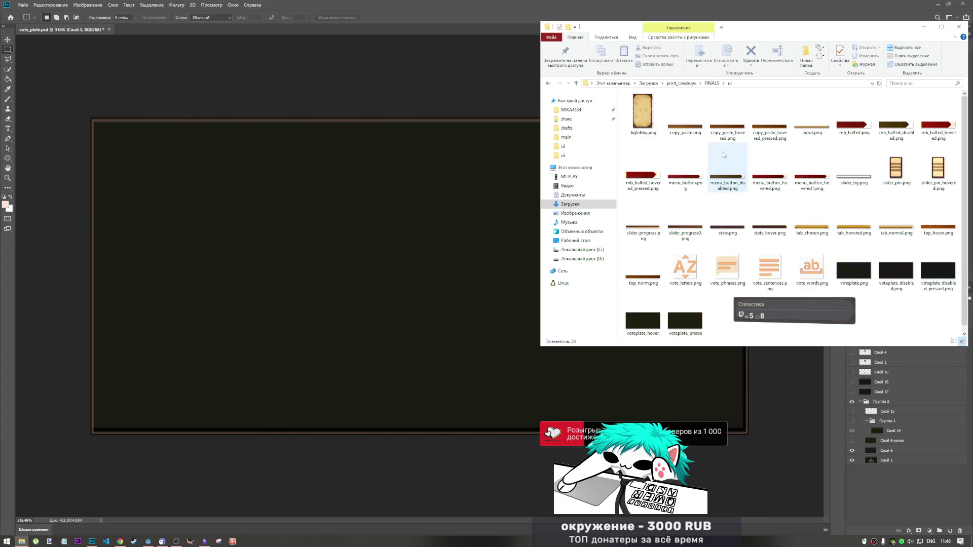
pyautogui.click(549, 84)
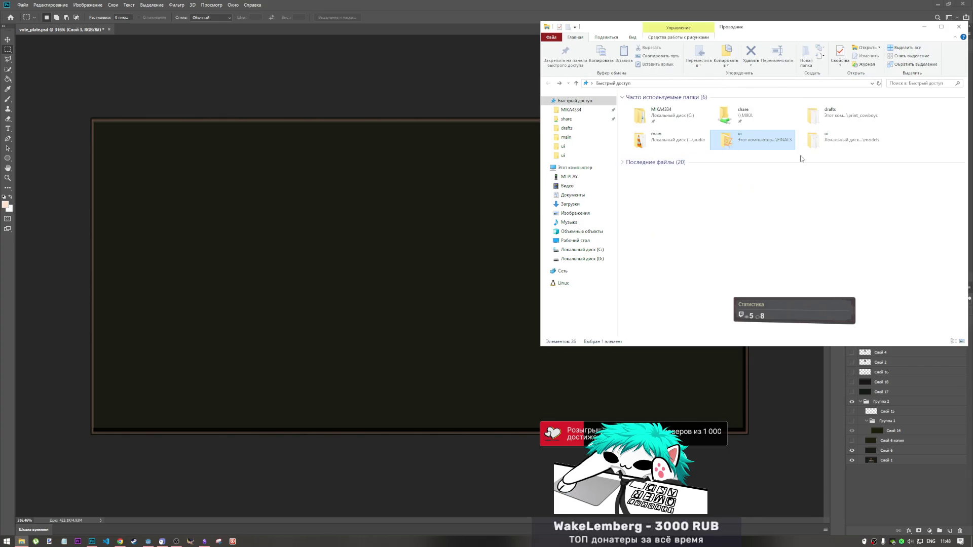
pyautogui.doubleClick(826, 143)
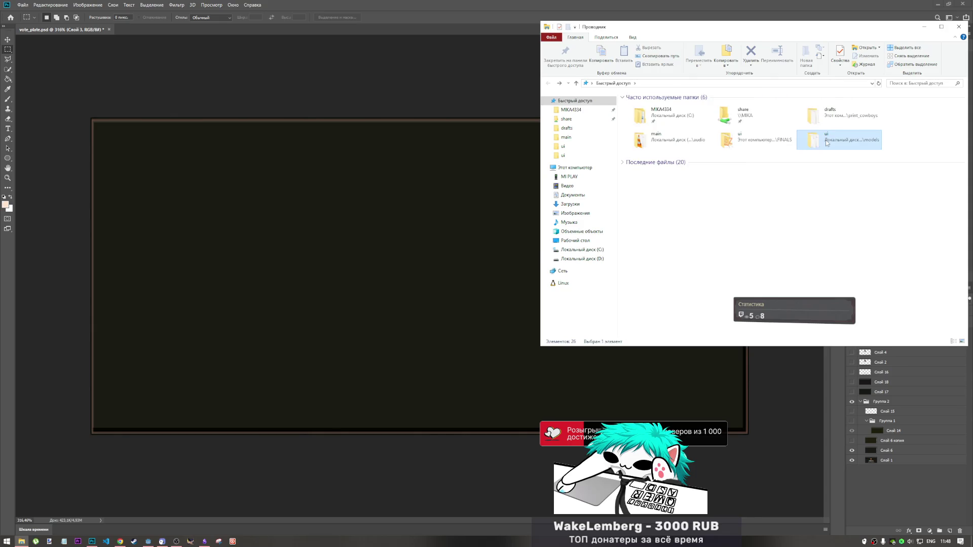
# Go to the drafts folder and open vote_icons.psd in Photoshop.
pyautogui.click(576, 83)
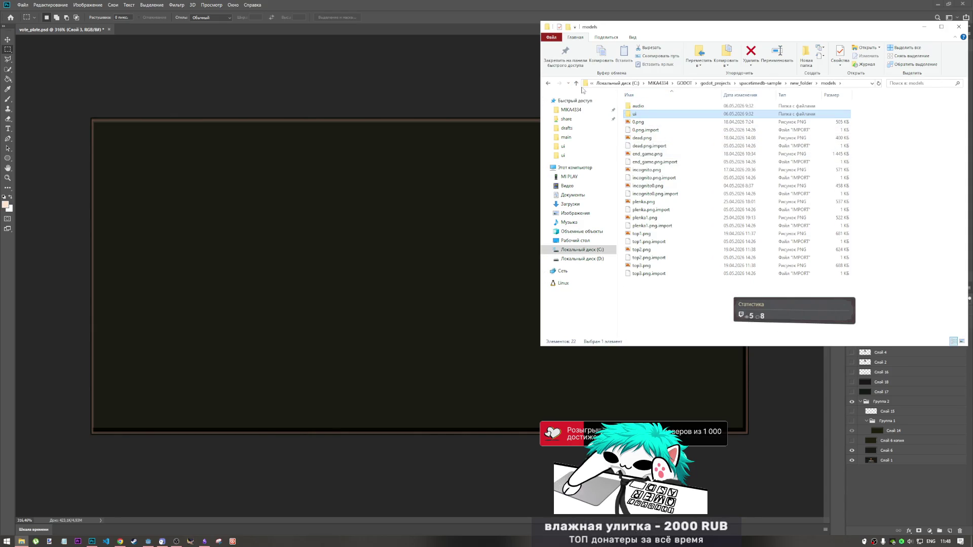
pyautogui.click(547, 84)
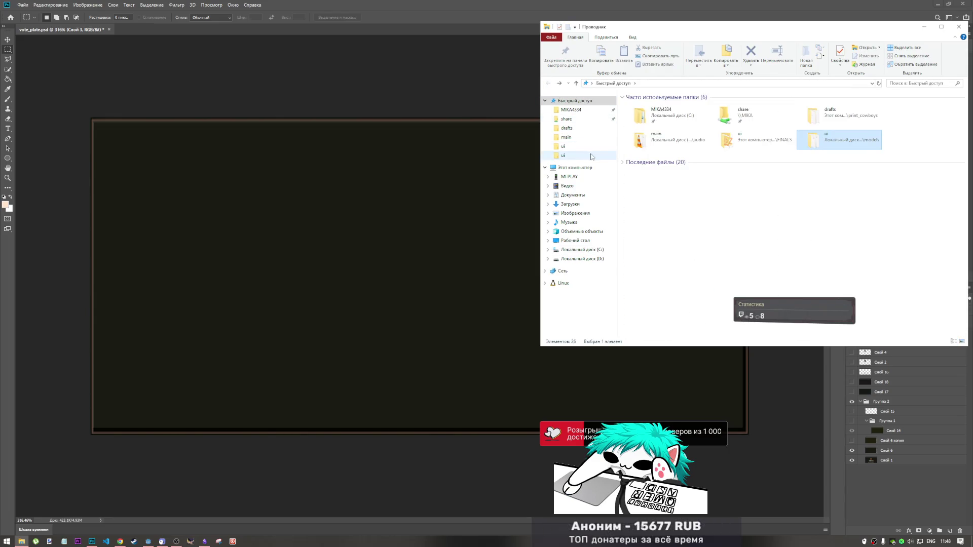
pyautogui.click(592, 129)
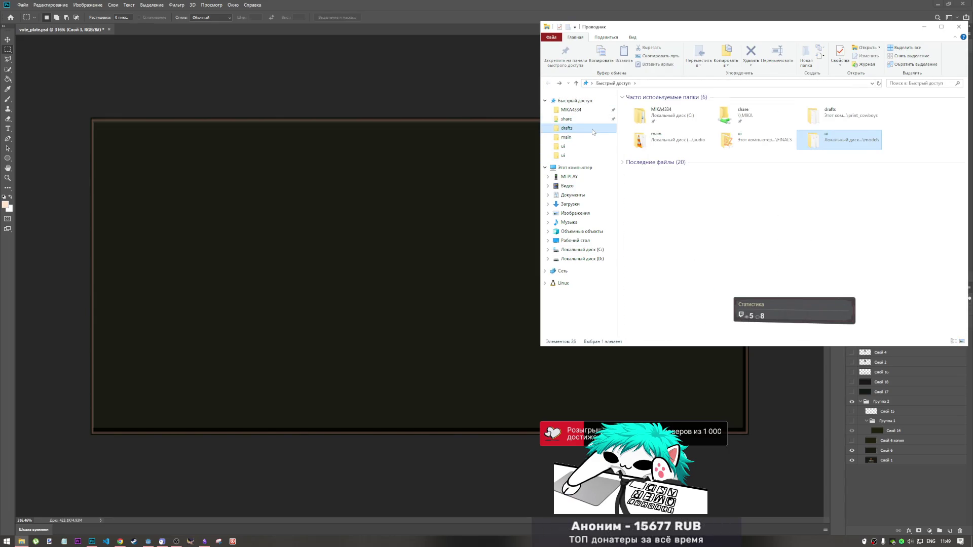
pyautogui.scroll(-1, 726, 159)
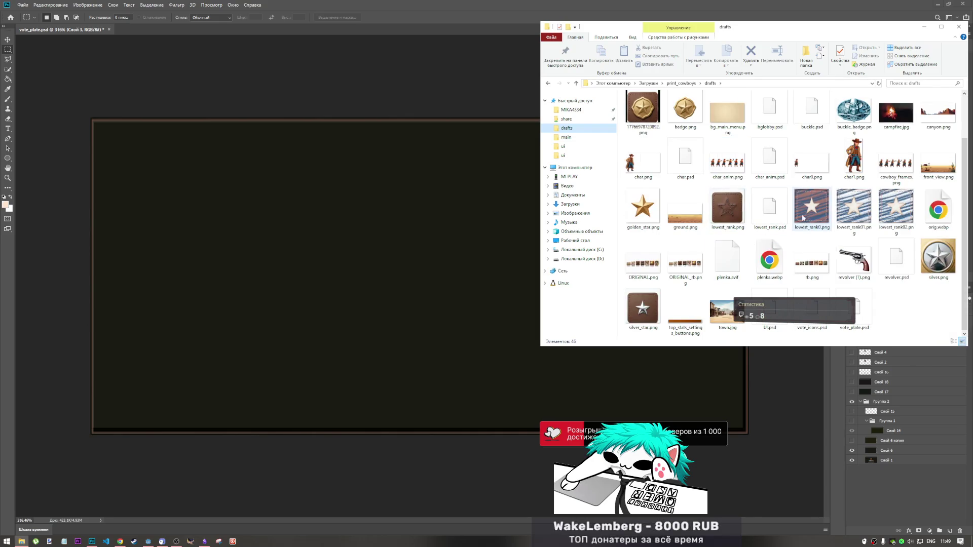
pyautogui.scroll(1, 797, 201)
pyautogui.scroll(-1, 791, 198)
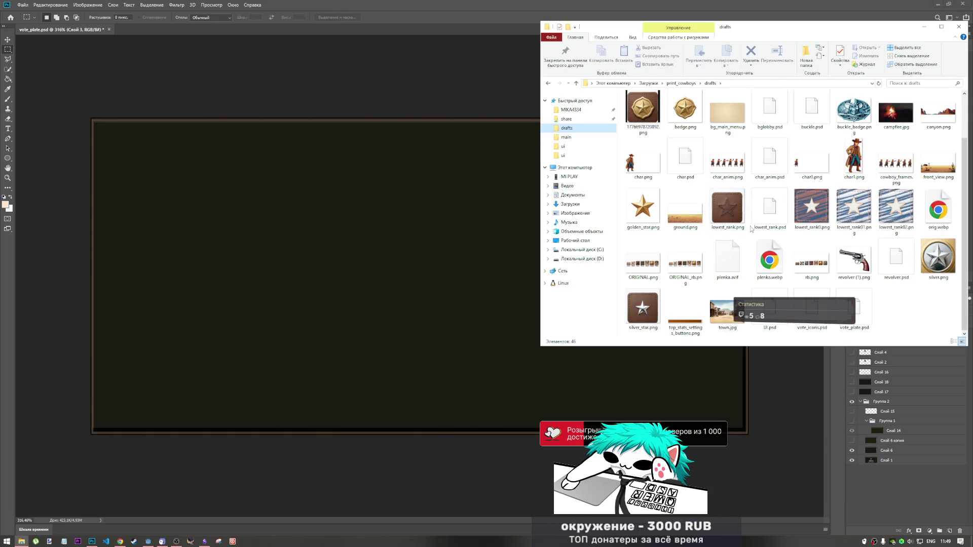
pyautogui.doubleClick(863, 315)
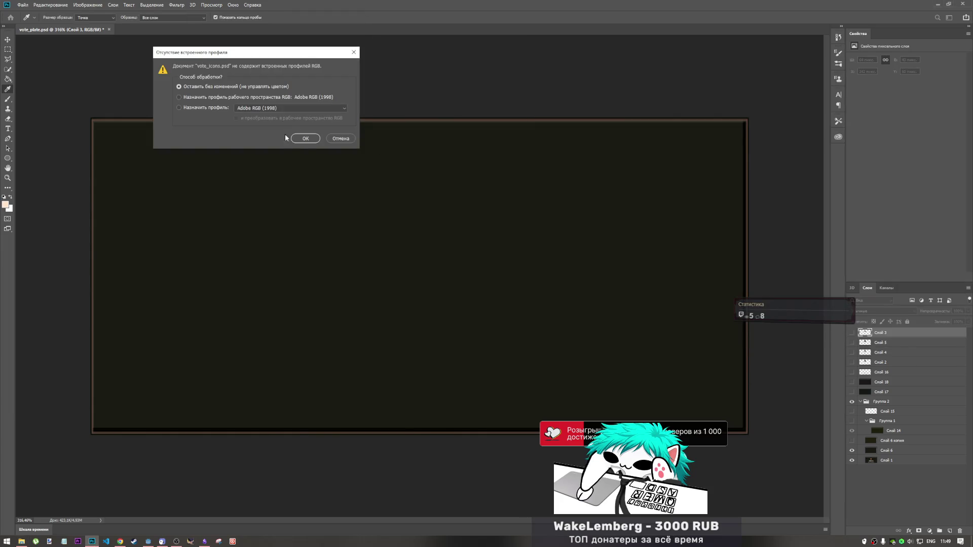
# Open vote_icons.psd without a colour profile and show only the phrases group.
pyautogui.click(304, 141)
pyautogui.hotkey('ctrl', 'Tab')
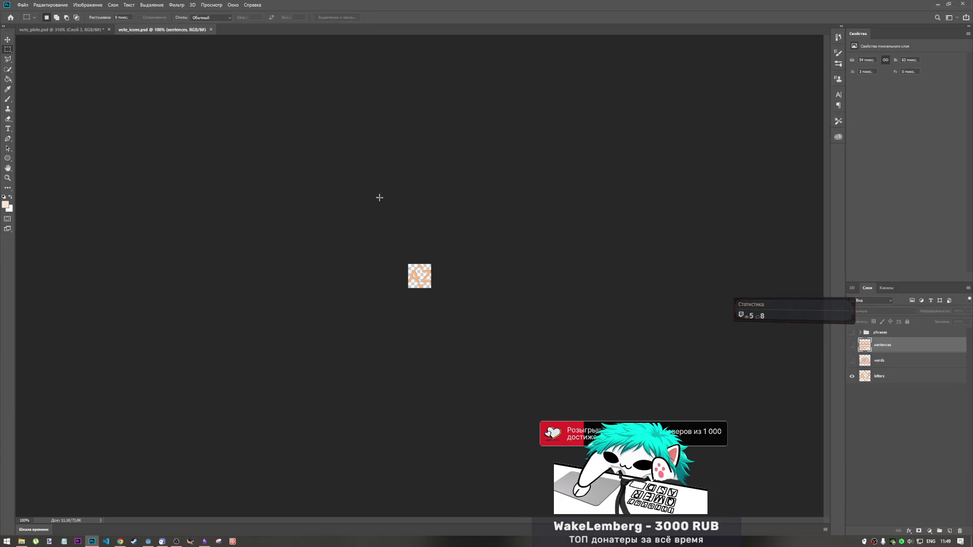
pyautogui.scroll(10, 446, 280)
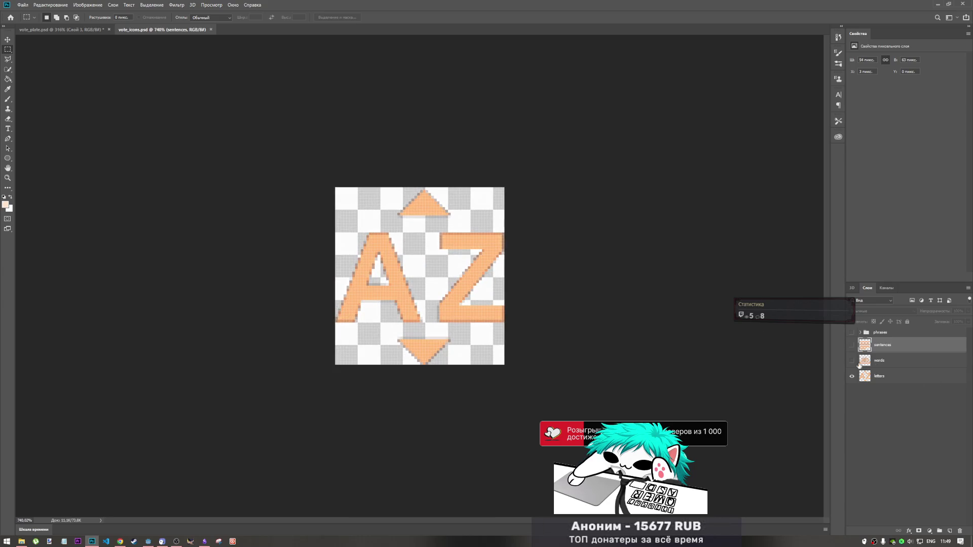
pyautogui.keyDown('alt'); pyautogui.click(852, 360); pyautogui.keyUp('alt')
pyautogui.click(851, 360)
pyautogui.click(852, 344)
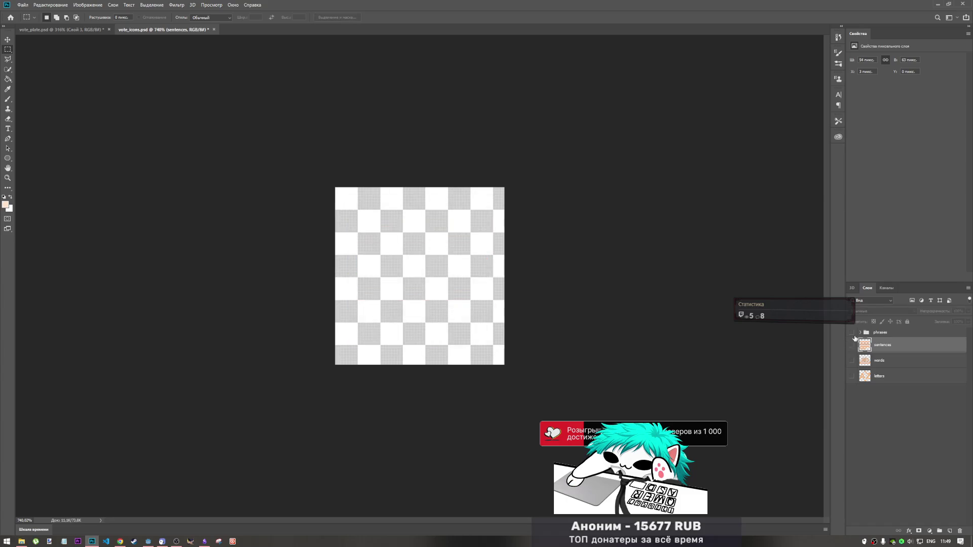
pyautogui.keyDown('alt'); pyautogui.click(852, 333); pyautogui.keyUp('alt')
# Zoom in and select a thin strip along the bubble's top edge.
pyautogui.scroll(4, 541, 253)
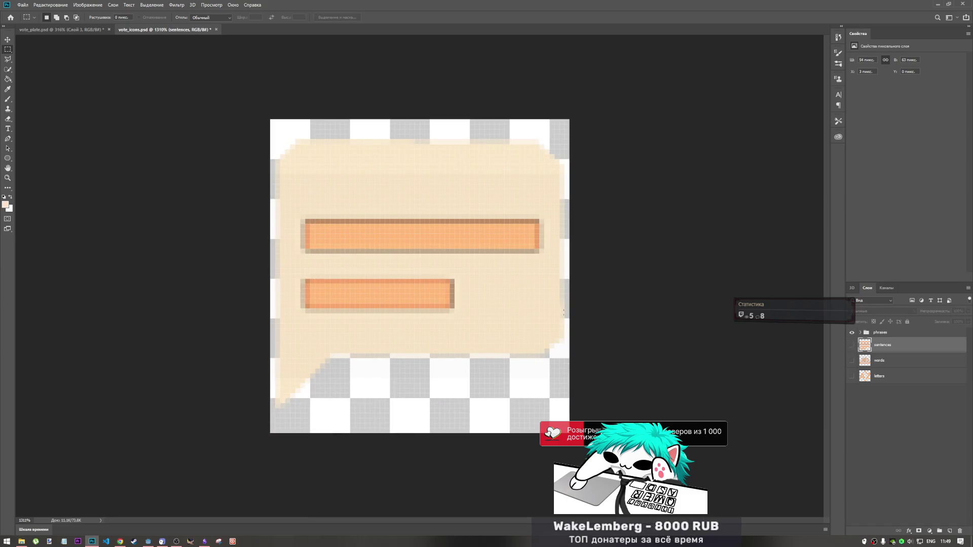
pyautogui.scroll(3, 576, 314)
pyautogui.scroll(-2, 575, 309)
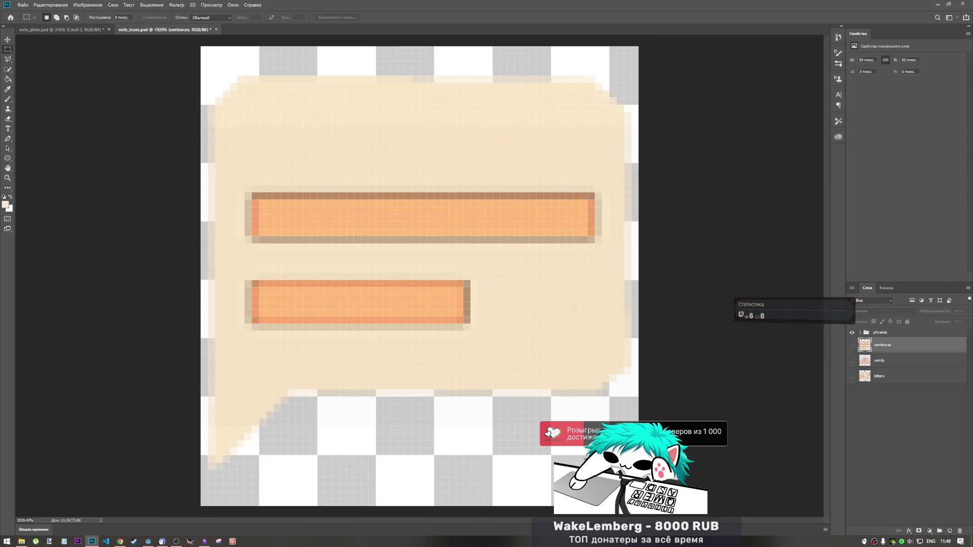
pyautogui.scroll(1, 415, 87)
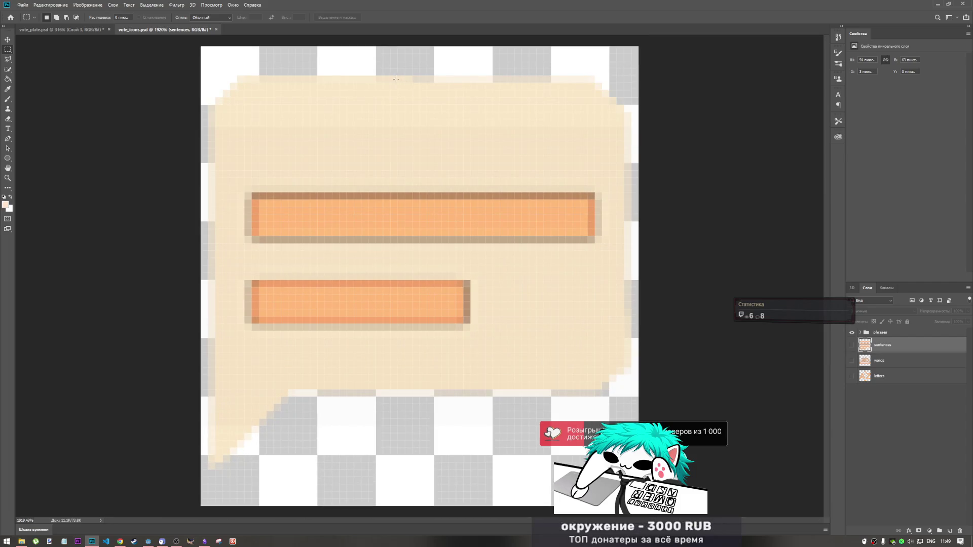
pyautogui.moveTo(245, 70)
pyautogui.mouseDown()
pyautogui.moveTo(260, 80)
pyautogui.moveTo(401, 80)
pyautogui.mouseUp()
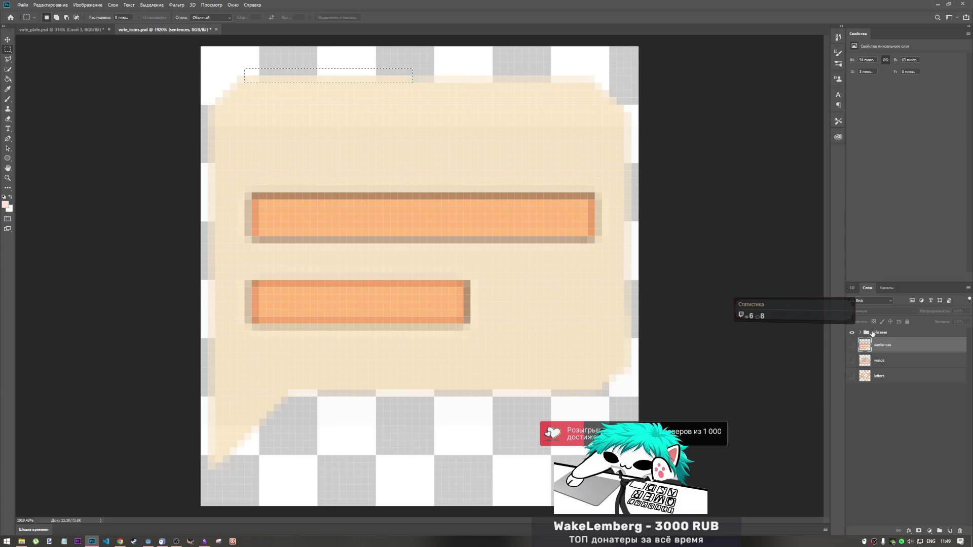
# Select the bubble's Слой 7 layer inside the expanded phrases group.
pyautogui.click(872, 333)
pyautogui.click(860, 333)
pyautogui.click(885, 361)
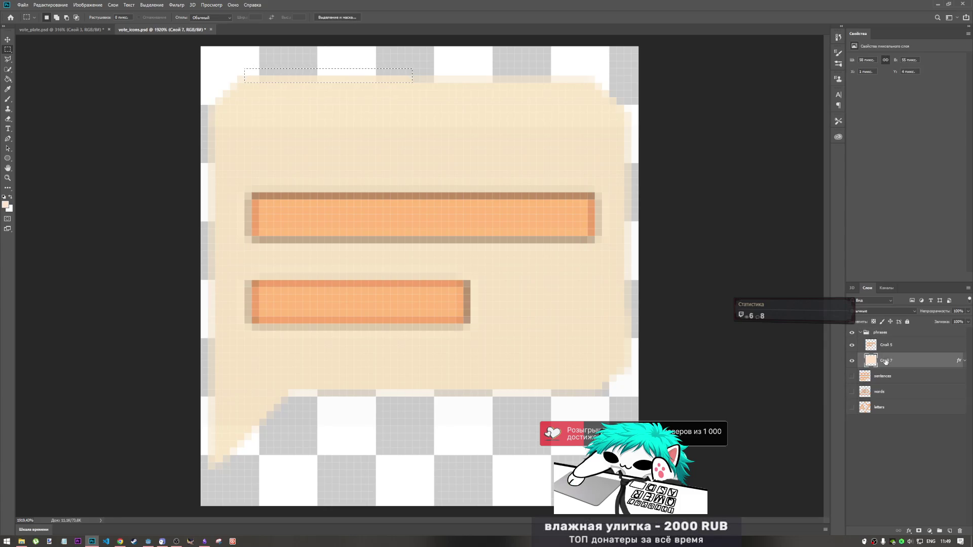
pyautogui.hotkey('ctrl', 'j')
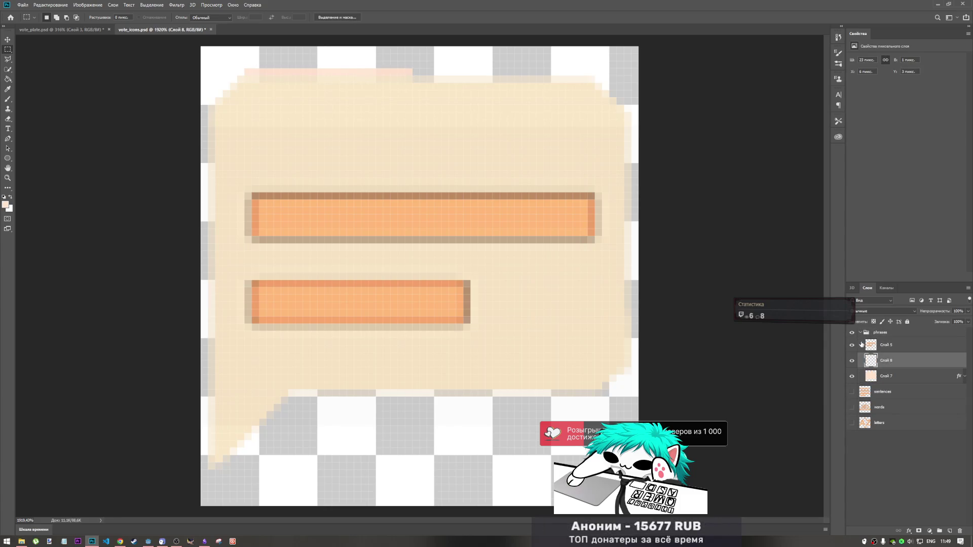
pyautogui.hotkey('ctrl', 'z')
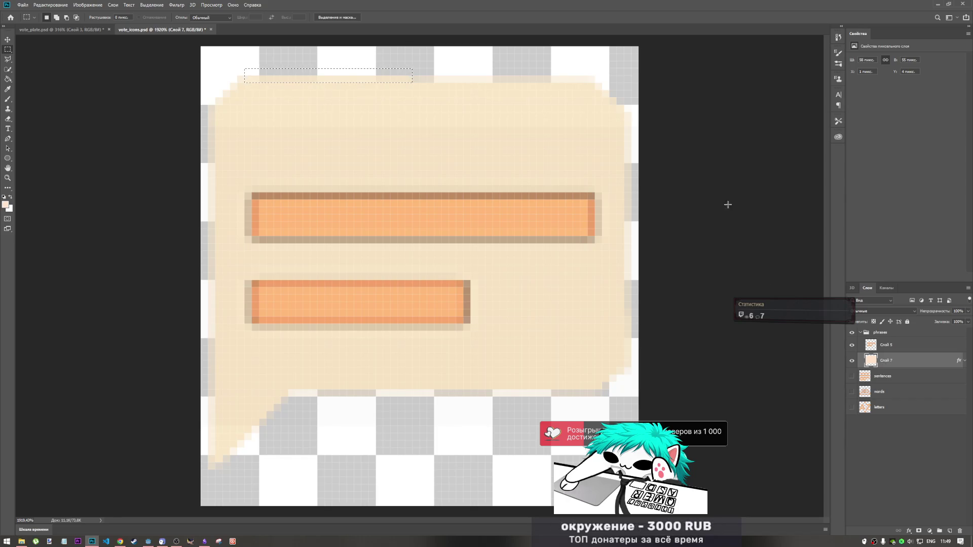
# Choose the Eraser with opacity set to 22%.
pyautogui.click(8, 89)
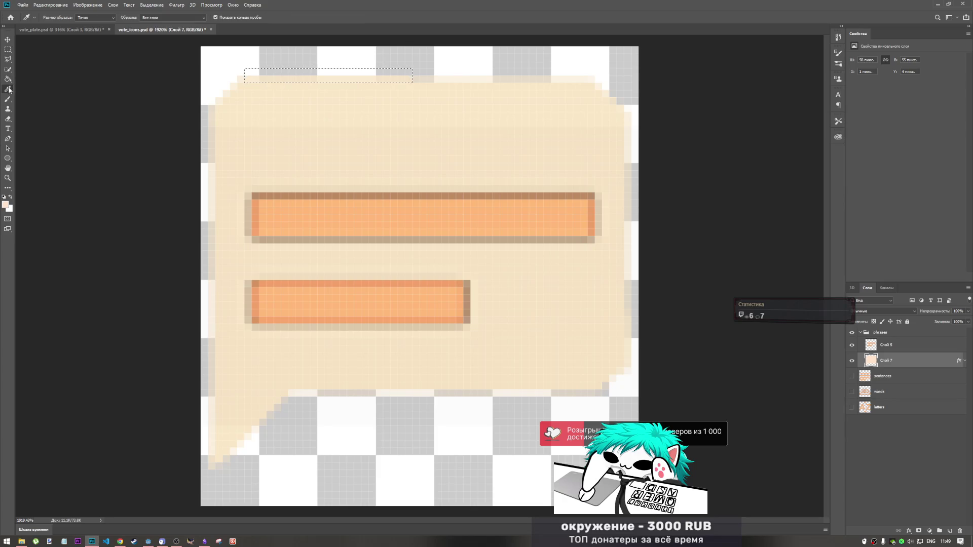
pyautogui.click(8, 120)
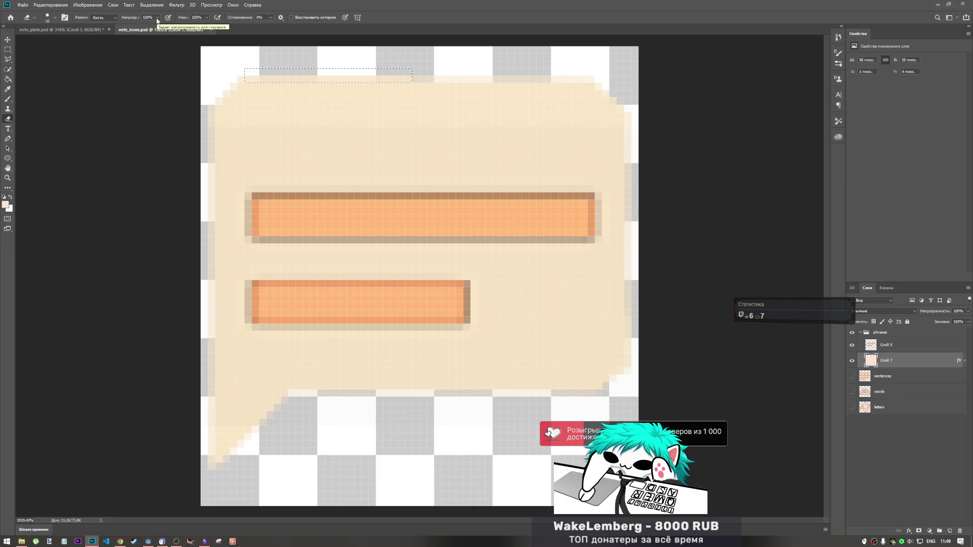
pyautogui.click(157, 18)
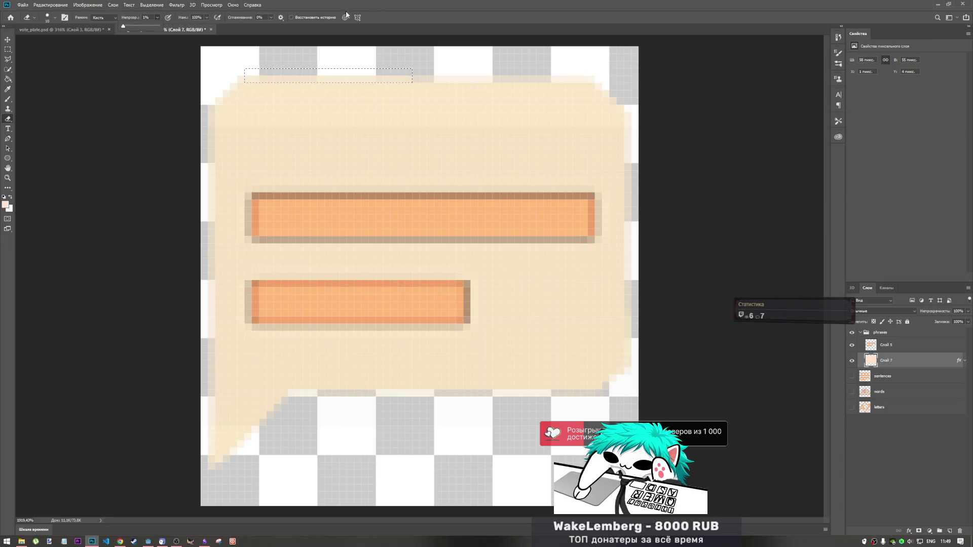
pyautogui.click(130, 27)
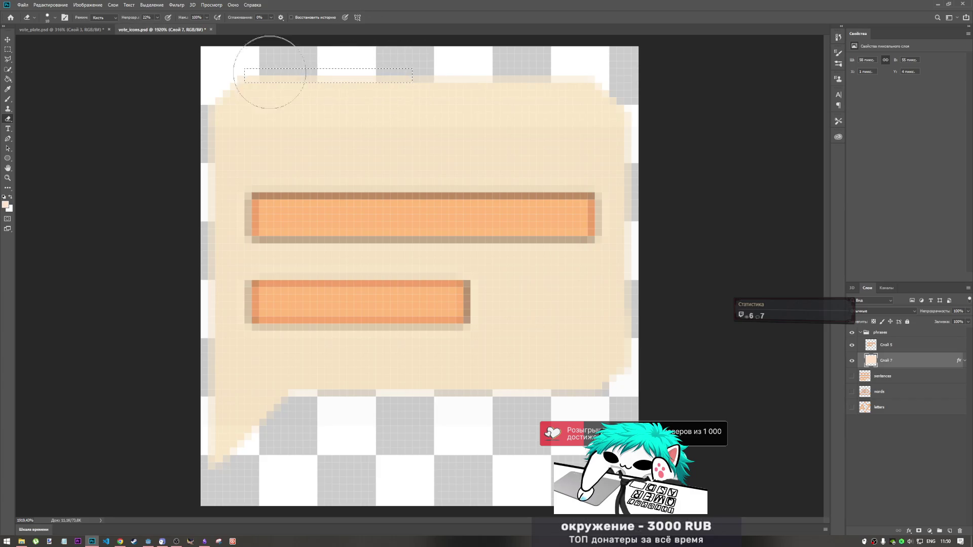
pyautogui.scroll(6, 417, 116)
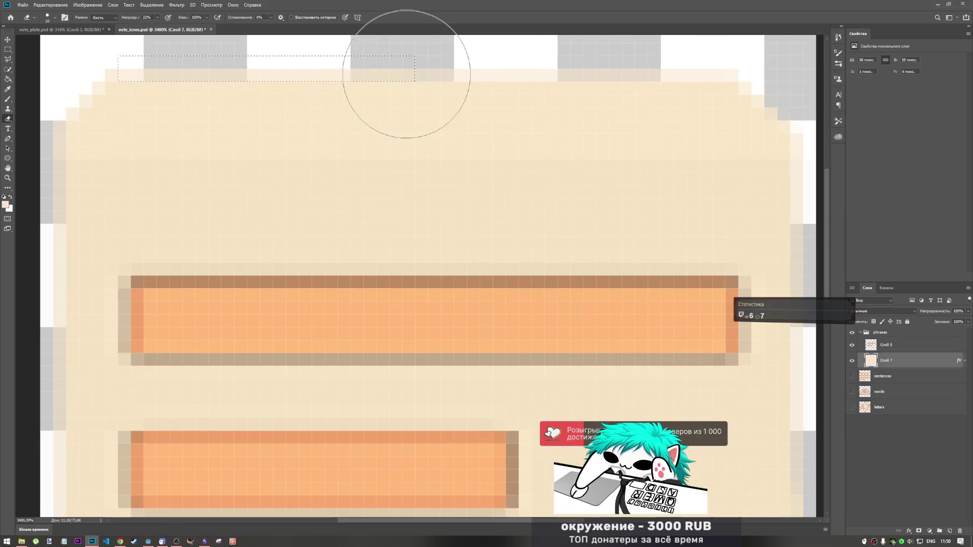
pyautogui.scroll(-6, 451, 193)
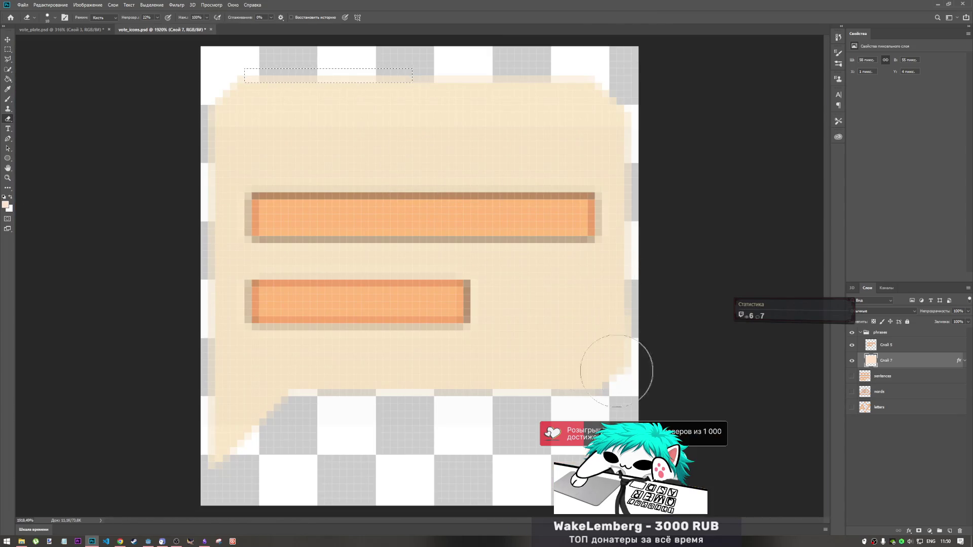
# Erase a narrow strip along the bubble's right edge, then deselect.
pyautogui.click(8, 49)
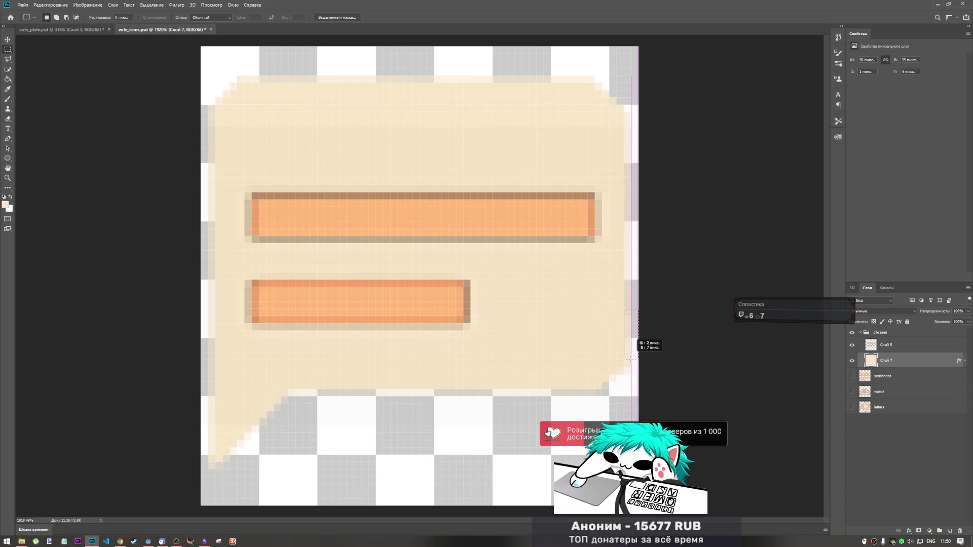
pyautogui.moveTo(638, 316); pyautogui.dragTo(624, 389)
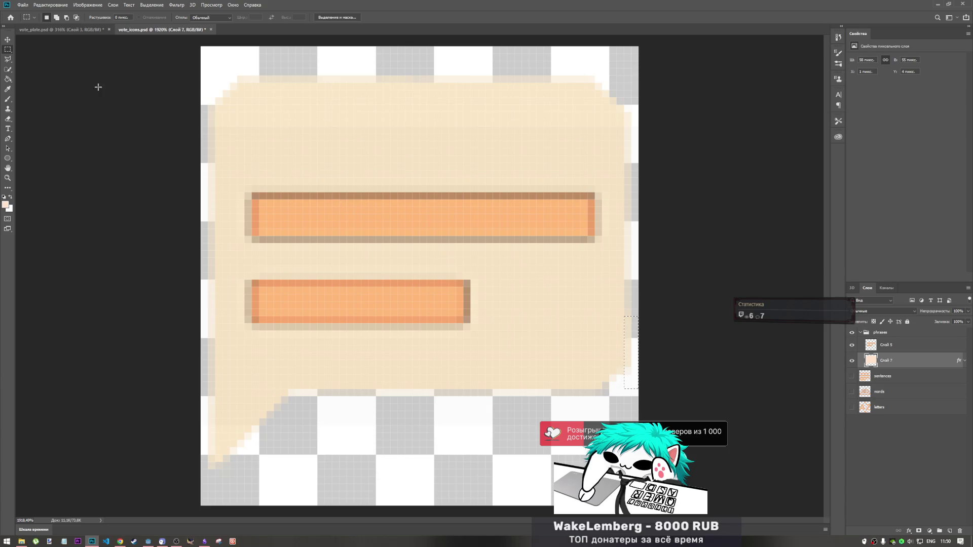
pyautogui.click(8, 119)
pyautogui.hotkey('ctrl', 'd')
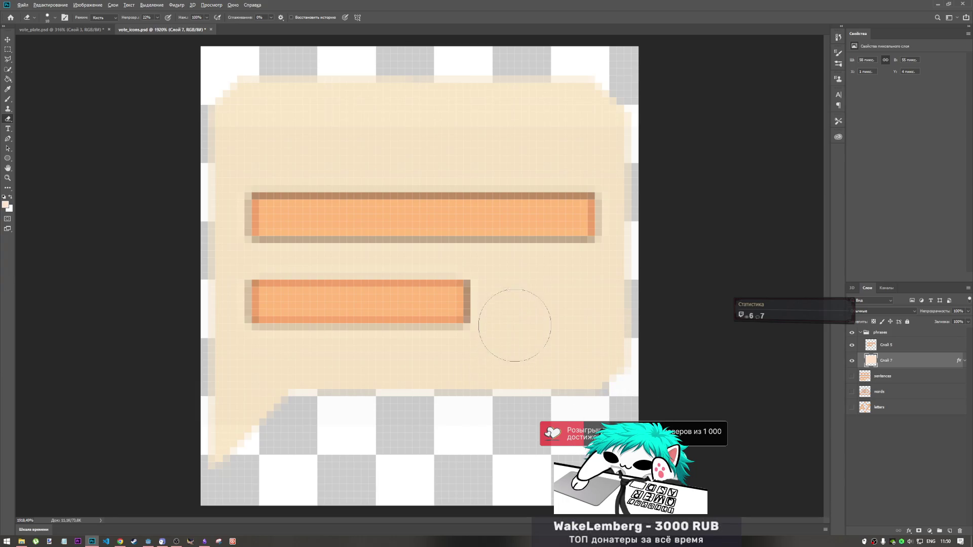
pyautogui.scroll(-3, 515, 324)
# Switch to the Godot editor to view the icon.
pyautogui.hotkey('alt', 'Tab')
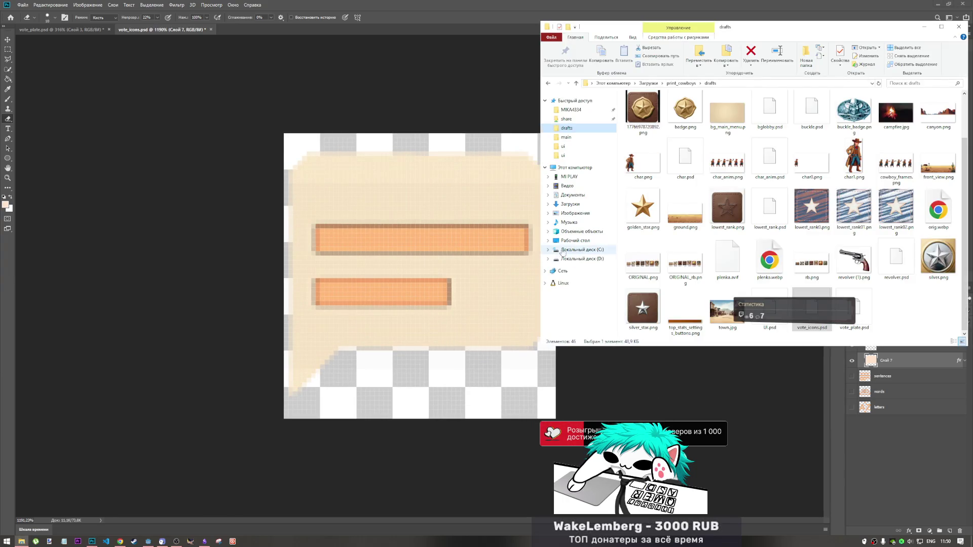
pyautogui.hotkey('alt', 'Tab')
pyautogui.hotkey('alt', 'Tab')
pyautogui.scroll(4, 575, 186)
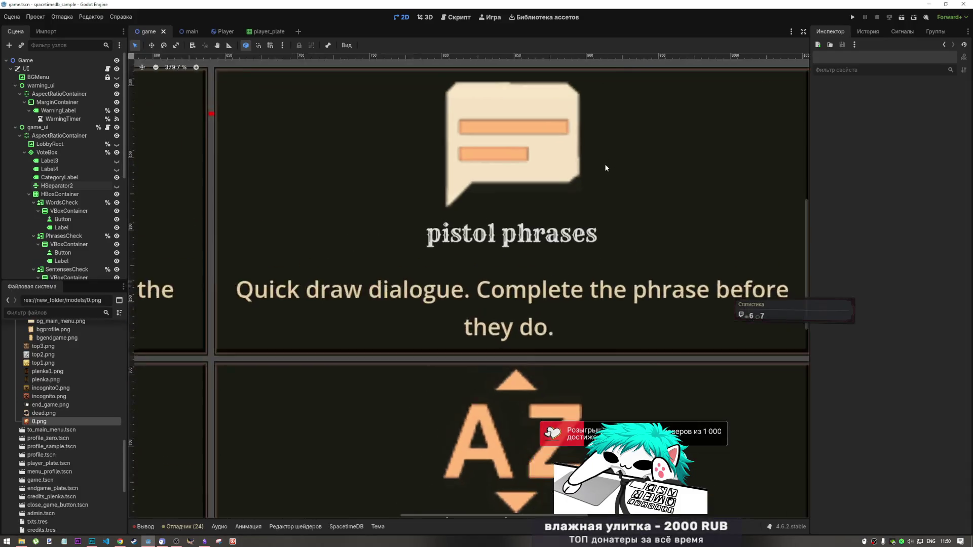
# Zoom in and out on the speech-bubble icon above 'pistol phrases', then go back to Photoshop.
pyautogui.scroll(-5, 564, 197)
pyautogui.scroll(5, 562, 198)
pyautogui.scroll(5, 561, 199)
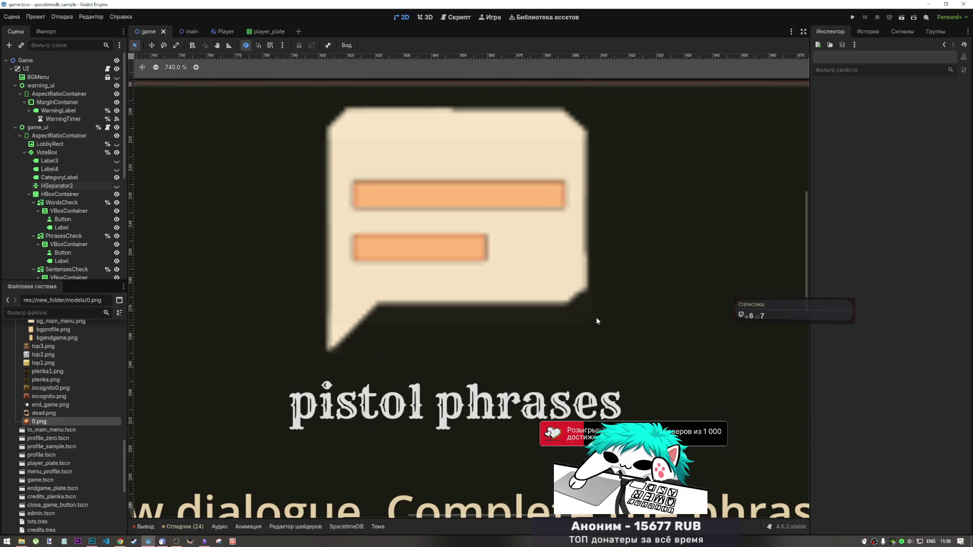
pyautogui.scroll(18, 597, 318)
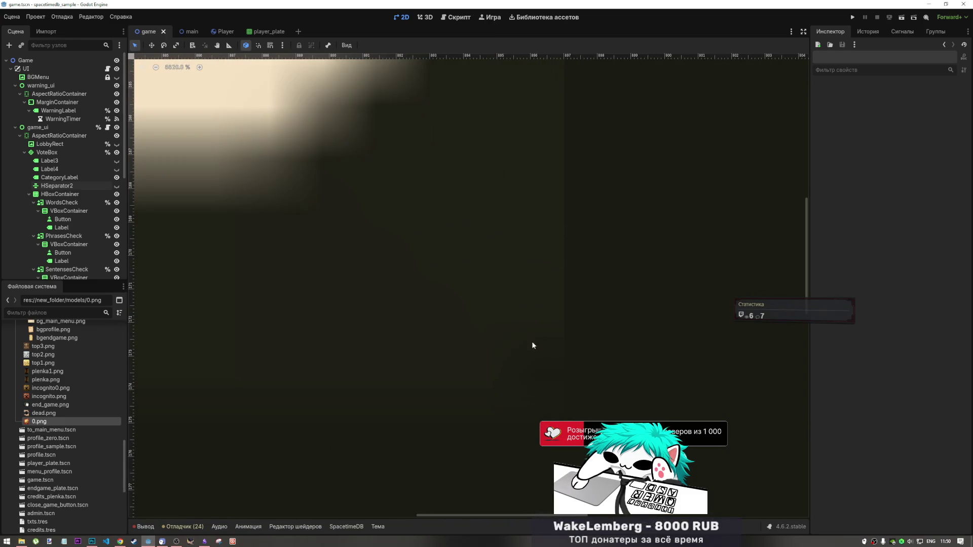
pyautogui.scroll(-6, 563, 335)
pyautogui.scroll(-8, 561, 324)
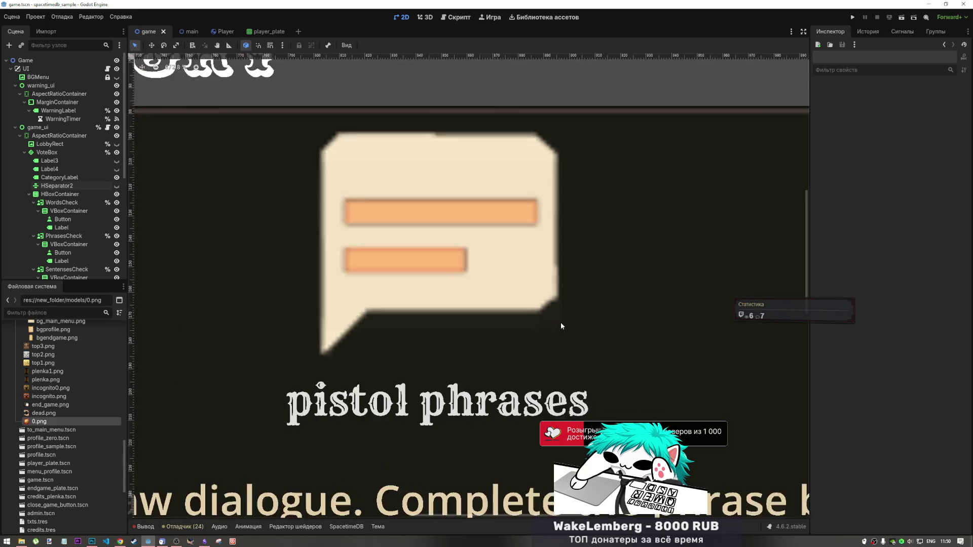
pyautogui.scroll(-3, 562, 291)
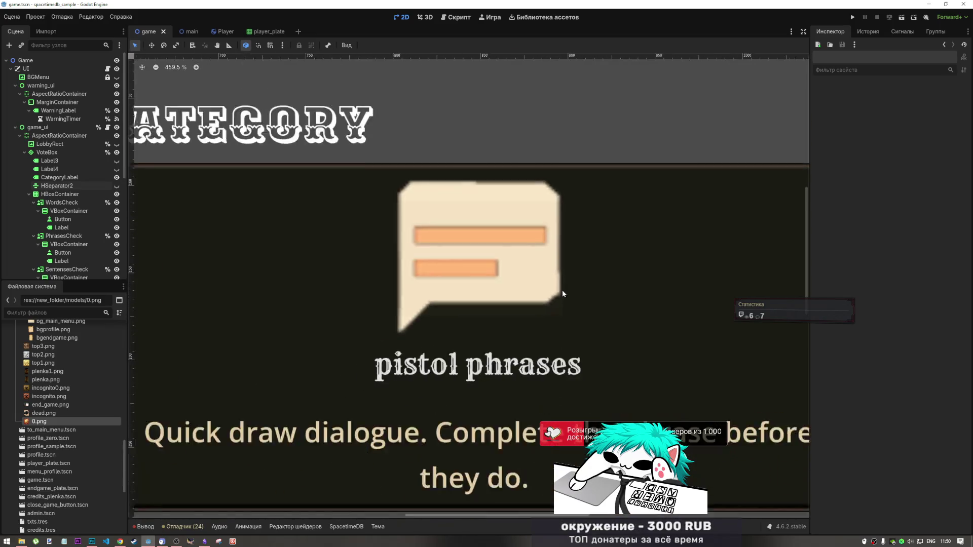
pyautogui.hotkey('alt', 'Tab')
pyautogui.hotkey('alt', 'Tab')
pyautogui.hotkey('alt', 'Tab')
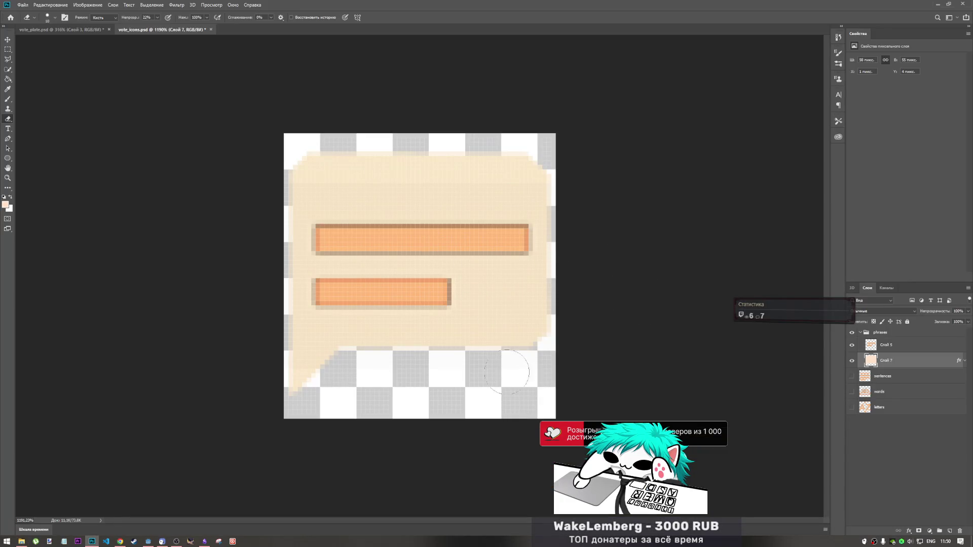
pyautogui.click(7, 49)
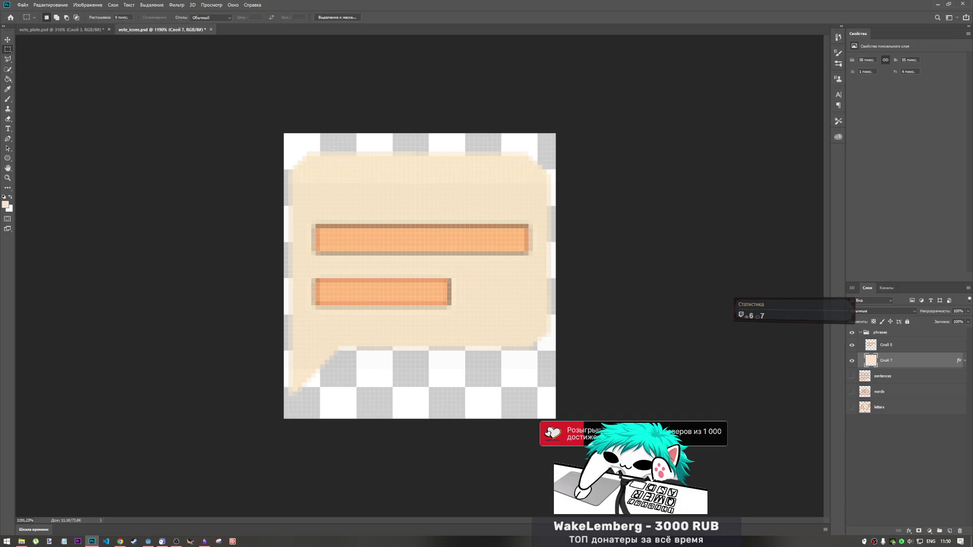
pyautogui.rightClick(9, 71)
pyautogui.click(36, 78)
pyautogui.click(433, 370)
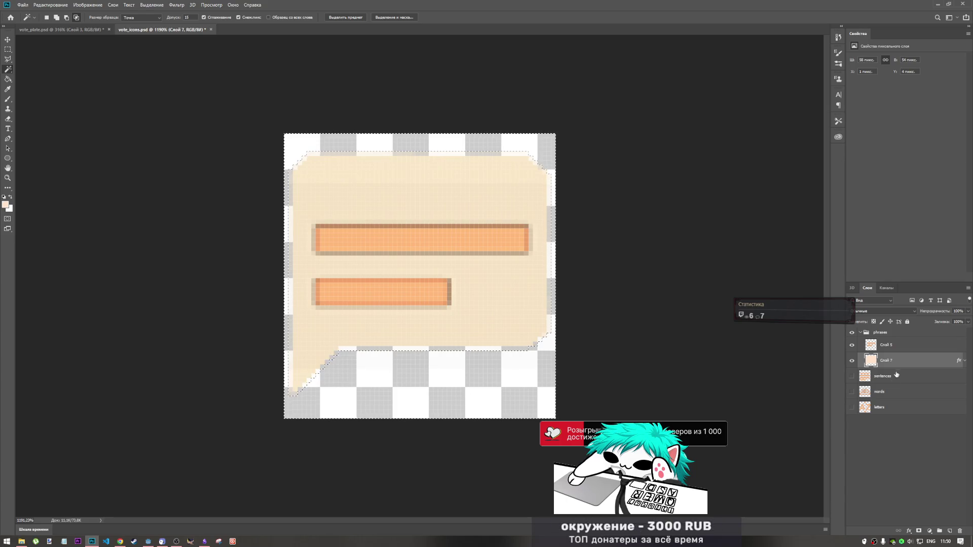
pyautogui.click(964, 361)
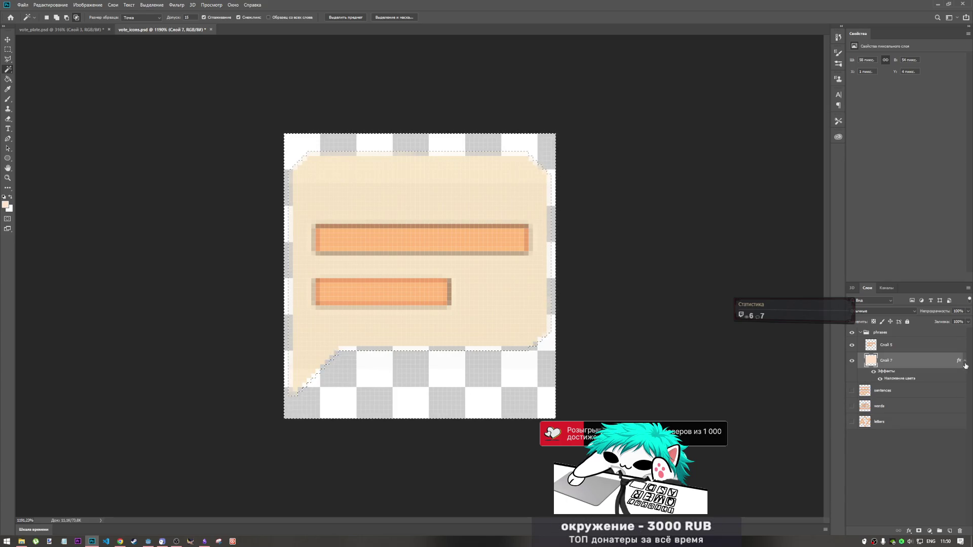
pyautogui.click(965, 361)
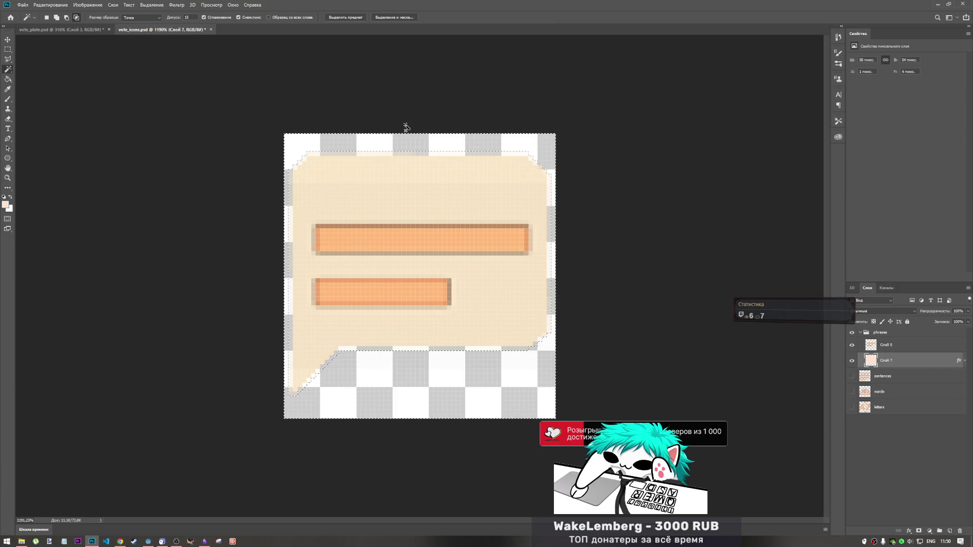
pyautogui.hotkey('ctrl', 'd')
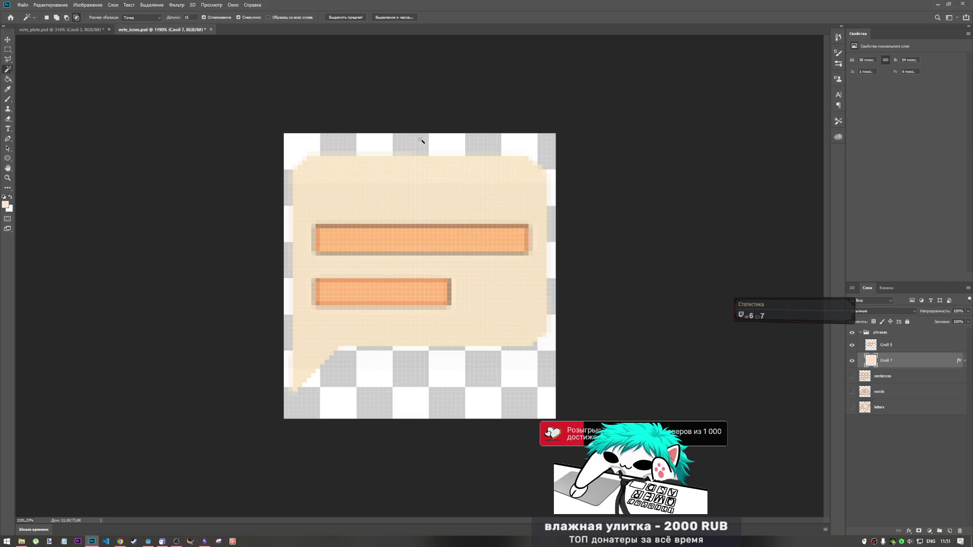
pyautogui.scroll(3, 304, 147)
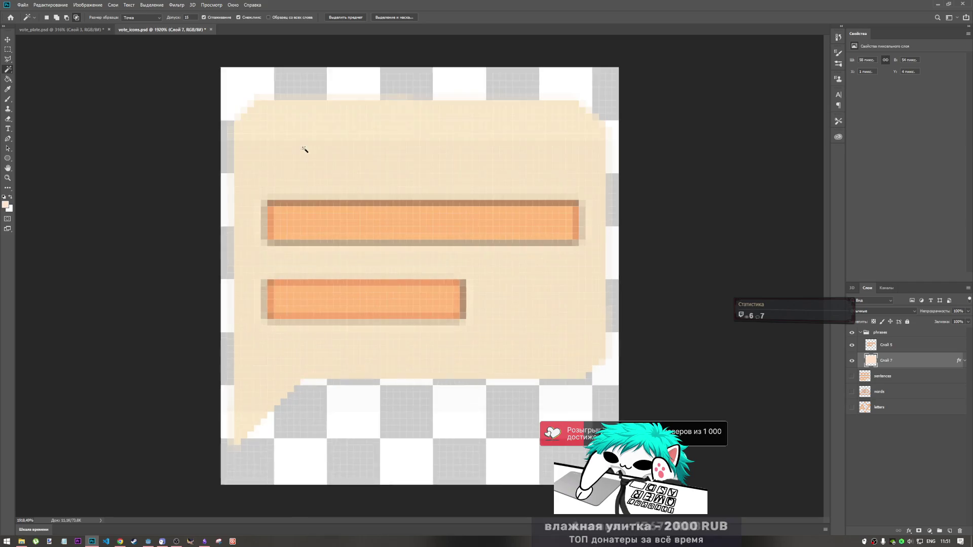
pyautogui.scroll(-1, 232, 121)
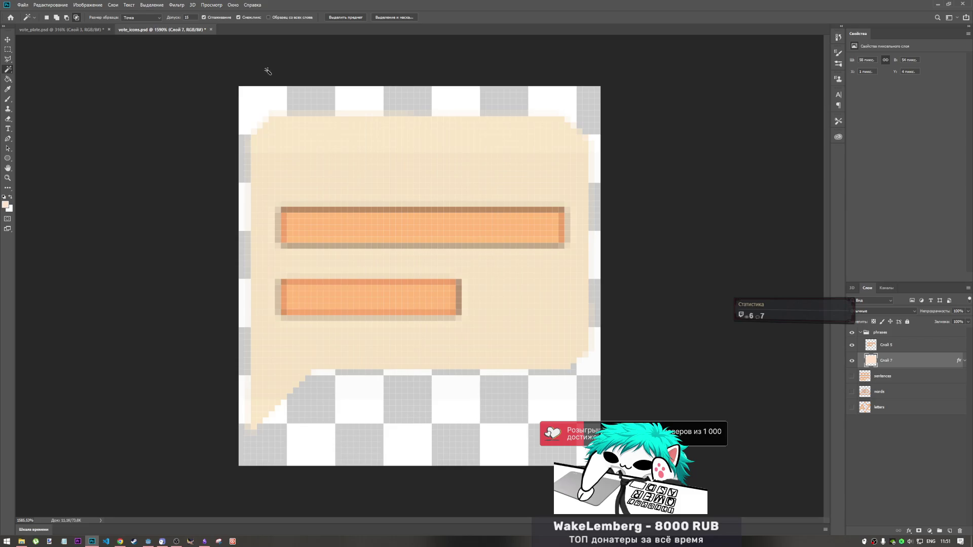
# Save the icon document and start a Quick Export as PNG.
pyautogui.hotkey('ctrl', 's')
pyautogui.click(24, 4)
pyautogui.click(24, 5)
pyautogui.click(24, 5)
pyautogui.moveTo(77, 110)
pyautogui.click(162, 109)
pyautogui.scroll(-5, 398, 147)
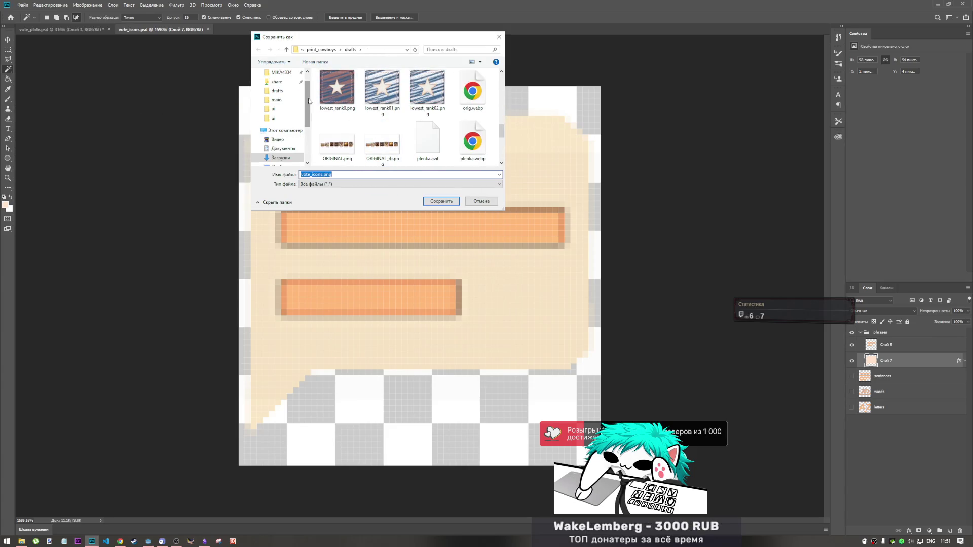
# Export into print_cowboys/FINALS/ui, replacing the existing vote_phrases.png.
pyautogui.click(321, 50)
pyautogui.doubleClick(425, 105)
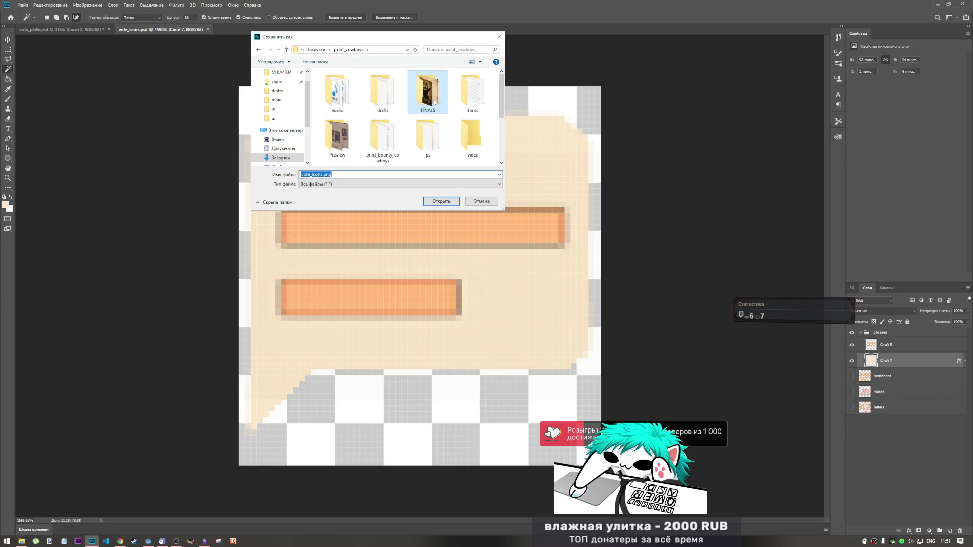
pyautogui.doubleClick(455, 101)
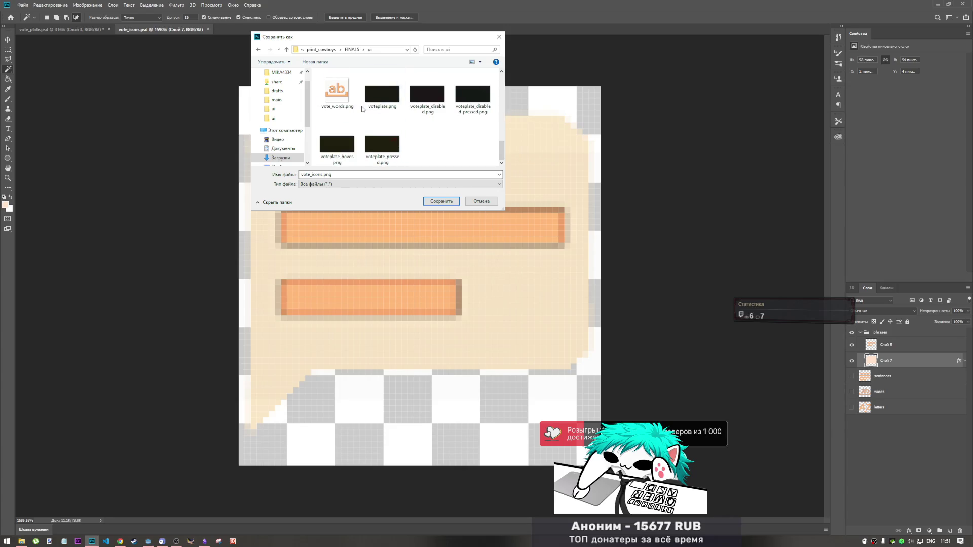
pyautogui.scroll(2, 405, 127)
pyautogui.click(427, 118)
pyautogui.click(441, 200)
pyautogui.click(497, 277)
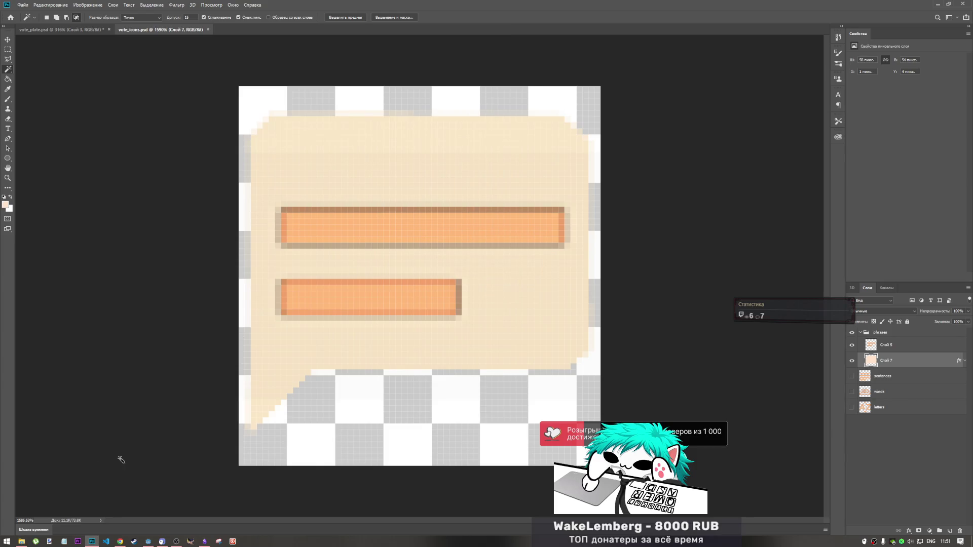
pyautogui.click(20, 541)
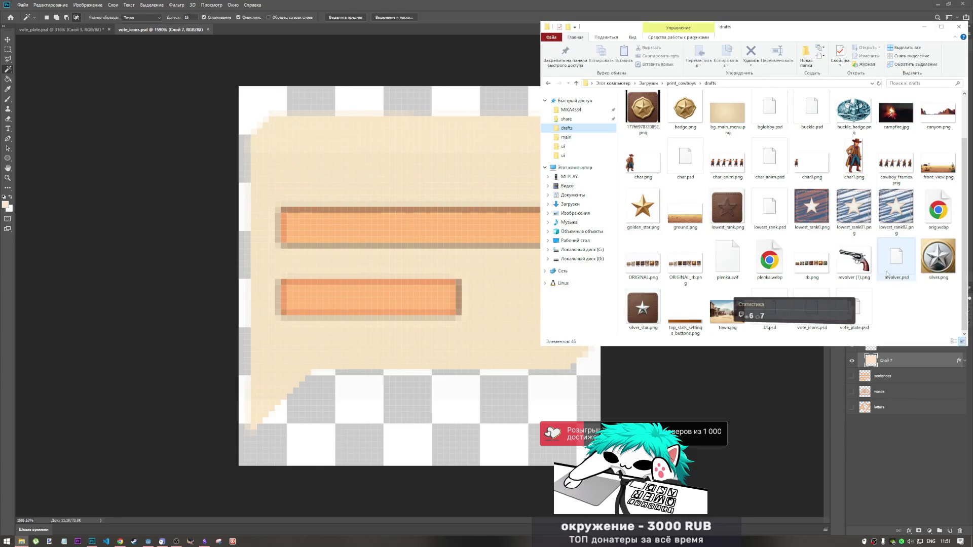
# Select the exported vote_phrases.png in print_cowboys/FINALS/ui.
pyautogui.click(683, 84)
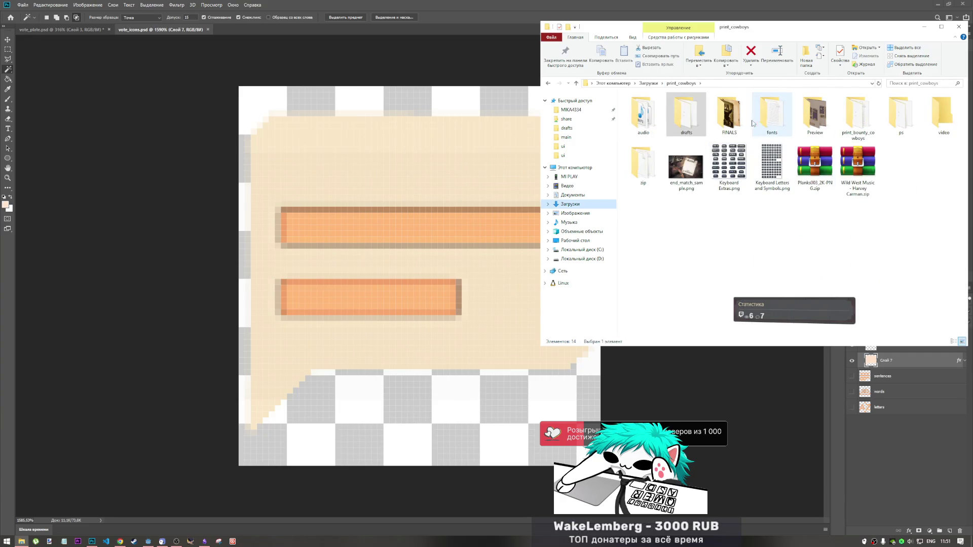
pyautogui.doubleClick(732, 122)
pyautogui.doubleClick(756, 121)
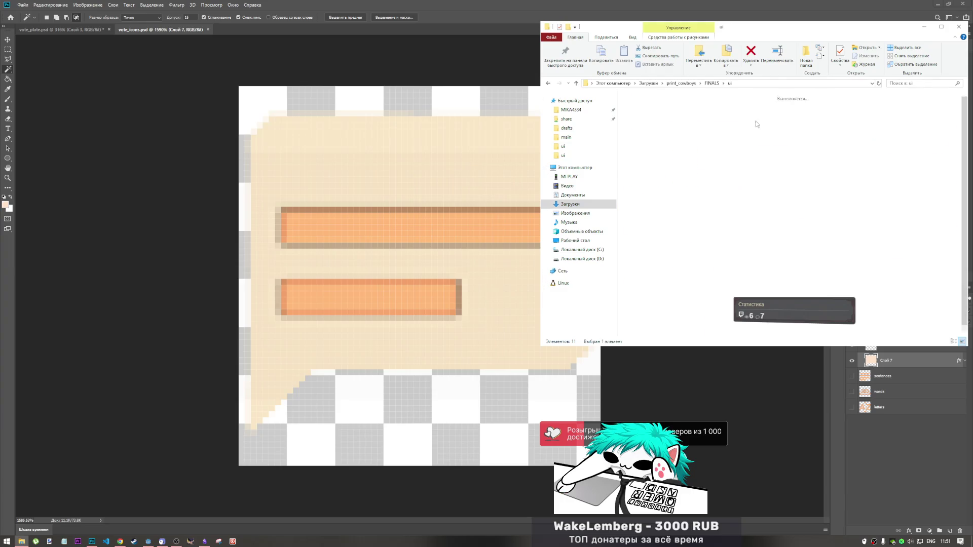
pyautogui.click(729, 272)
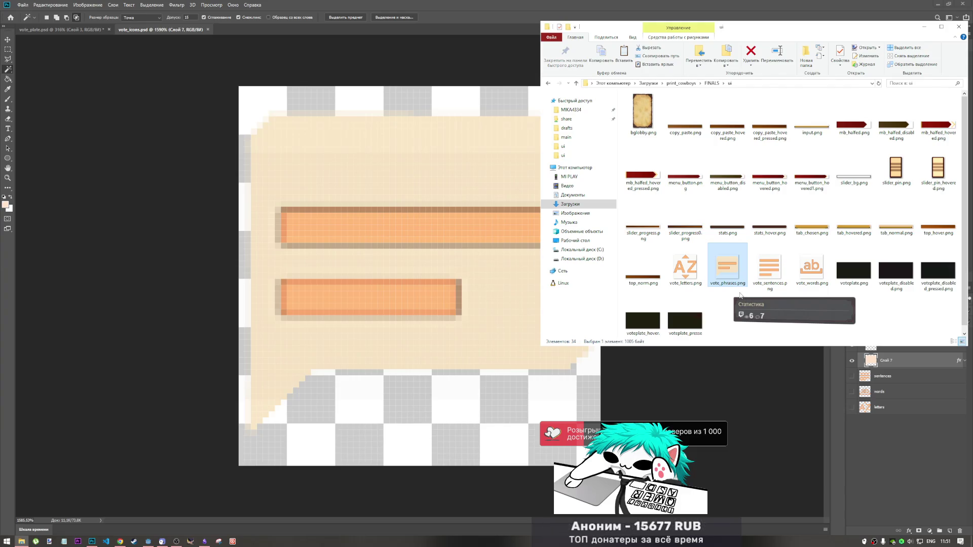
# Paste vote_phrases.png into the Godot project's ui folder, replacing the old file.
pyautogui.click(575, 155)
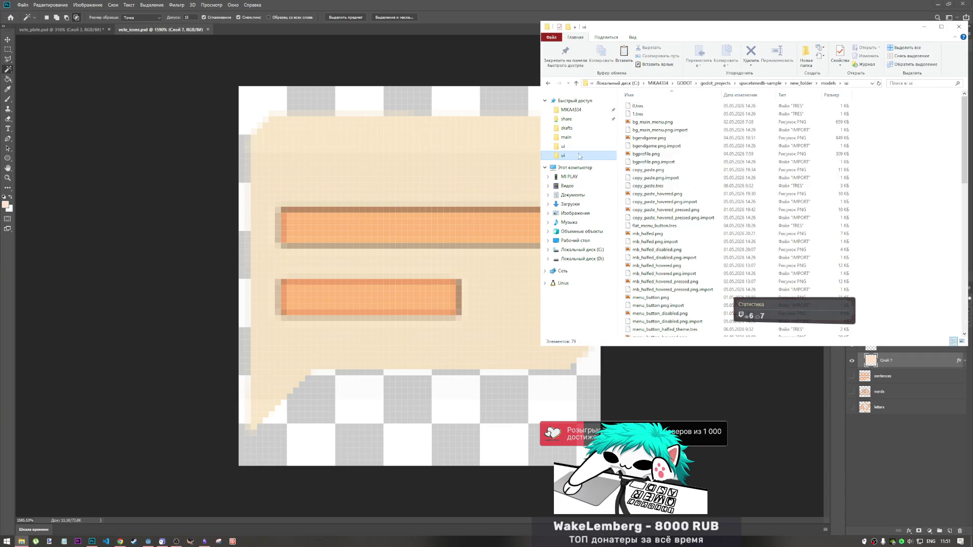
pyautogui.rightClick(903, 173)
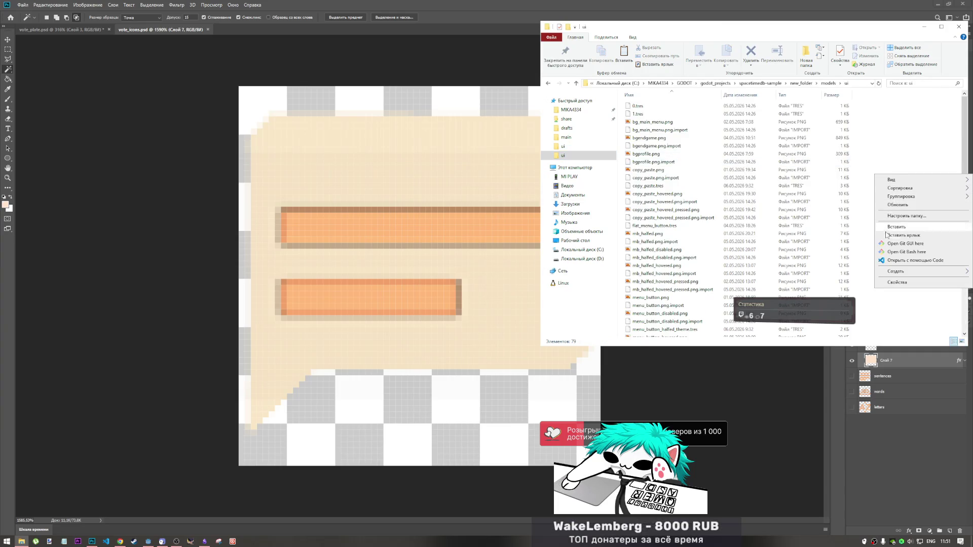
pyautogui.click(893, 231)
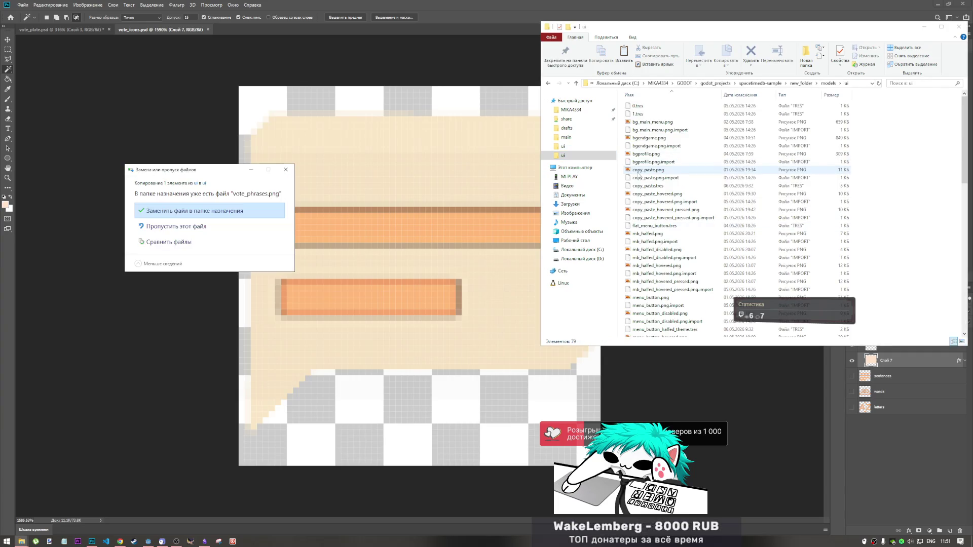
pyautogui.click(233, 217)
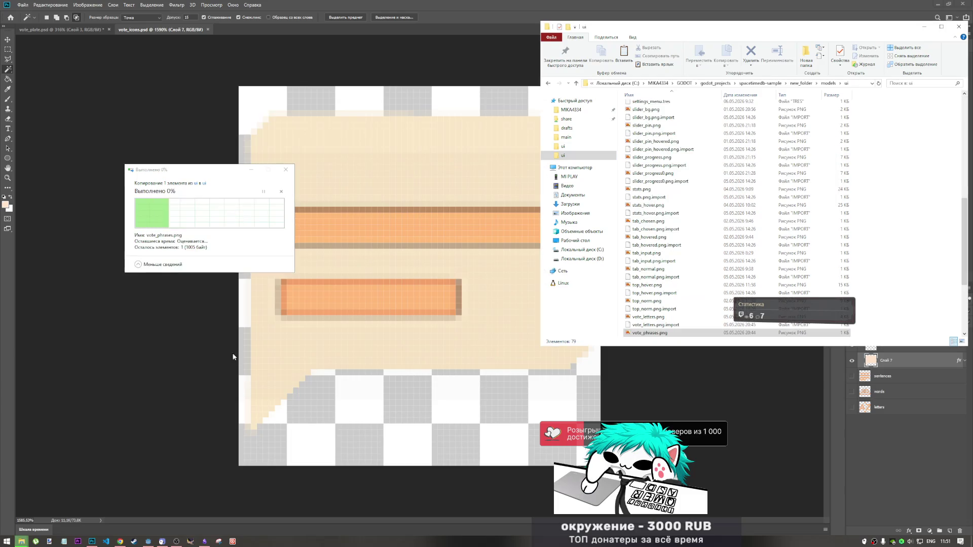
pyautogui.click(149, 541)
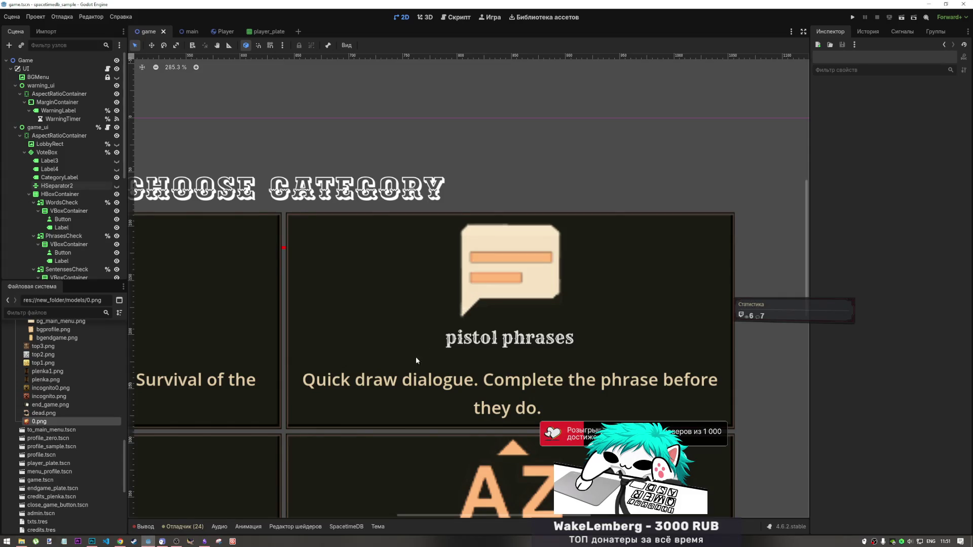
pyautogui.scroll(-3, 550, 206)
pyautogui.scroll(6, 563, 178)
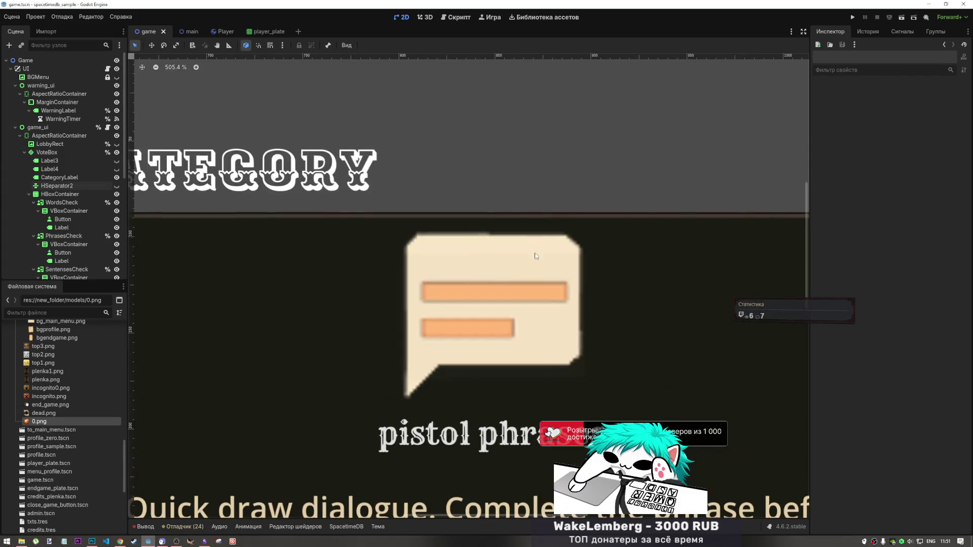
pyautogui.scroll(-5, 554, 205)
pyautogui.scroll(4, 554, 206)
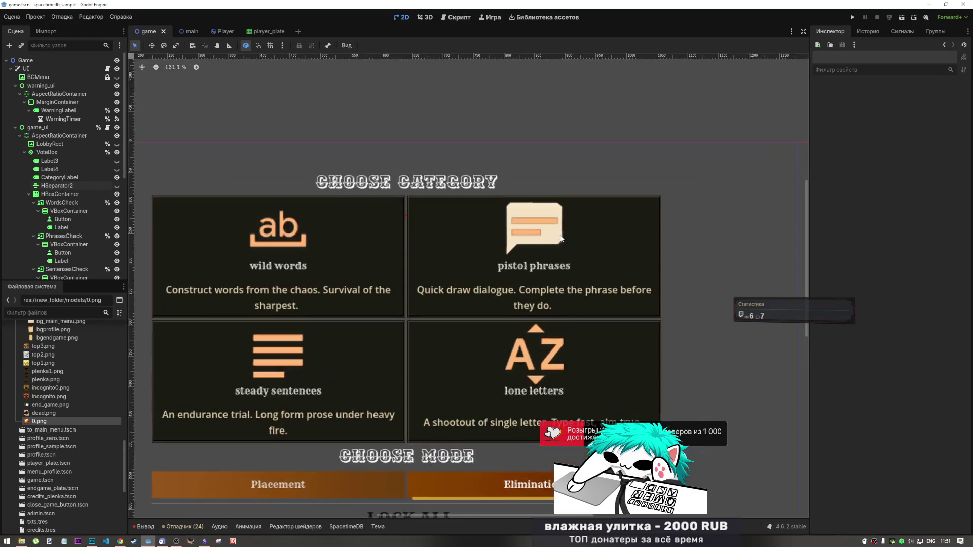
pyautogui.scroll(3, 563, 236)
pyautogui.scroll(-3, 562, 242)
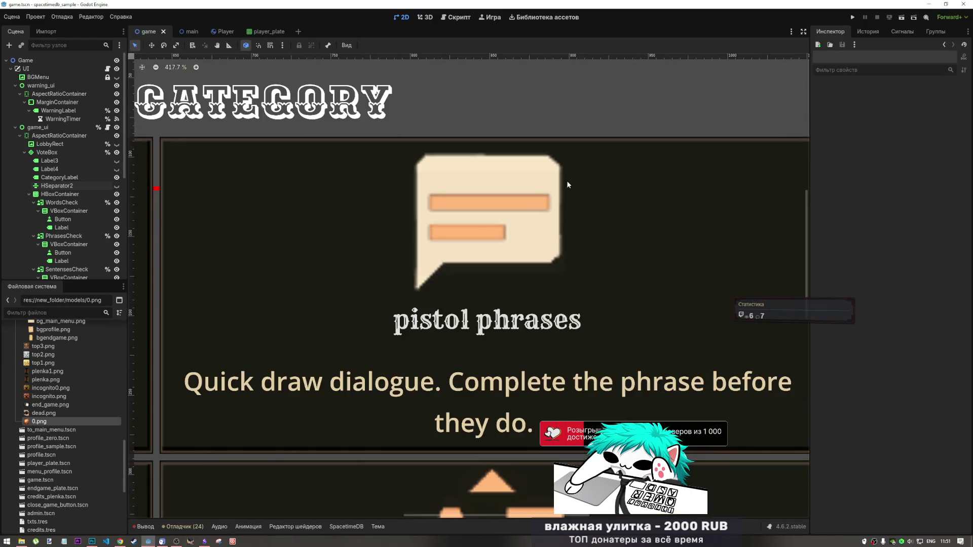
pyautogui.scroll(-3, 552, 228)
pyautogui.scroll(5, 534, 236)
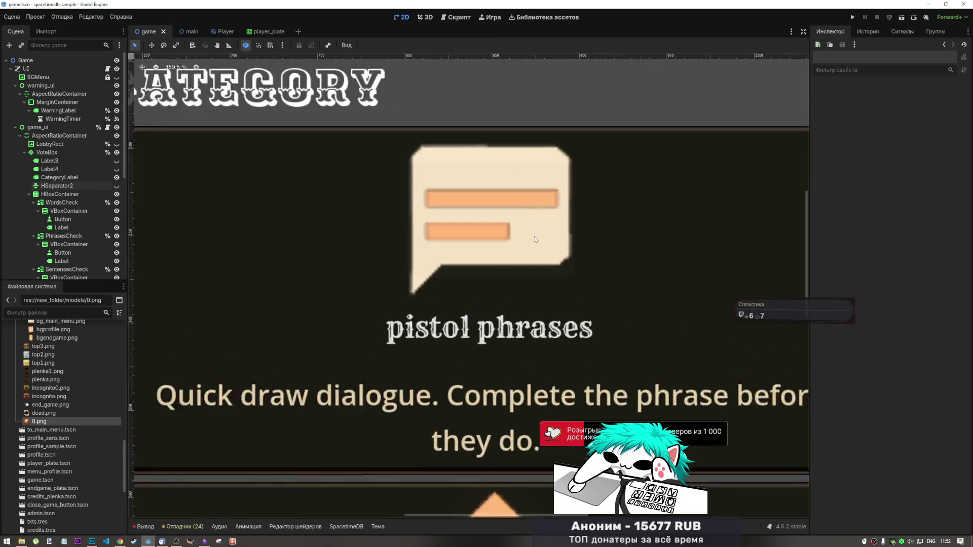
pyautogui.scroll(-3, 536, 223)
pyautogui.scroll(-5, 536, 223)
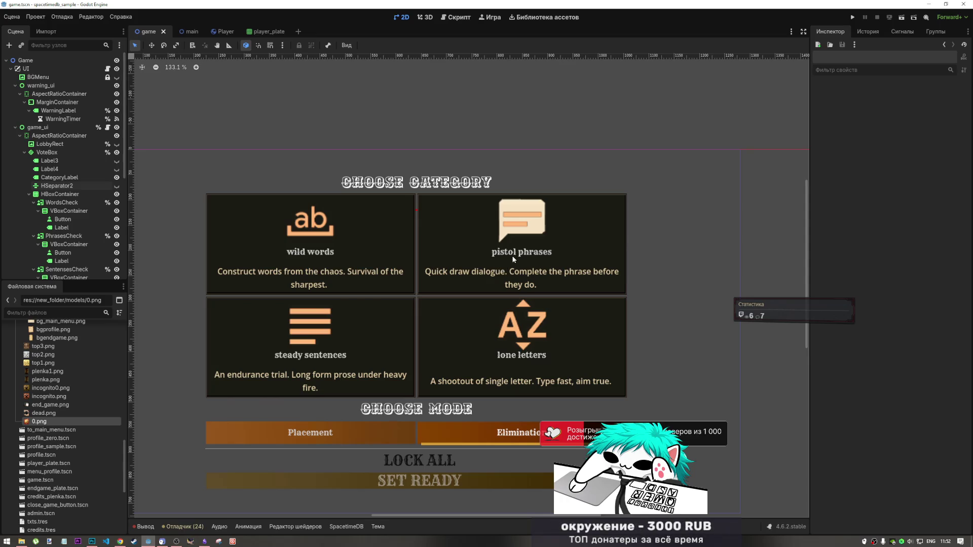
pyautogui.scroll(10, 534, 224)
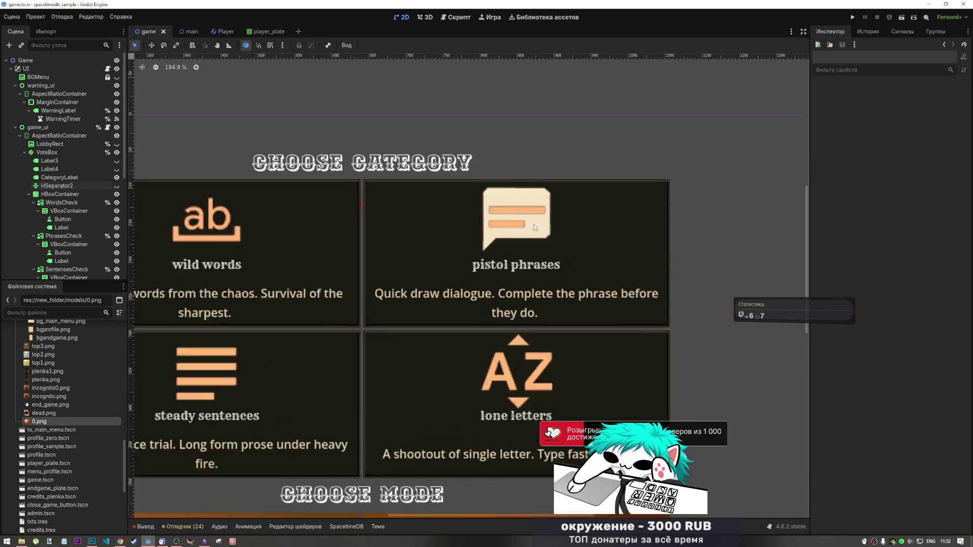
pyautogui.scroll(-3, 558, 236)
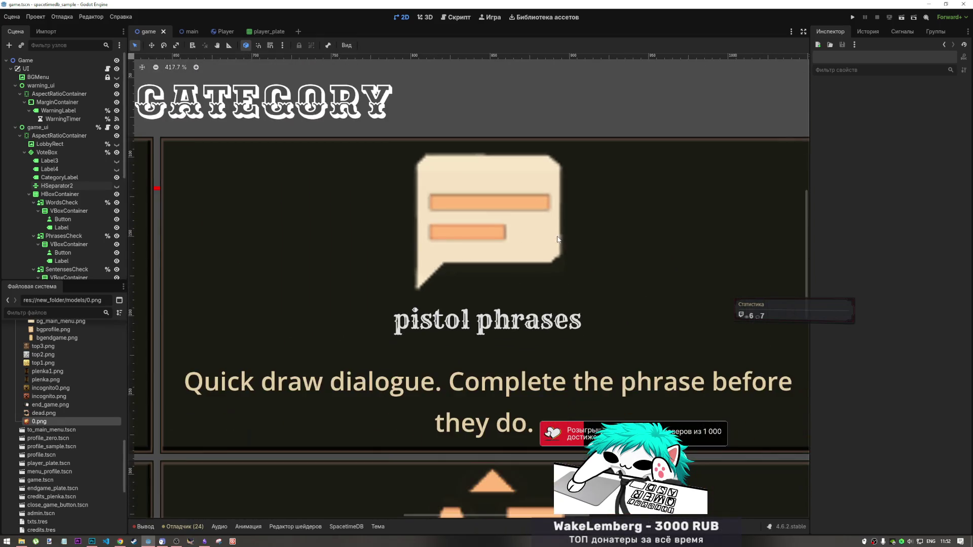
pyautogui.click(92, 541)
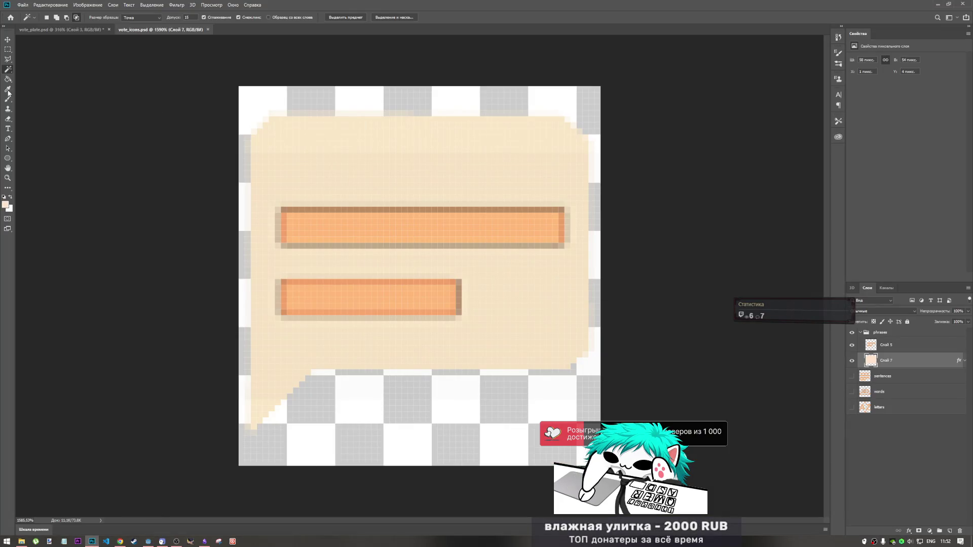
# Delete the stray pixel strips along the bubble's right edge and left column.
pyautogui.click(9, 51)
pyautogui.moveTo(611, 382)
pyautogui.mouseDown()
pyautogui.moveTo(602, 124)
pyautogui.moveTo(557, 101)
pyautogui.moveTo(589, 93)
pyautogui.mouseUp()
pyautogui.press('Delete')
pyautogui.moveTo(216, 92)
pyautogui.mouseDown()
pyautogui.moveTo(641, 107)
pyautogui.moveTo(628, 116)
pyautogui.mouseUp()
pyautogui.click(220, 120)
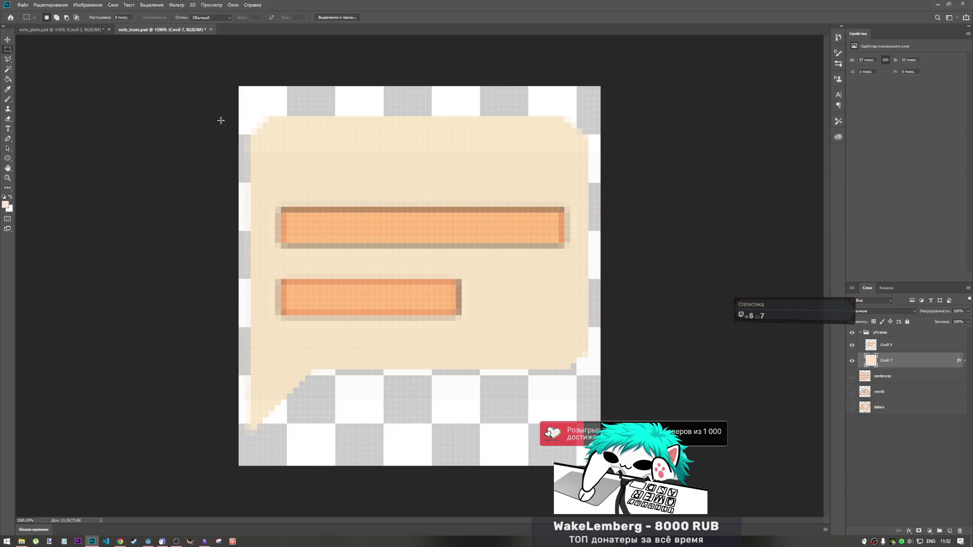
pyautogui.moveTo(230, 108)
pyautogui.mouseDown()
pyautogui.moveTo(244, 180)
pyautogui.moveTo(247, 456)
pyautogui.mouseUp()
pyautogui.press('Delete')
pyautogui.hotkey('ctrl', 'd')
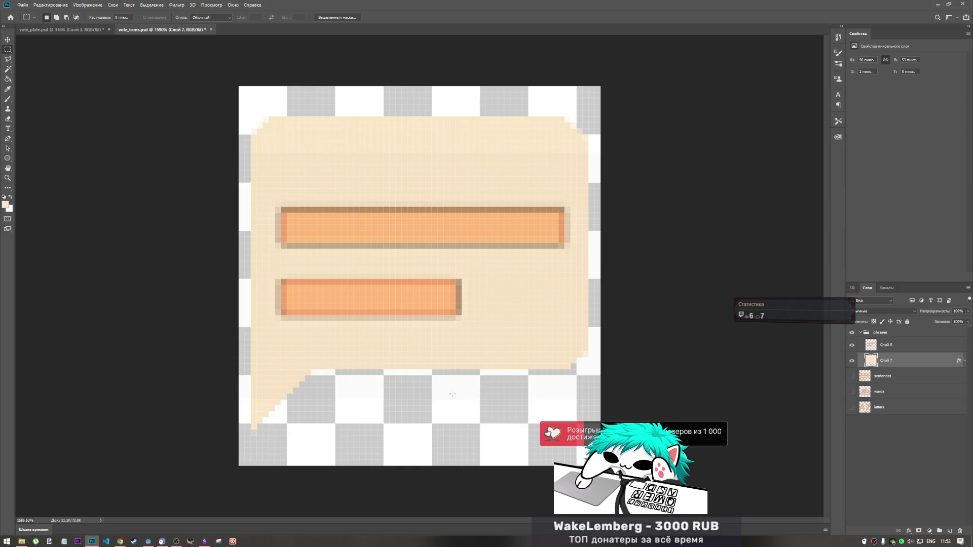
# Delete the faint pixels below the bubble and at its bottom-left corner, then save.
pyautogui.moveTo(602, 428)
pyautogui.mouseDown()
pyautogui.moveTo(522, 393)
pyautogui.moveTo(311, 369)
pyautogui.mouseUp()
pyautogui.press('Delete')
pyautogui.hotkey('ctrl', 'd')
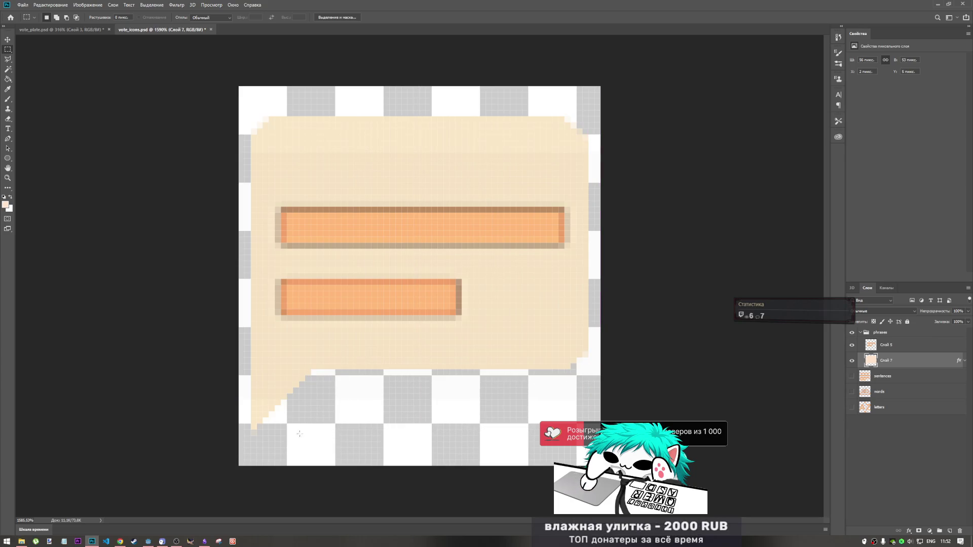
pyautogui.moveTo(267, 440); pyautogui.dragTo(244, 429)
pyautogui.press('Delete')
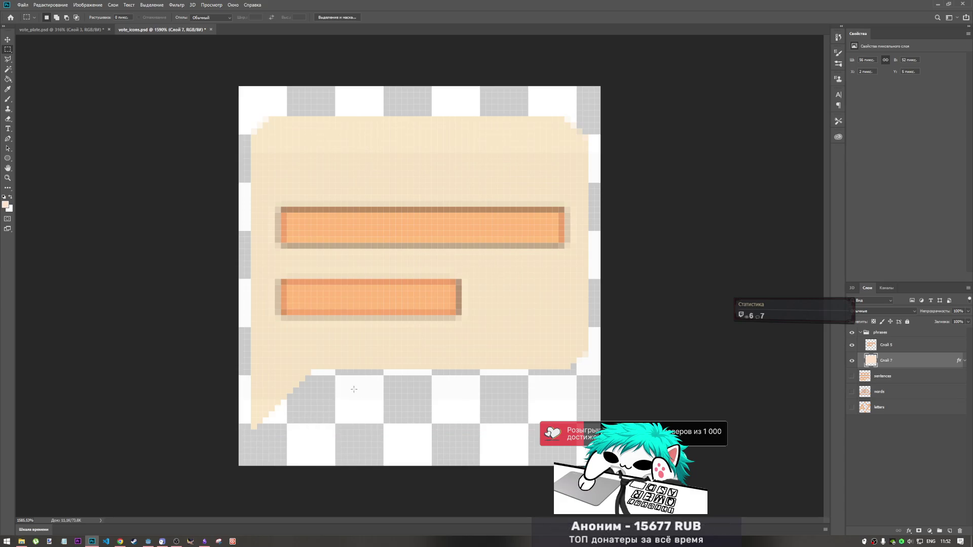
pyautogui.hotkey('ctrl', 's')
pyautogui.click(31, 5)
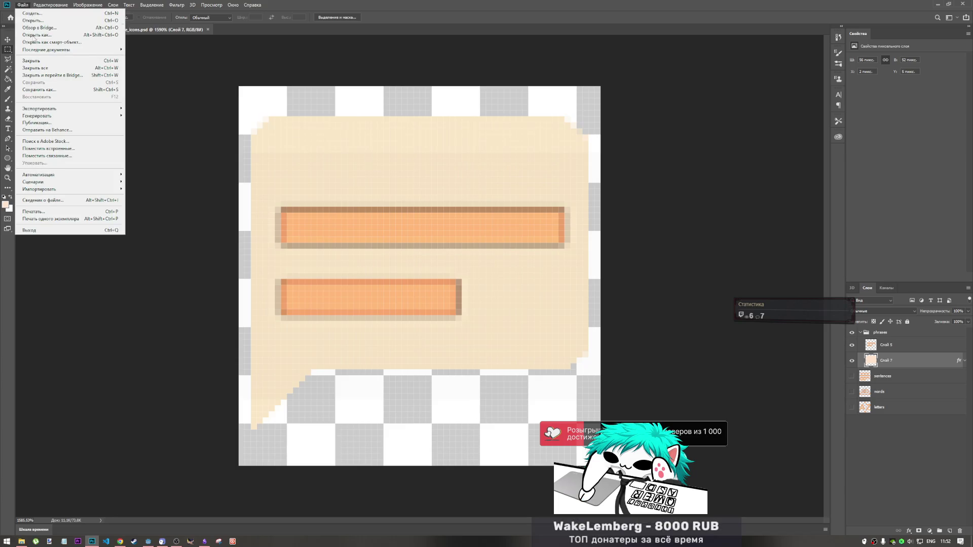
# Quick-export the trimmed icon as PNG, overwriting vote_phrases.png in FINALS/ui.
pyautogui.moveTo(56, 112)
pyautogui.click(132, 109)
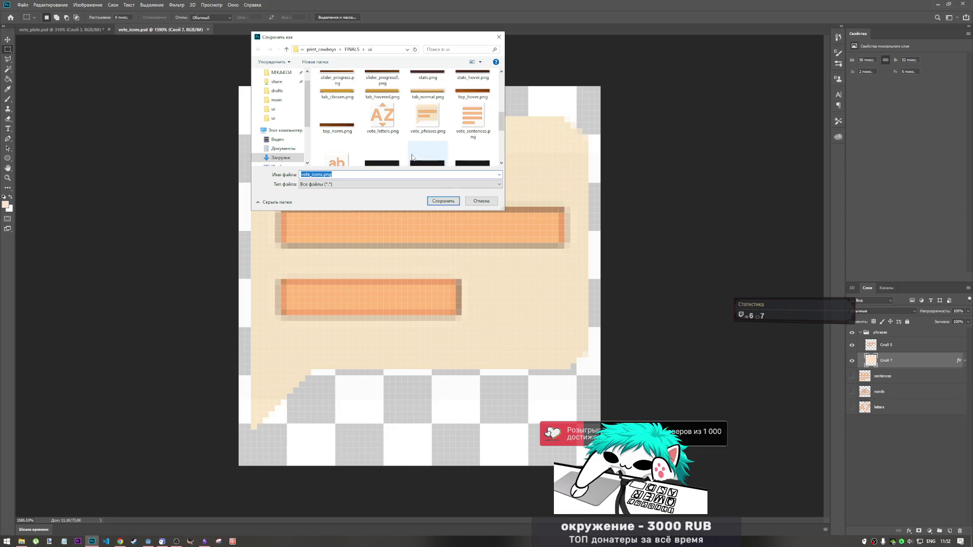
pyautogui.scroll(1, 415, 152)
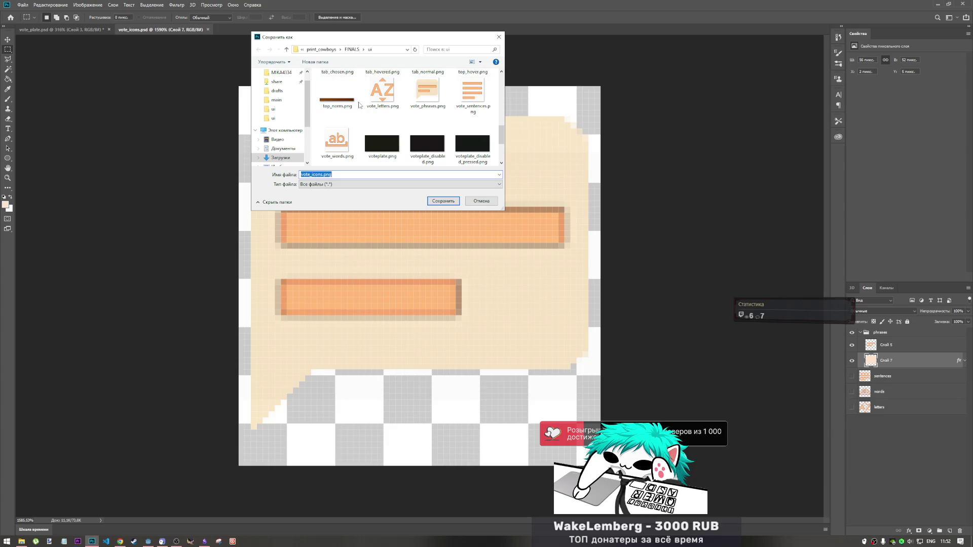
pyautogui.click(425, 96)
pyautogui.click(444, 202)
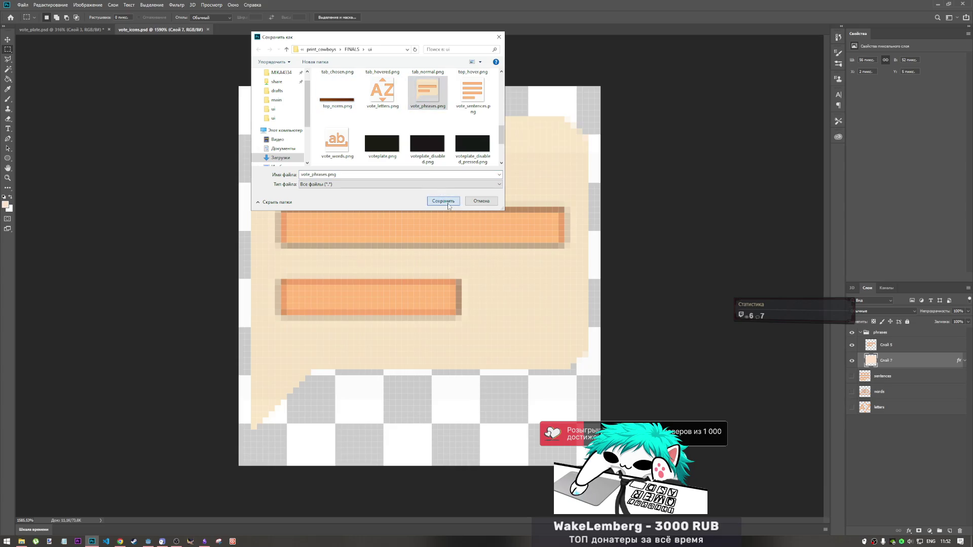
pyautogui.click(499, 272)
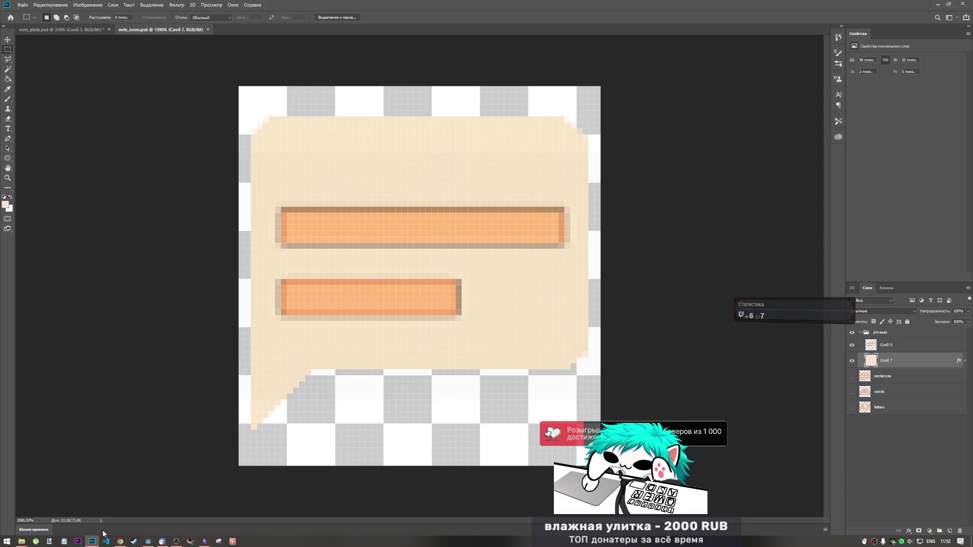
pyautogui.click(120, 542)
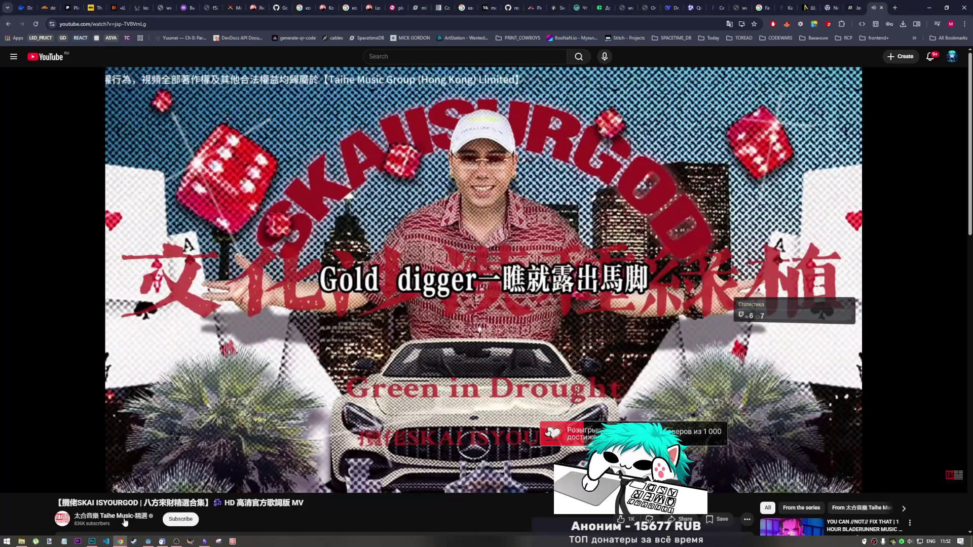
# Go back to Downloads\print_cowboys\FINALS\ui and check vote_phrases.png (60×52, 841 bytes).
pyautogui.click(22, 542)
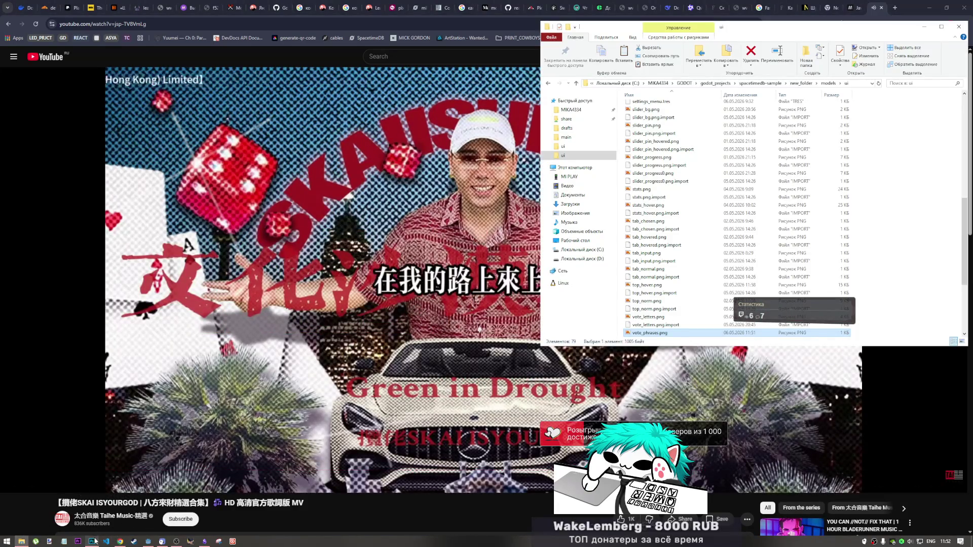
pyautogui.click(92, 541)
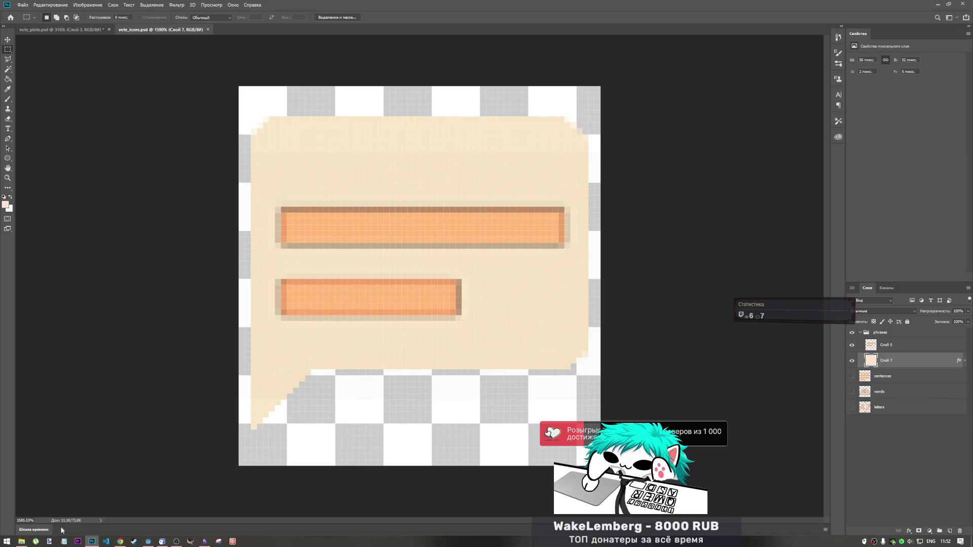
pyautogui.click(21, 541)
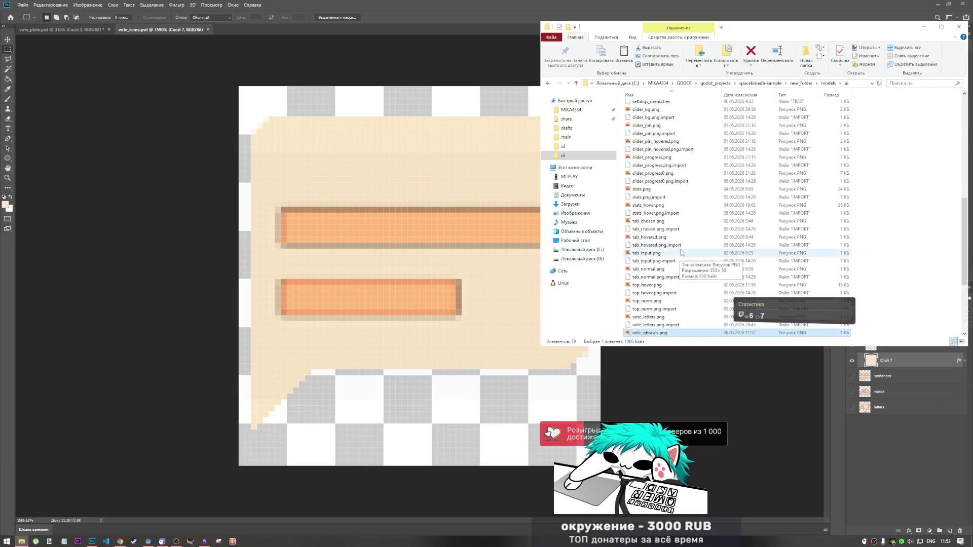
pyautogui.click(548, 83)
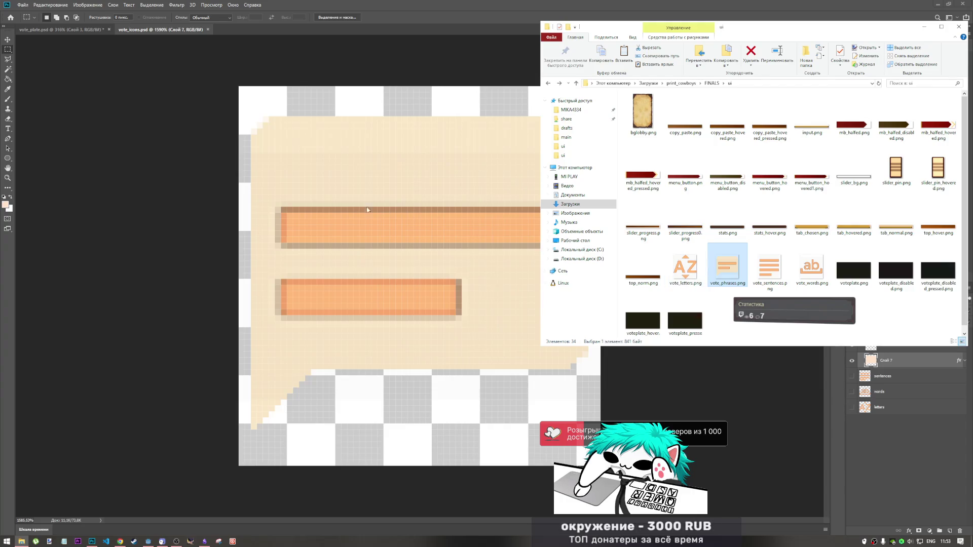
pyautogui.scroll(-1, 334, 202)
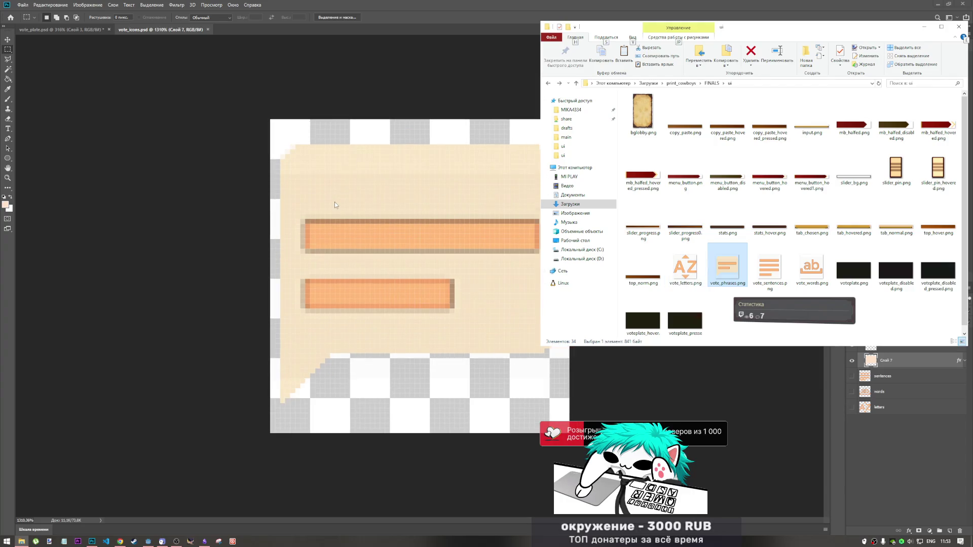
pyautogui.click(964, 361)
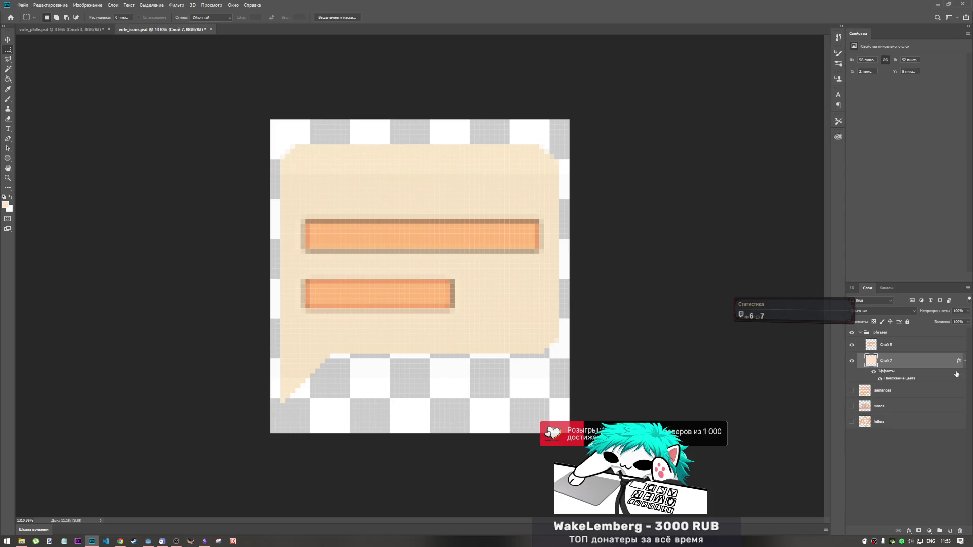
# Re-enable Слой 7's beige Color Overlay, then bring up the FINALS ui folder in File Explorer.
pyautogui.click(873, 373)
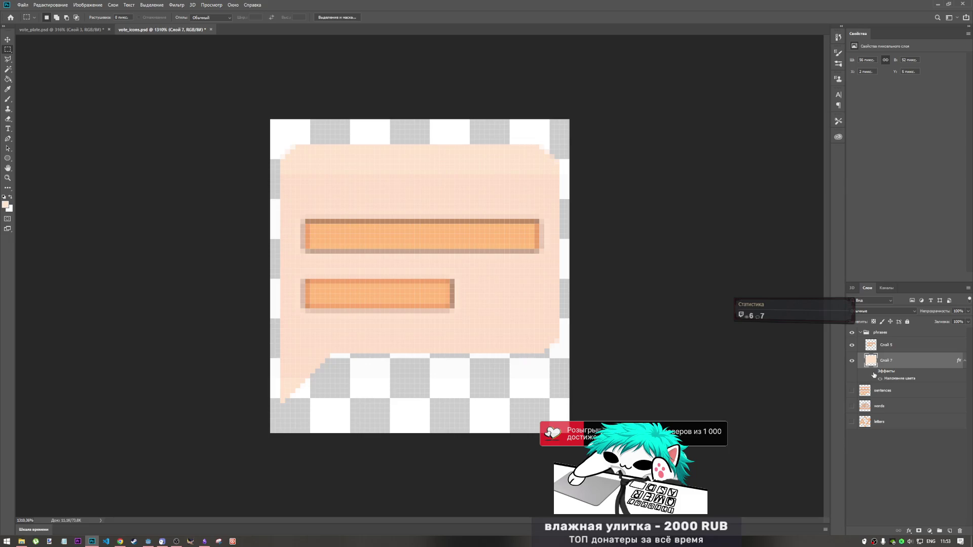
pyautogui.click(873, 373)
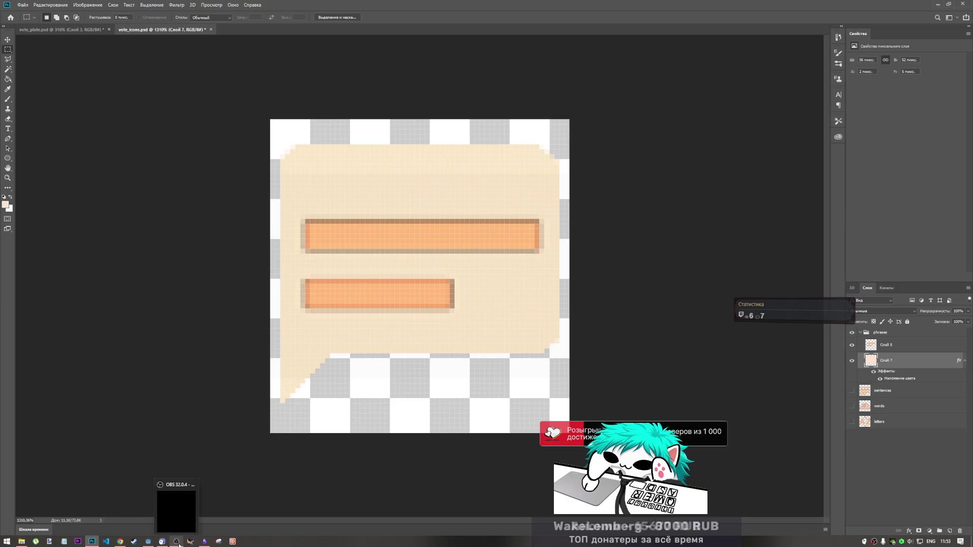
pyautogui.moveTo(22, 541)
pyautogui.click(22, 518)
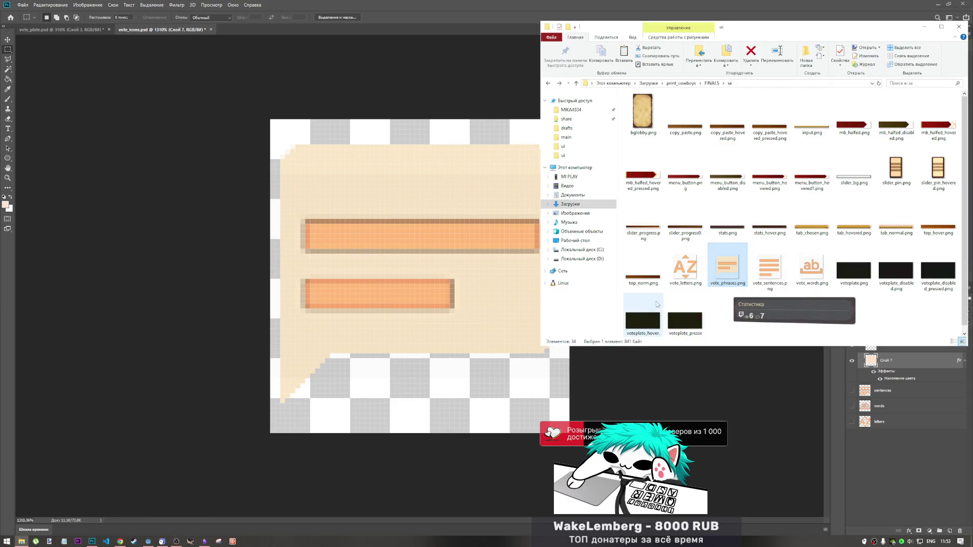
# Paste vote_phrases.png into models\ui, replacing the existing file, then switch to Godot.
pyautogui.click(560, 84)
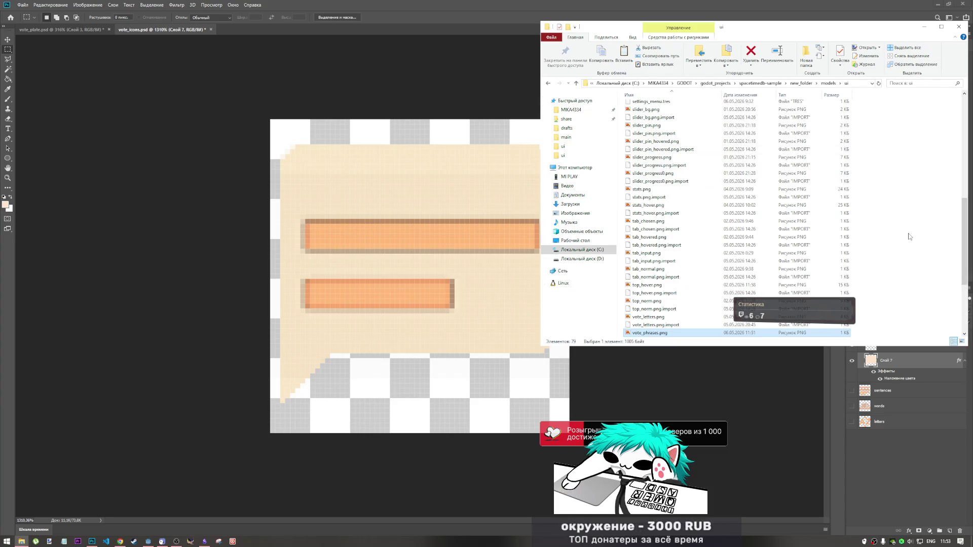
pyautogui.rightClick(911, 218)
pyautogui.click(903, 273)
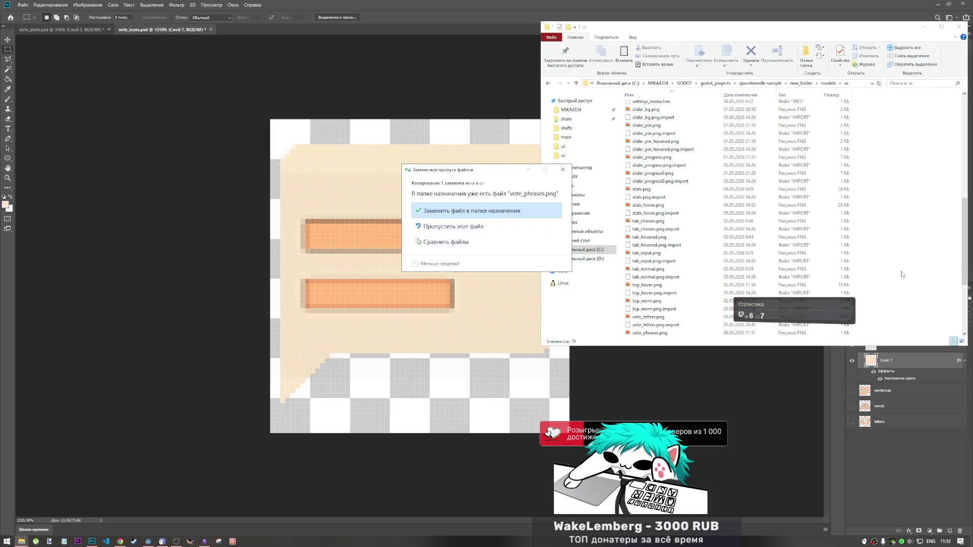
pyautogui.click(483, 213)
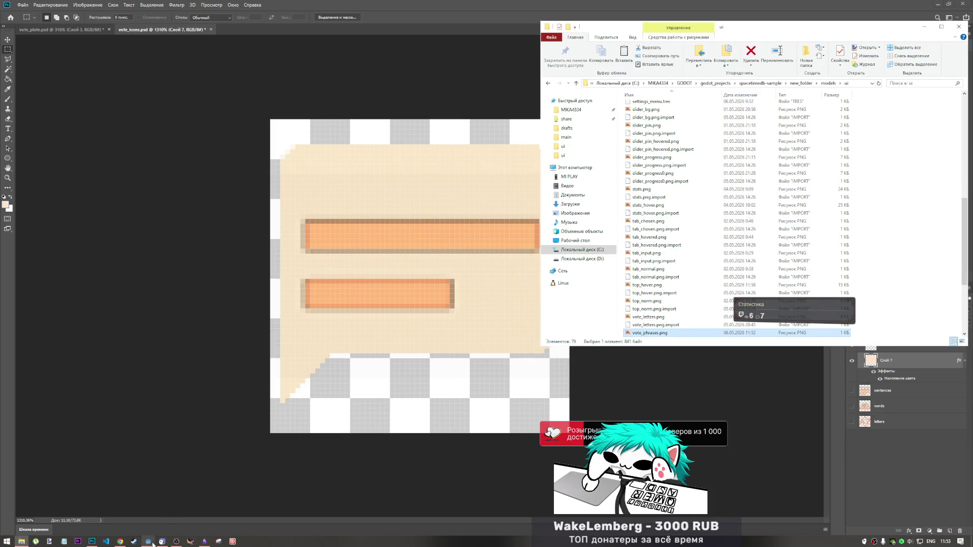
pyautogui.click(148, 542)
pyautogui.scroll(-3, 469, 291)
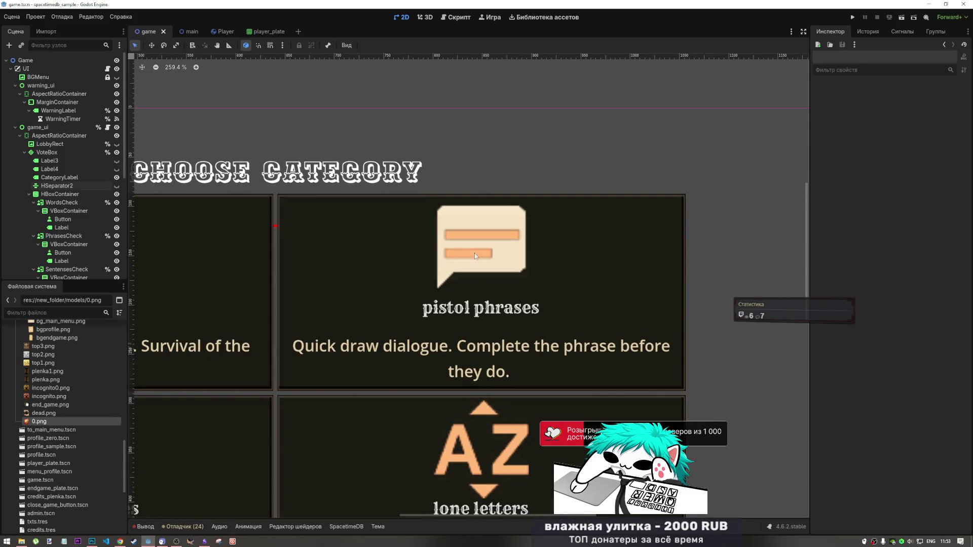
# Zoom around the Godot category grid to check the beige bubble, then return to Photoshop.
pyautogui.scroll(-5, 471, 292)
pyautogui.scroll(2, 474, 292)
pyautogui.scroll(-1, 461, 296)
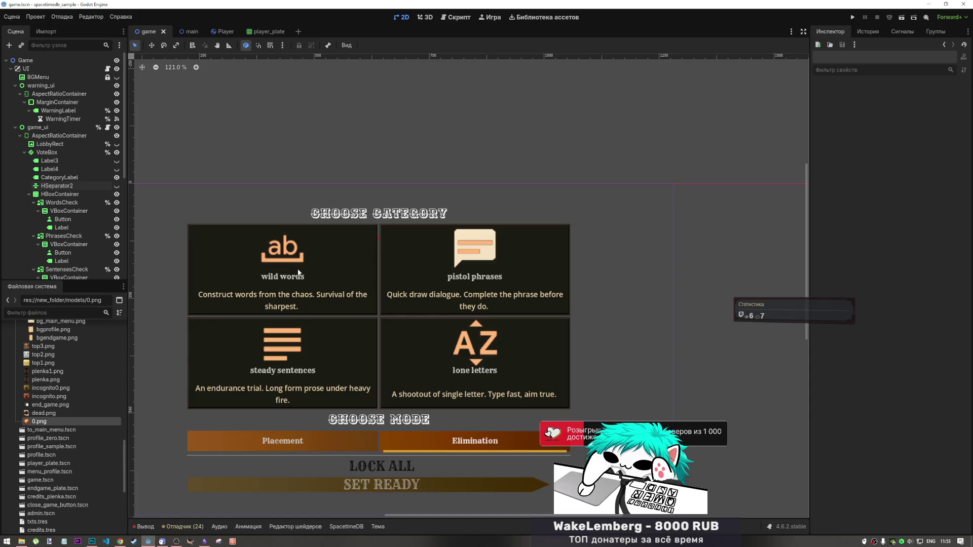
pyautogui.scroll(-2, 314, 273)
pyautogui.scroll(3, 447, 278)
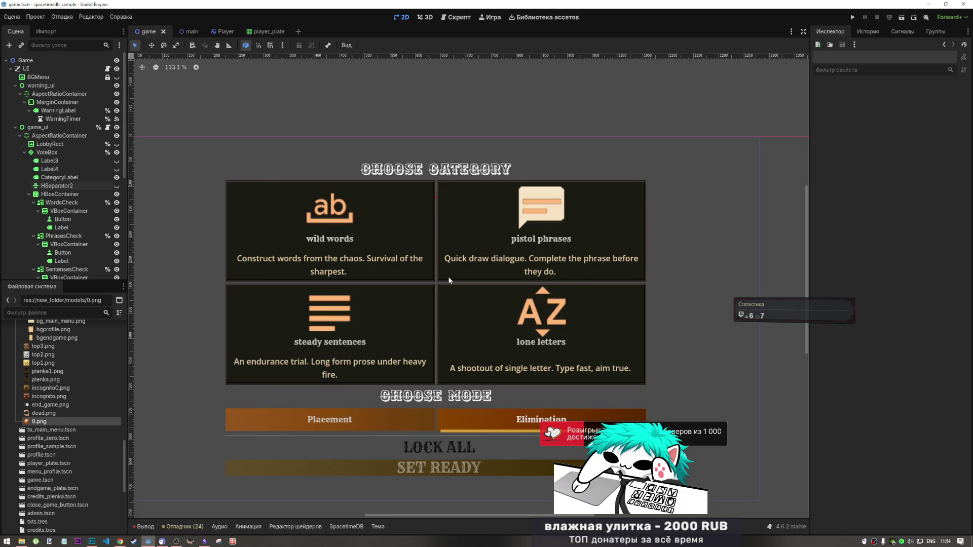
pyautogui.click(92, 541)
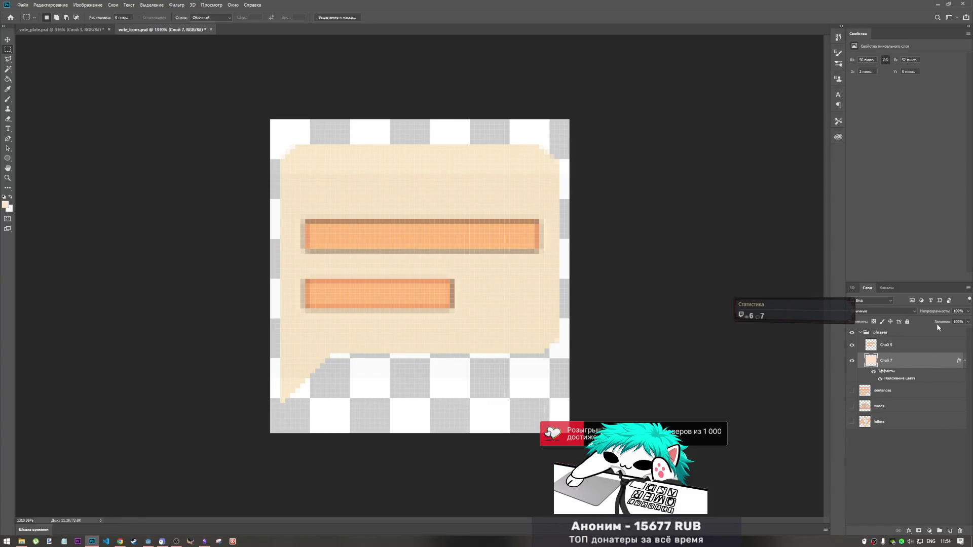
# Lower the bubble layer's Fill to 55% and Opacity to 61%.
pyautogui.click(968, 322)
pyautogui.moveTo(968, 330); pyautogui.dragTo(951, 331)
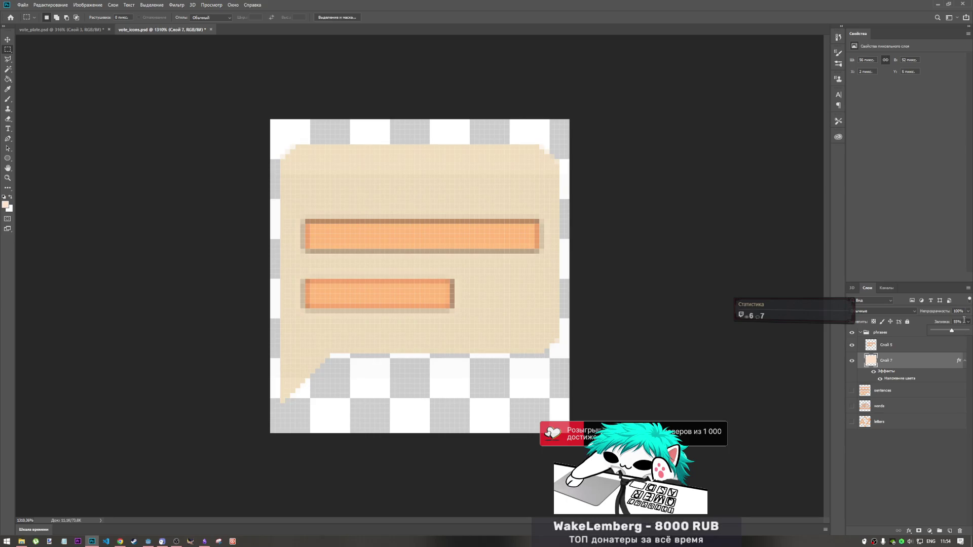
pyautogui.click(968, 311)
pyautogui.moveTo(968, 320); pyautogui.dragTo(954, 321)
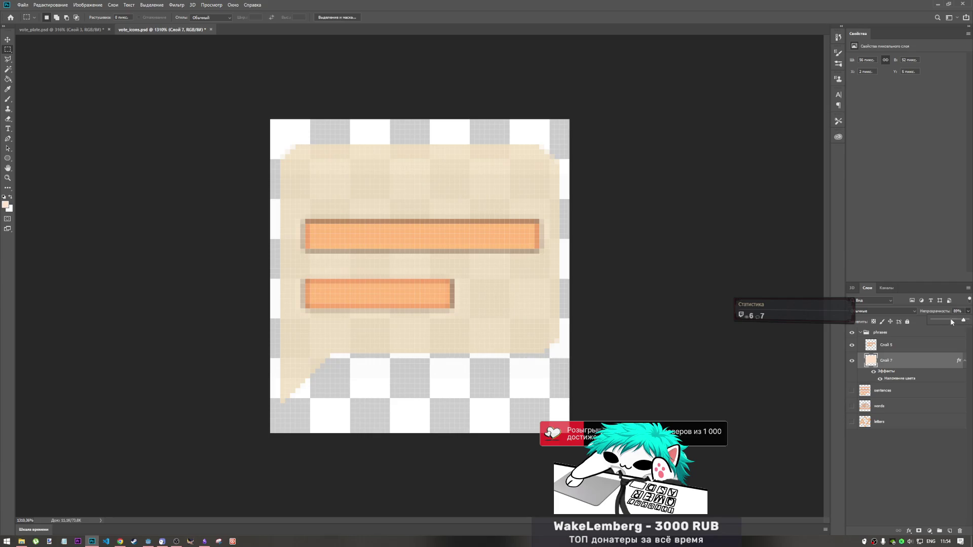
pyautogui.click(21, 18)
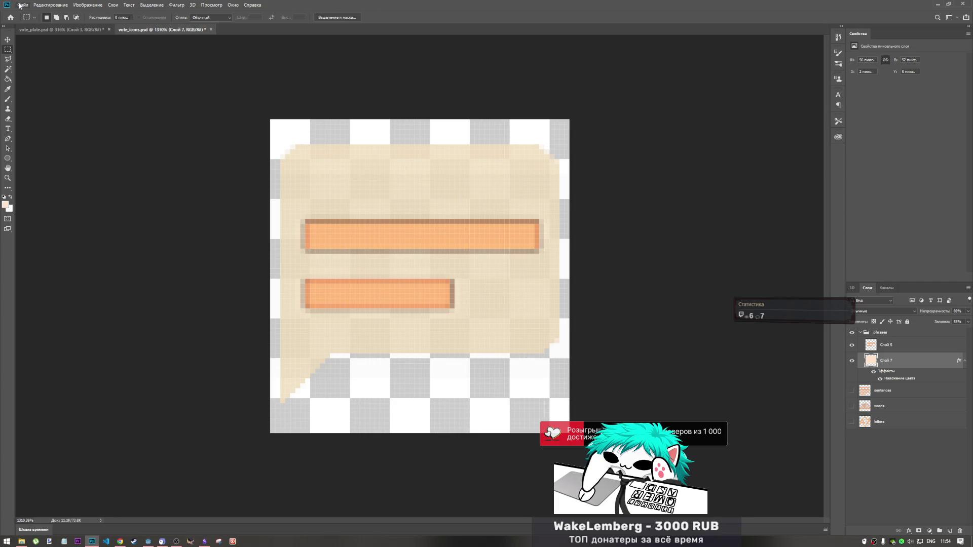
# Save a PNG copy over vote_phrases.png, confirming the replacement.
pyautogui.click(23, 5)
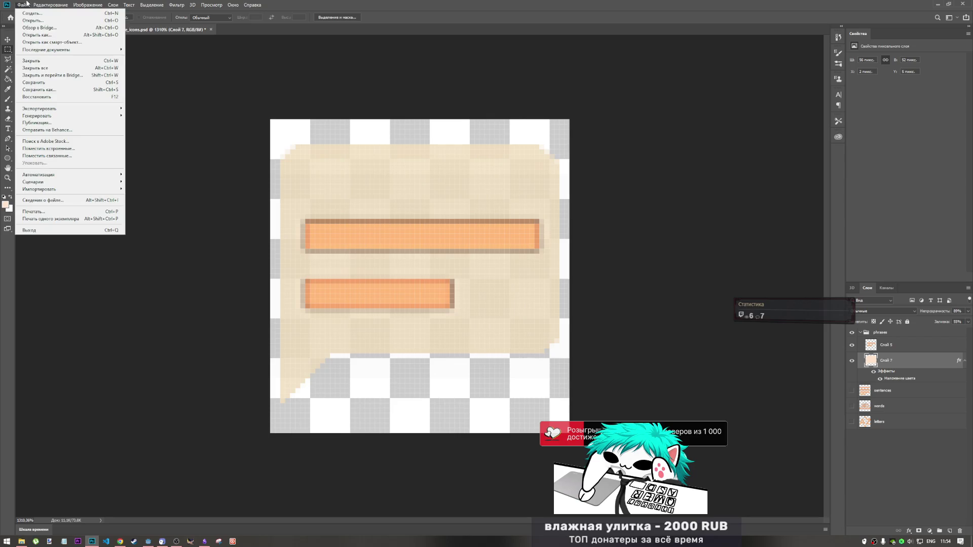
pyautogui.moveTo(51, 109)
pyautogui.click(138, 111)
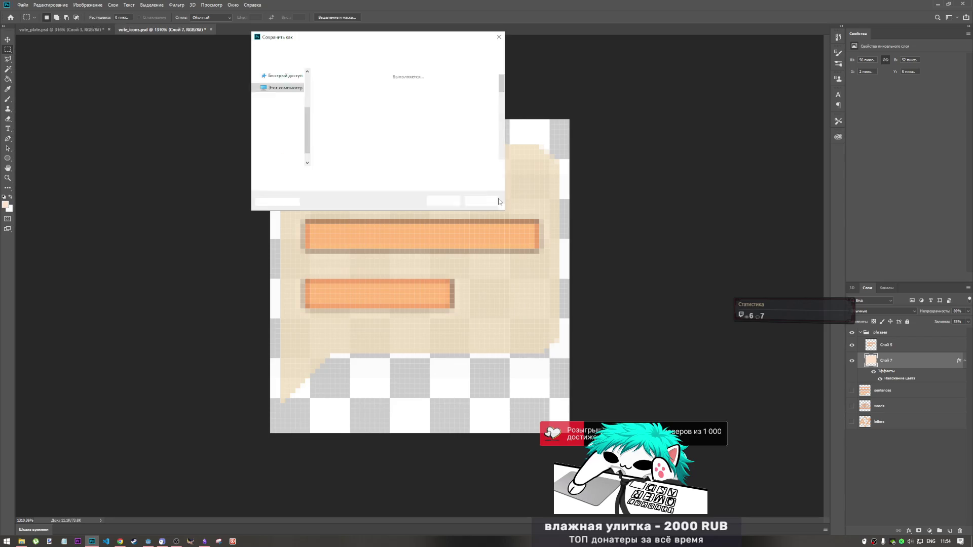
pyautogui.scroll(-5, 427, 132)
pyautogui.click(427, 91)
pyautogui.click(443, 201)
pyautogui.click(502, 271)
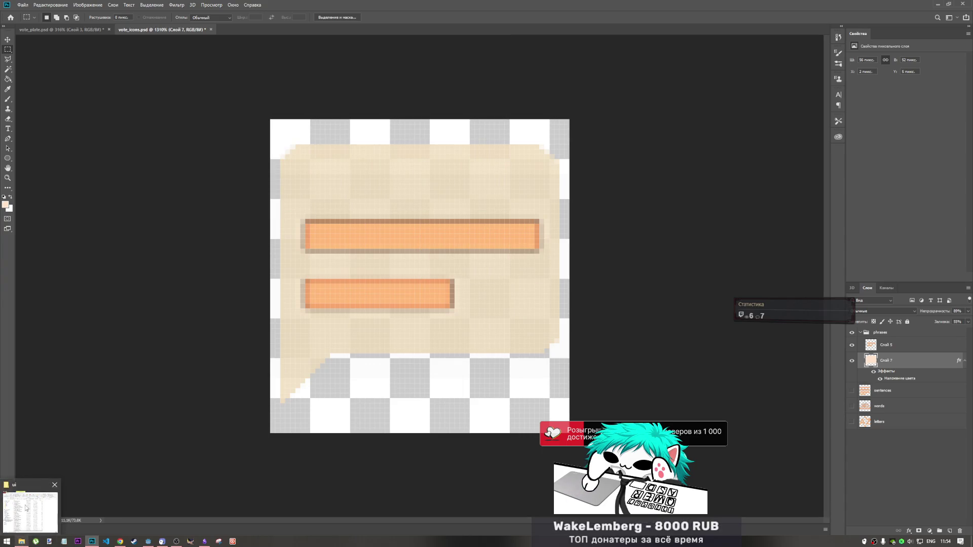
# Copy the re-saved vote_phrases.png from FINALS\ui into models\ui, replacing the old one, then switch to Godot.
pyautogui.click(27, 512)
pyautogui.click(551, 84)
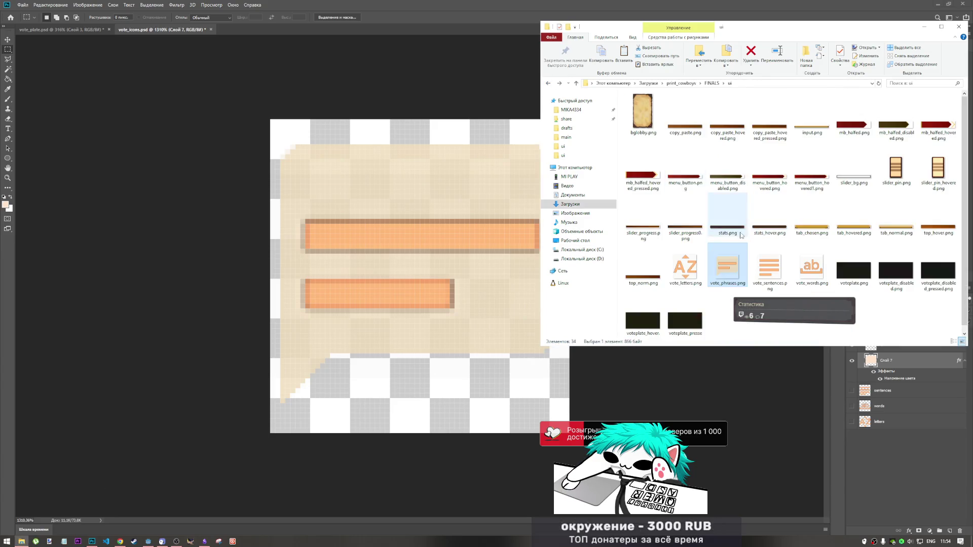
pyautogui.hotkey('alt', 'Right')
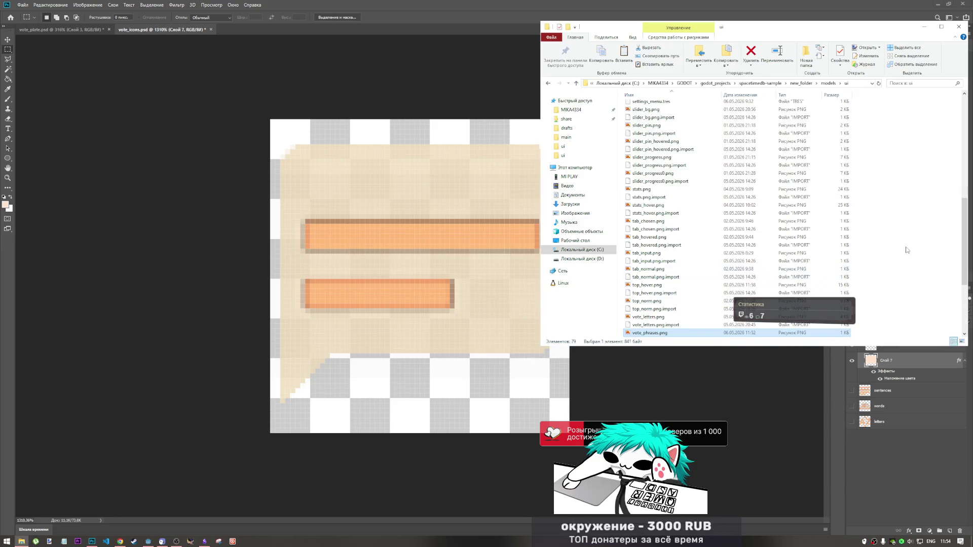
pyautogui.rightClick(866, 262)
pyautogui.click(887, 313)
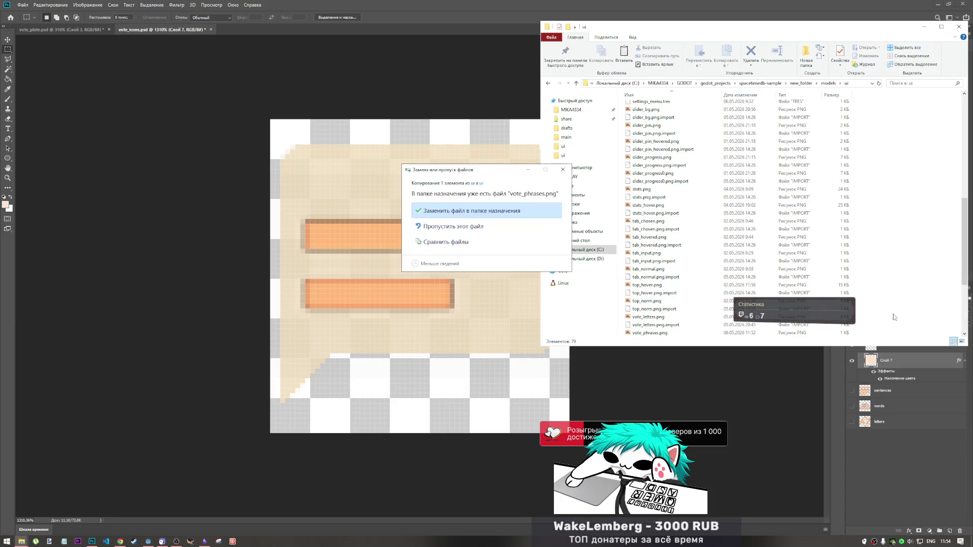
pyautogui.click(446, 208)
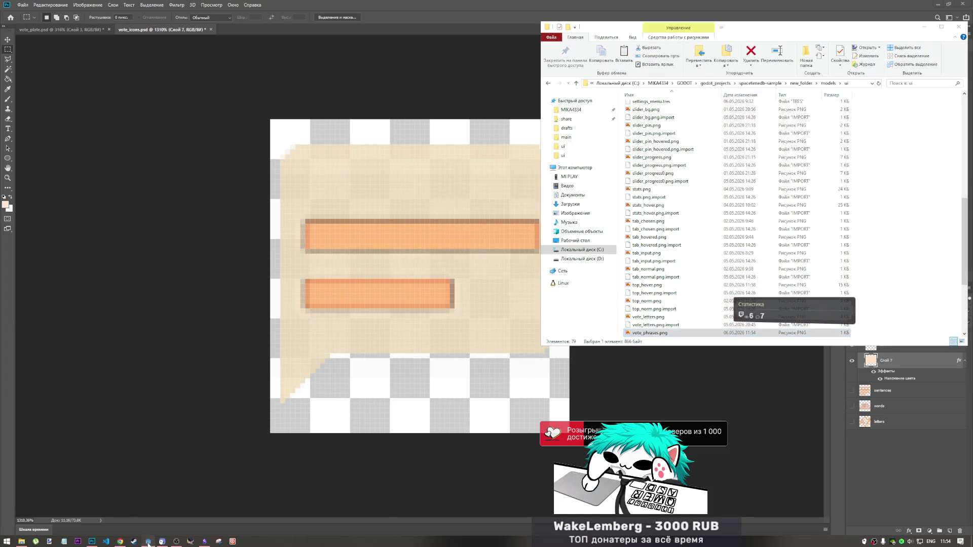
pyautogui.click(148, 541)
pyautogui.scroll(6, 567, 202)
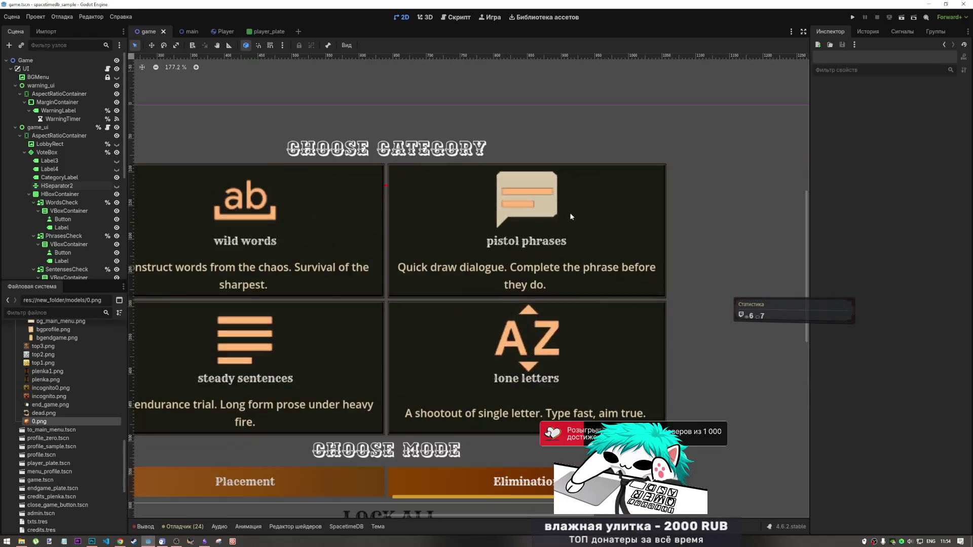
# Inspect the semi-transparent bubble on the pistol phrases card, then open the Qwen chat tab in Chrome.
pyautogui.scroll(-2, 574, 145)
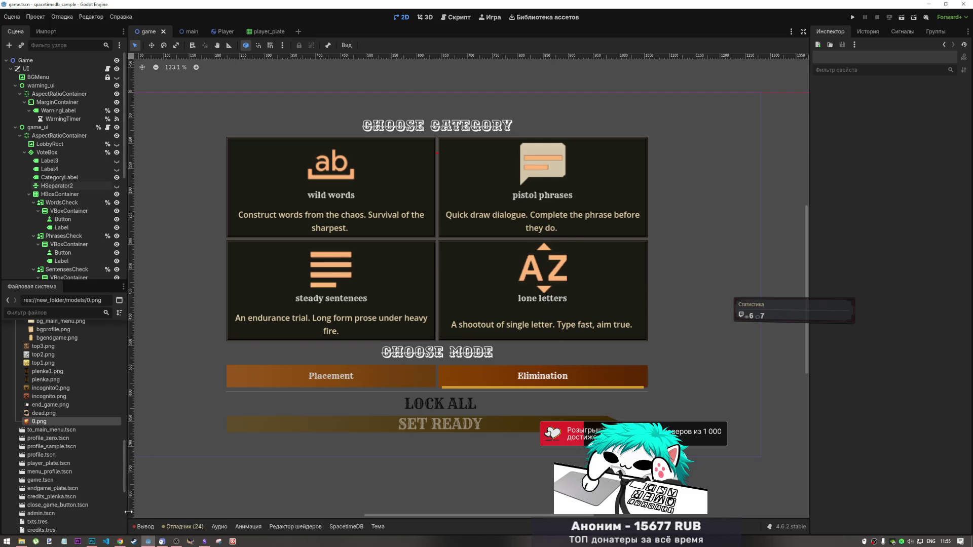
pyautogui.click(120, 542)
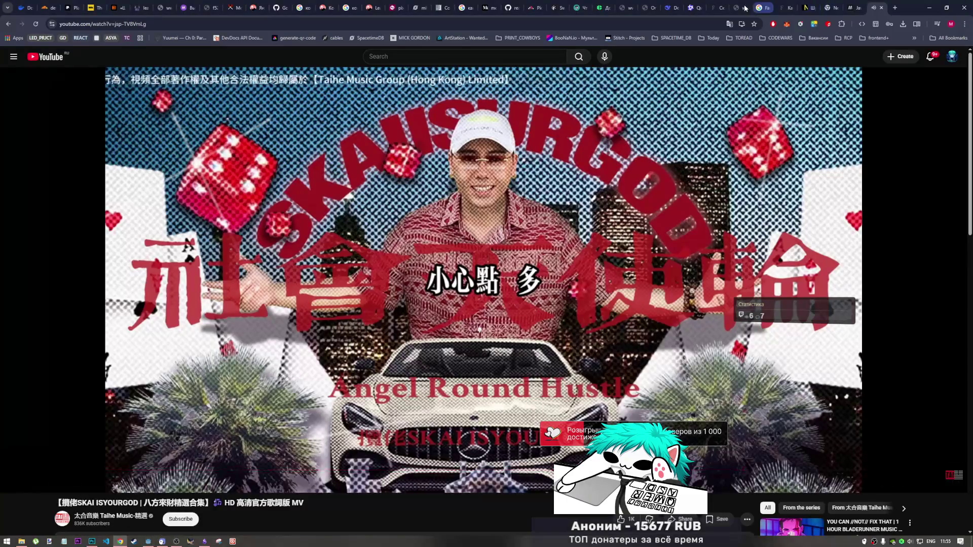
pyautogui.click(699, 5)
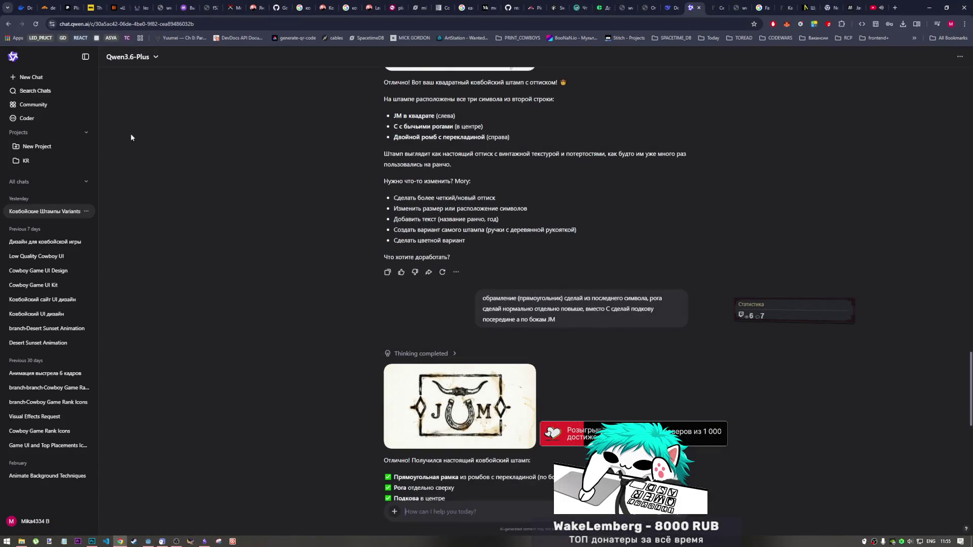
# In a new chat, send a cowboy-game UI prompt with 'меню голосования' placed in parentheses.
pyautogui.click(41, 78)
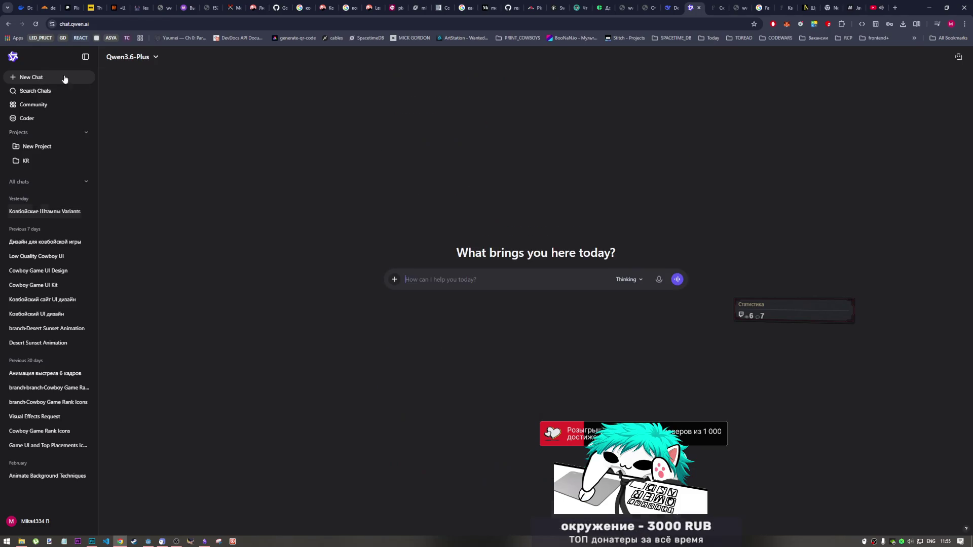
pyautogui.write('с')
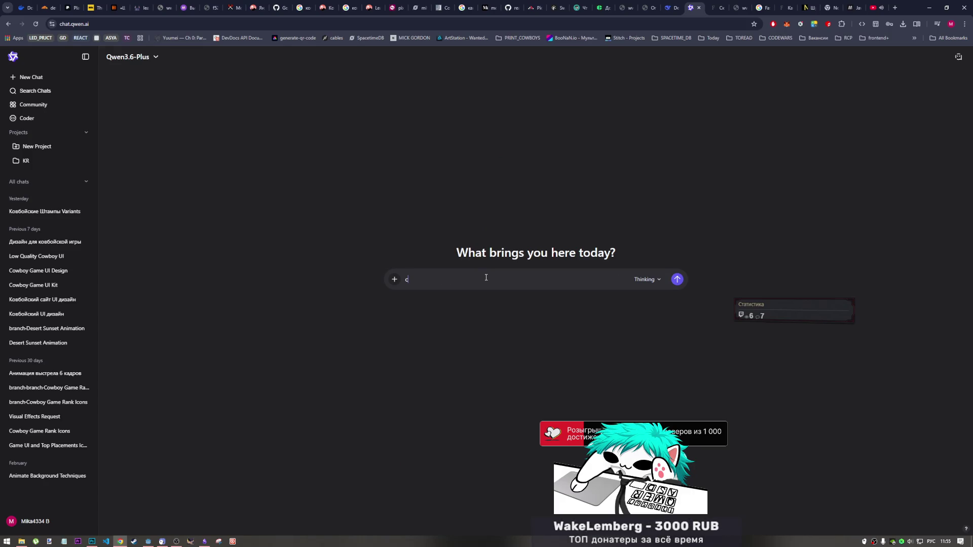
pyautogui.write('генерируй ui')
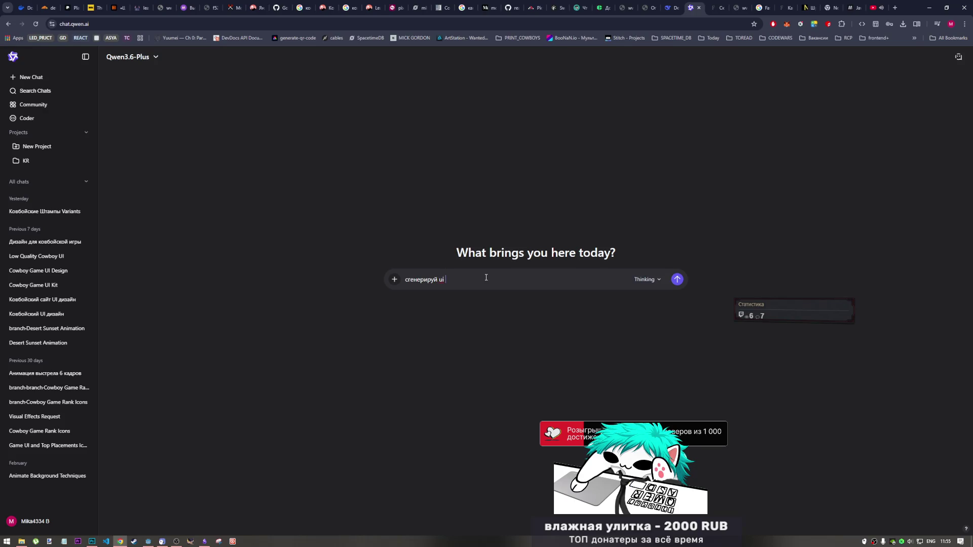
pyautogui.hotkey('alt', 'shift')
pyautogui.write('для ковб')
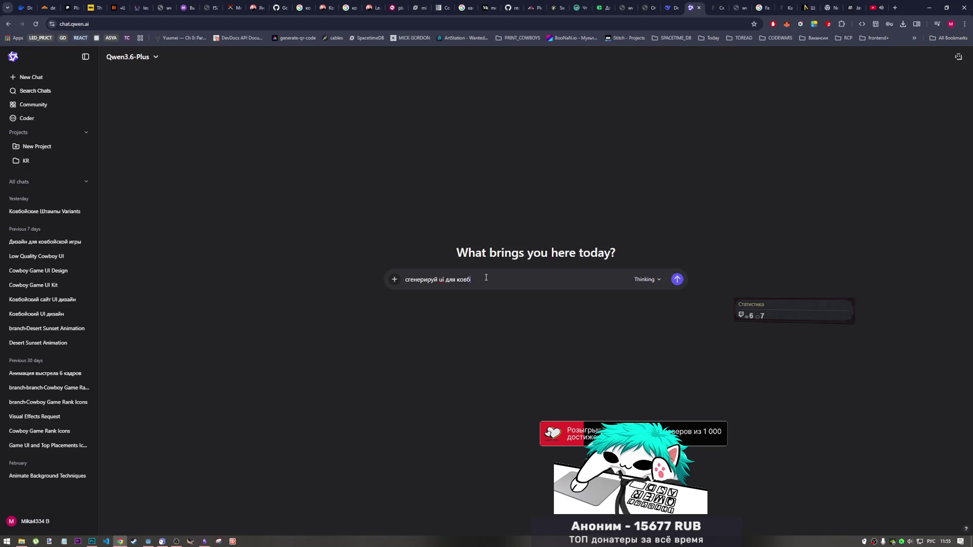
pyautogui.write('ойской игры')
pyautogui.write(', ')
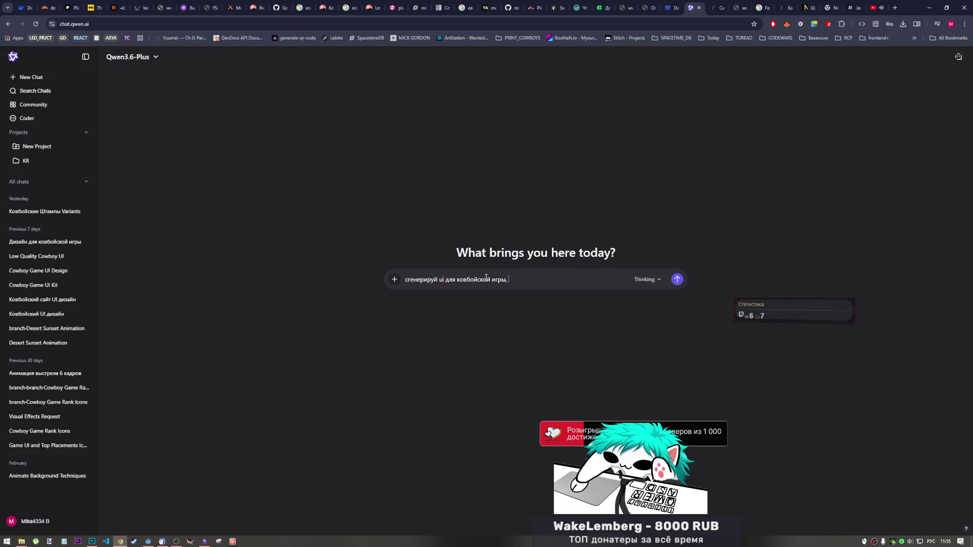
pyautogui.write('менюб')
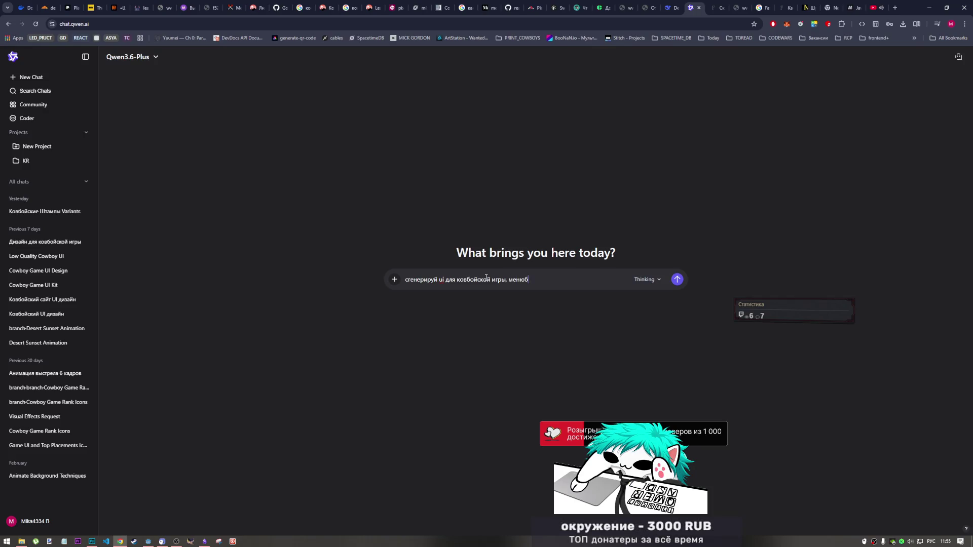
pyautogui.press('BackSpace')
pyautogui.write('голосовани')
pyautogui.write('я')
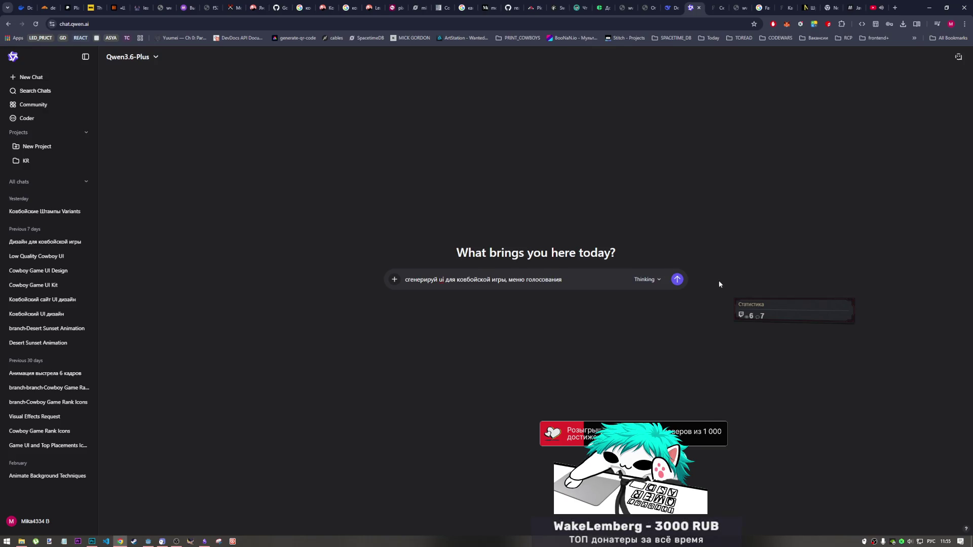
pyautogui.click(508, 279)
pyautogui.press('BackSpace')
pyautogui.press('BackSpace')
pyautogui.write('(')
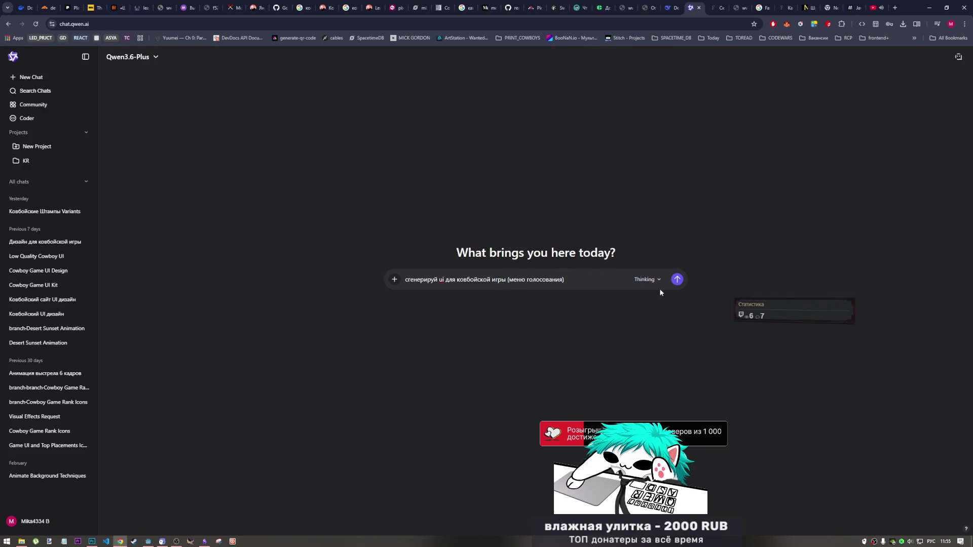
pyautogui.click(677, 279)
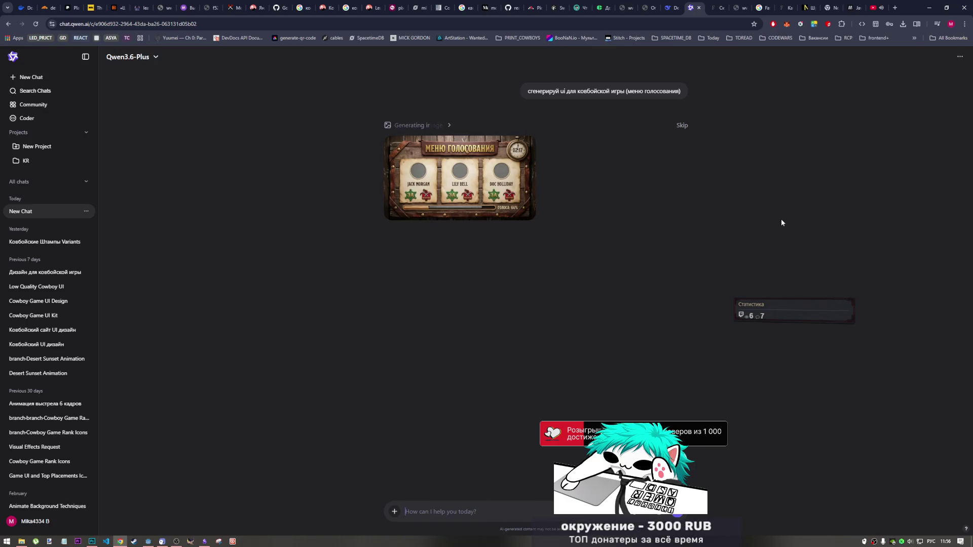
# Open the generated wooden voting-menu image full size, inspect it, then close the viewer.
pyautogui.moveTo(516, 170)
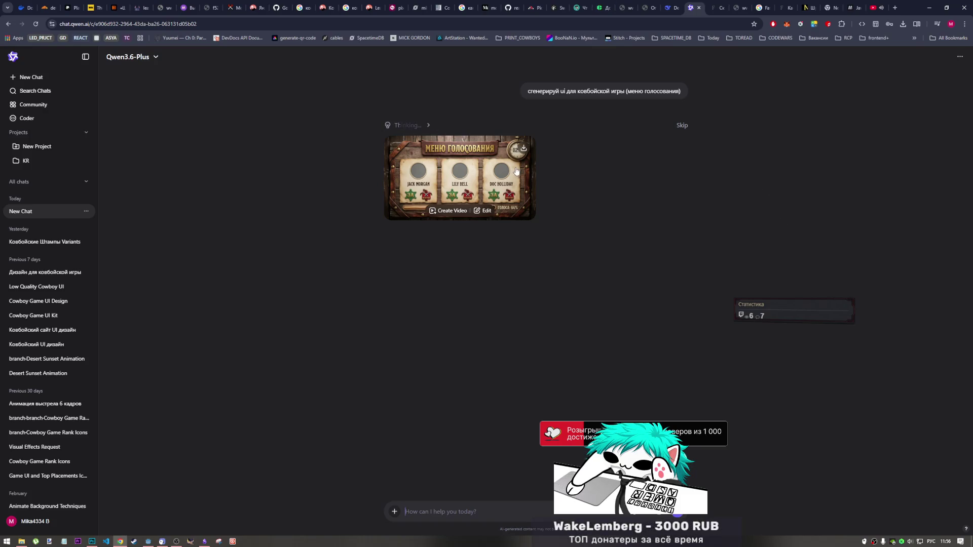
pyautogui.click(526, 191)
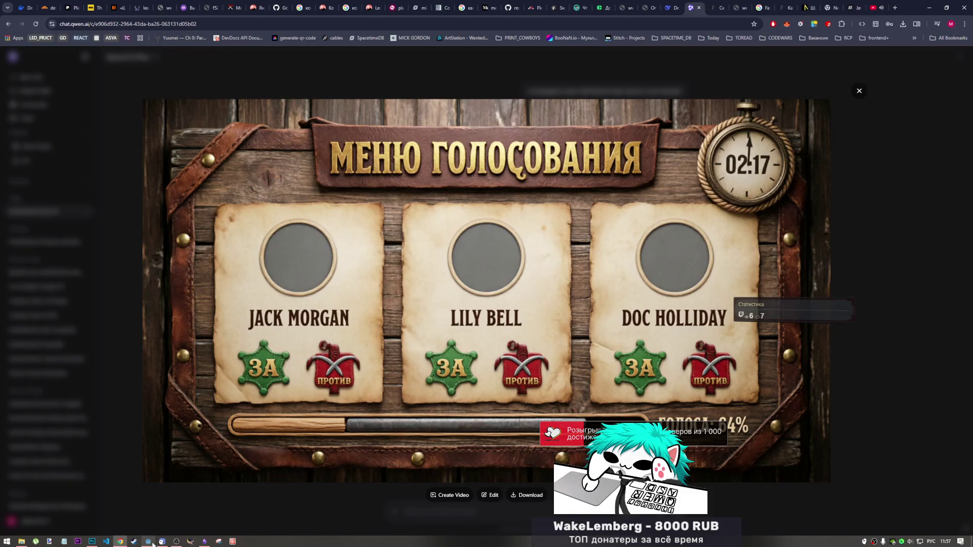
pyautogui.moveTo(152, 543)
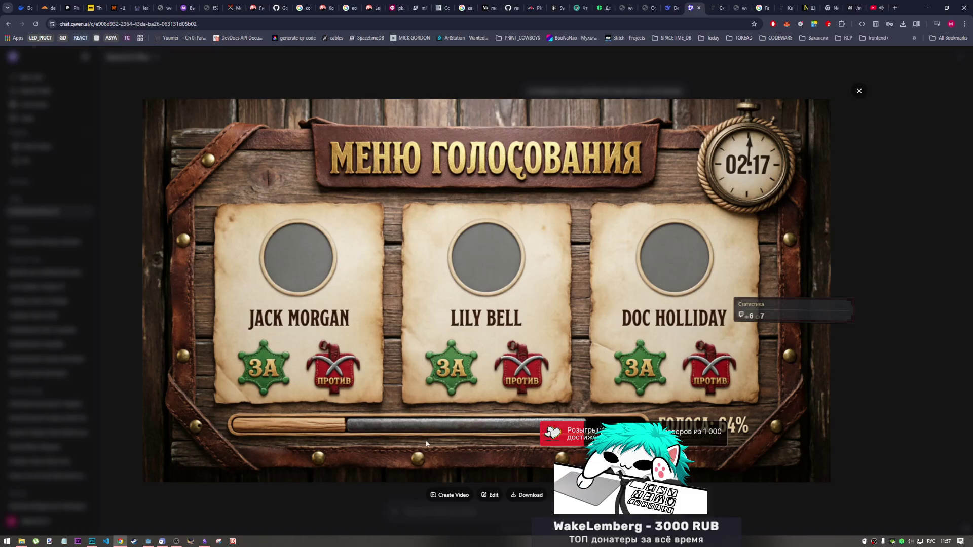
pyautogui.click(858, 93)
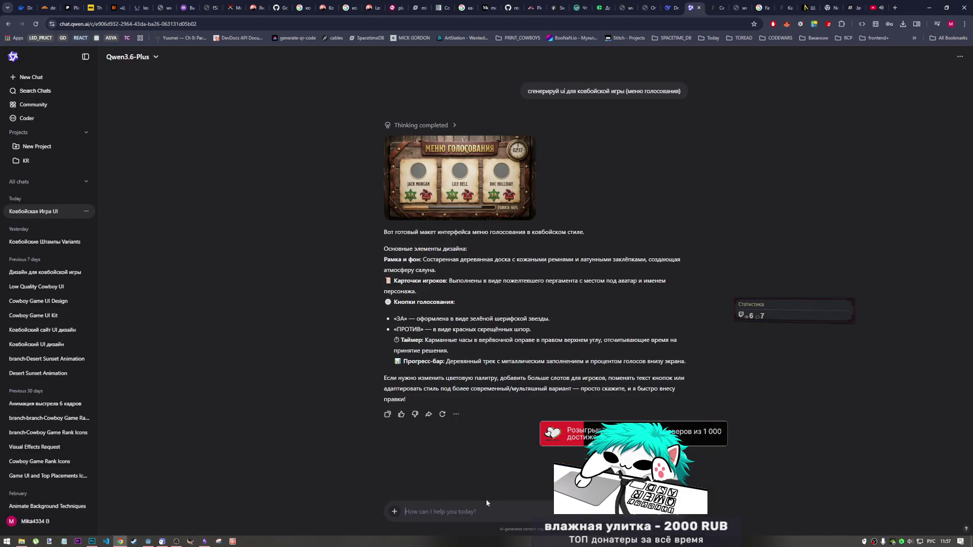
# Edit the sent prompt to drop '(меню голосования)', add 'тёмный', and resend it.
pyautogui.click(682, 107)
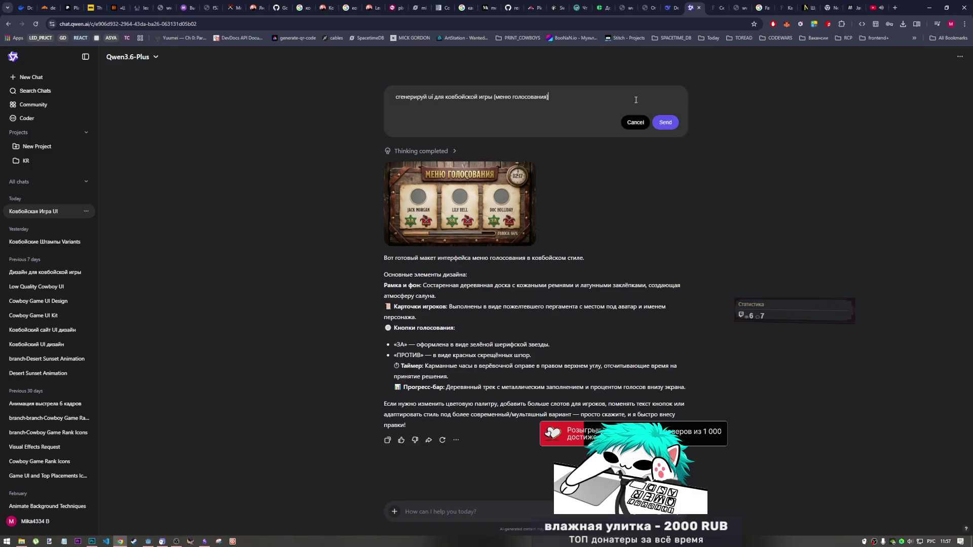
pyautogui.moveTo(492, 97); pyautogui.dragTo(549, 97)
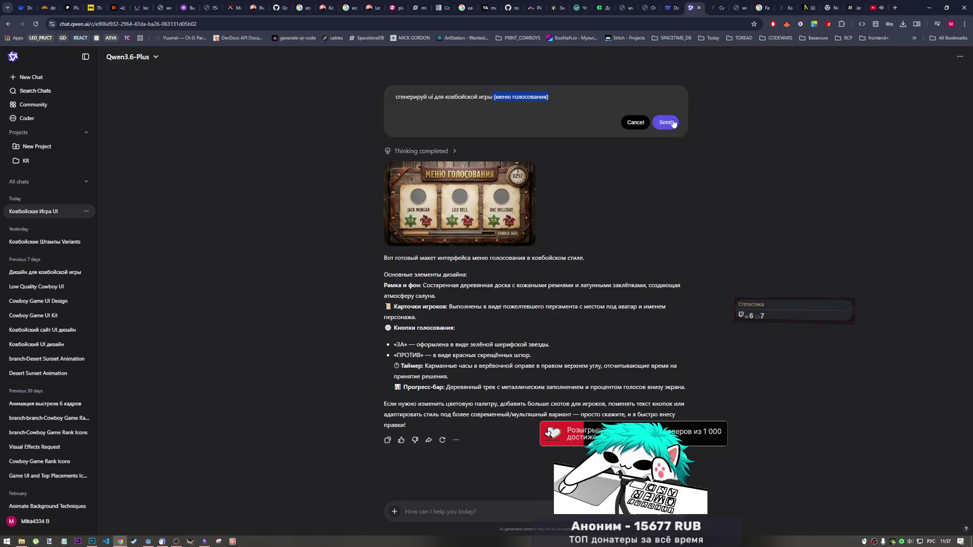
pyautogui.press('BackSpace')
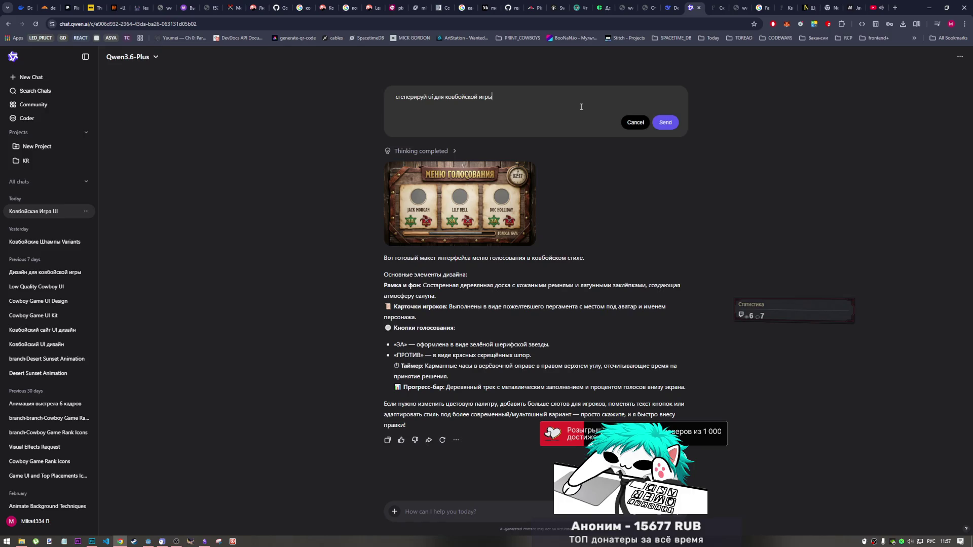
pyautogui.write(', тёмн')
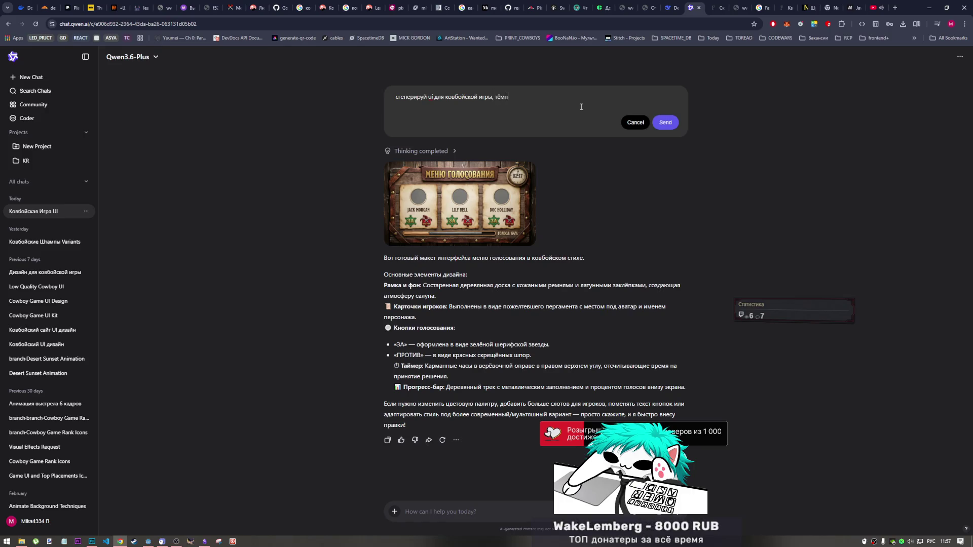
pyautogui.write('й')
pyautogui.click(661, 123)
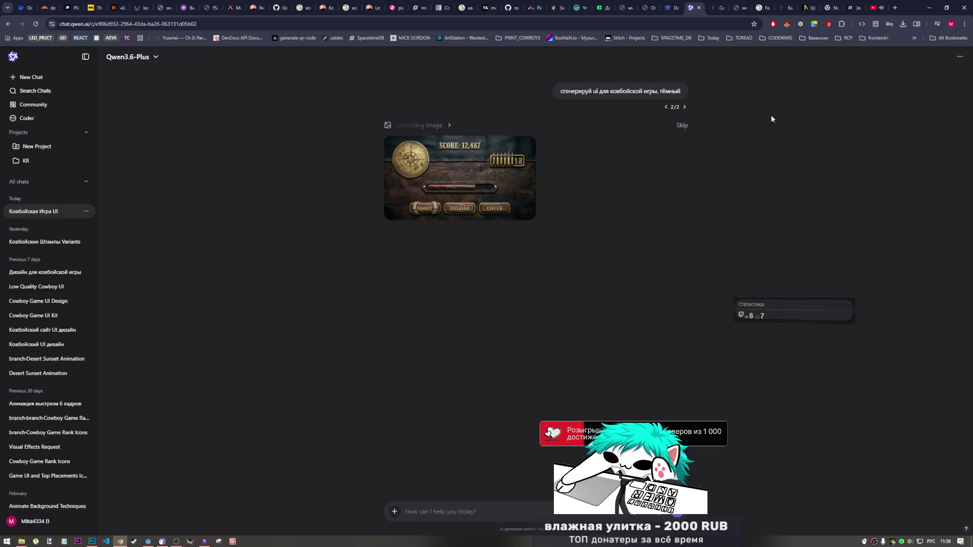
# Open the generated dark score-and-ammo UI image full size.
pyautogui.click(485, 186)
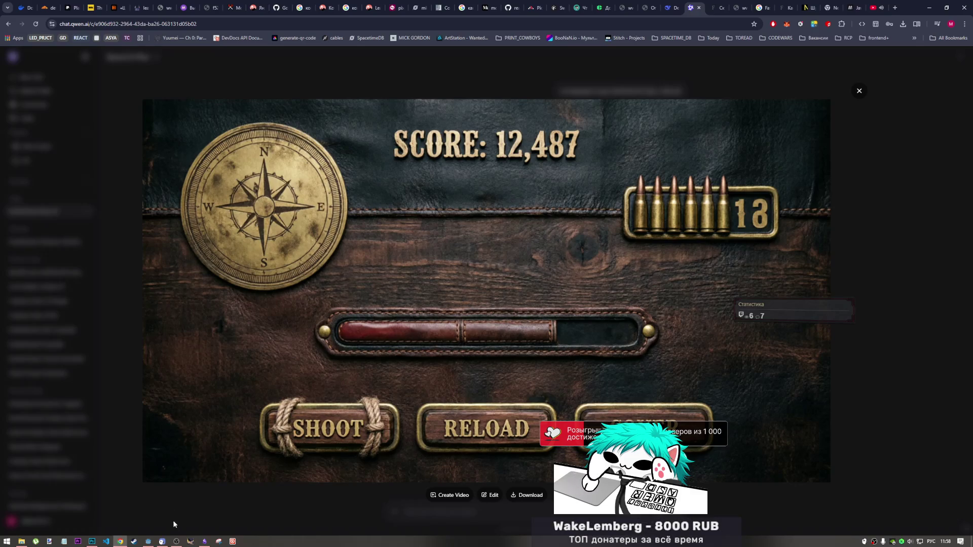
pyautogui.moveTo(204, 541)
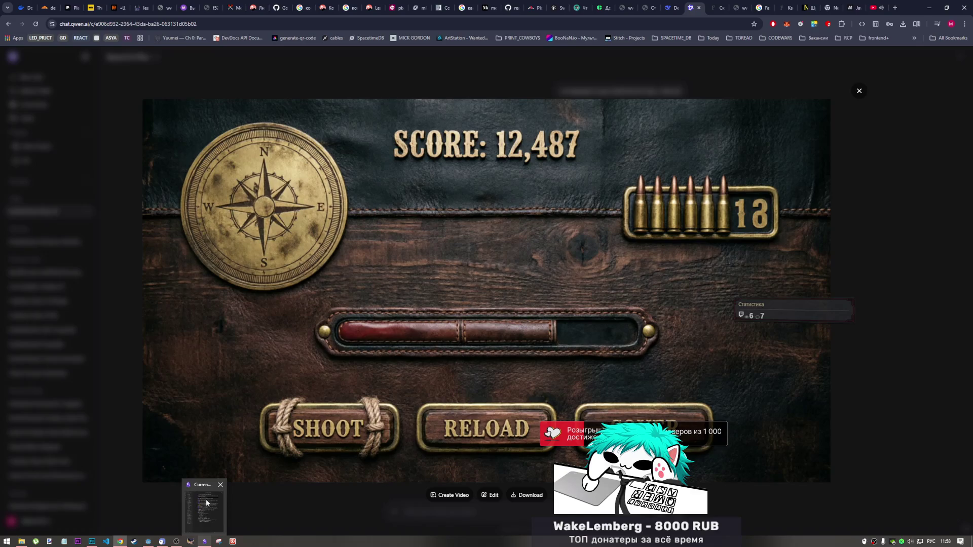
pyautogui.moveTo(92, 541)
pyautogui.click(96, 509)
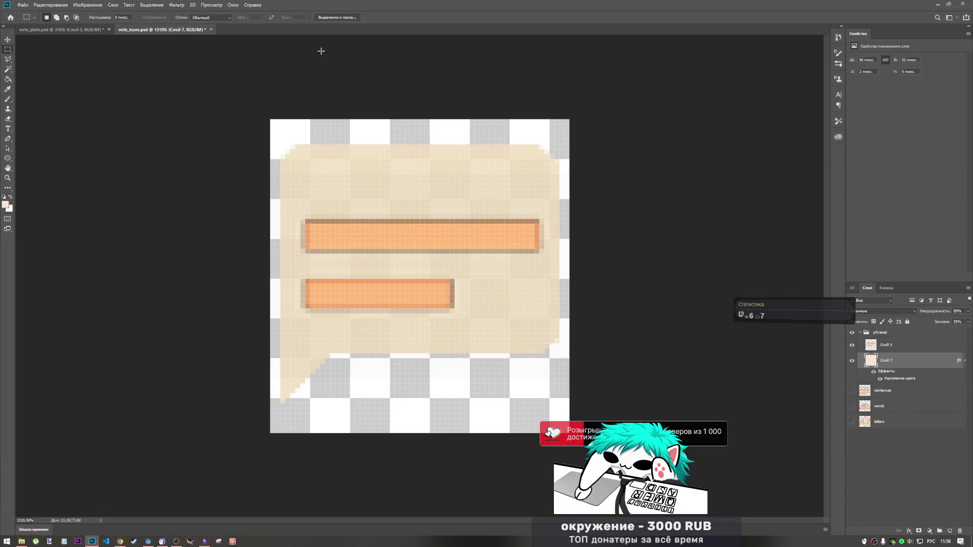
pyautogui.click(148, 541)
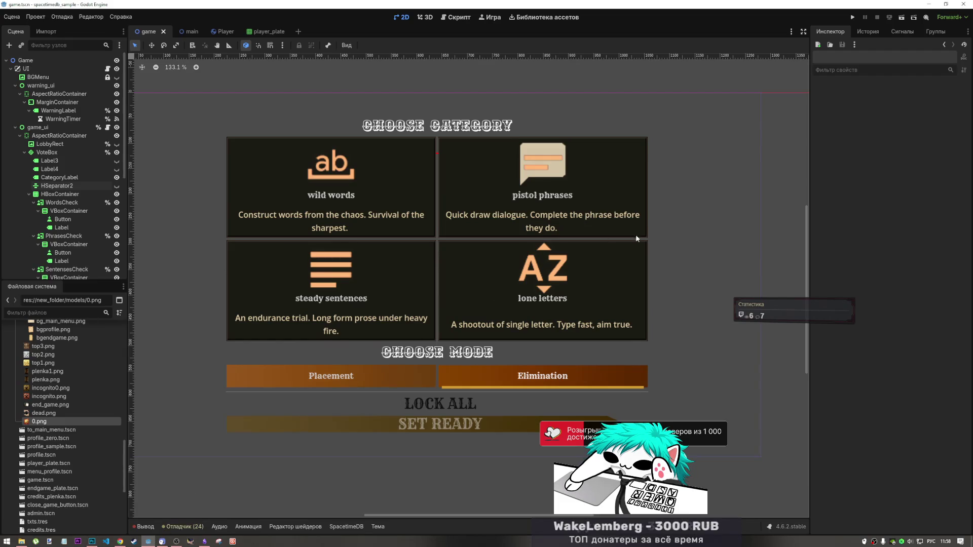
pyautogui.scroll(-4, 638, 237)
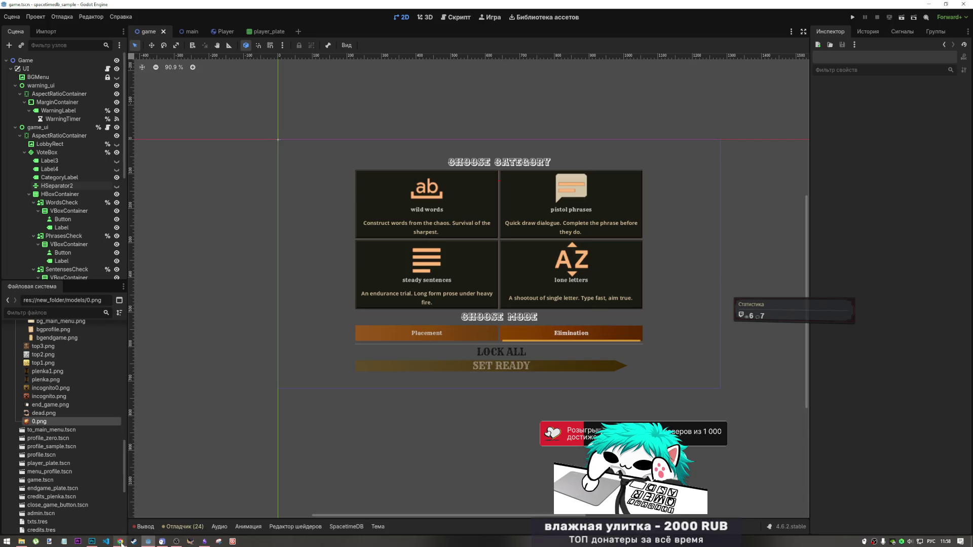
pyautogui.moveTo(120, 541)
pyautogui.click(121, 507)
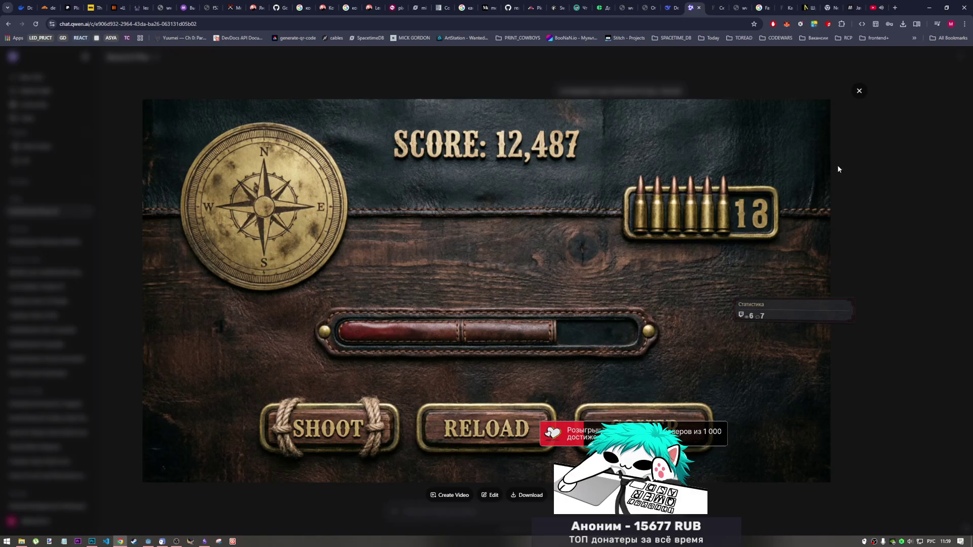
# Close the image viewer and send 'ещё вариацию' to request another variation.
pyautogui.click(781, 219)
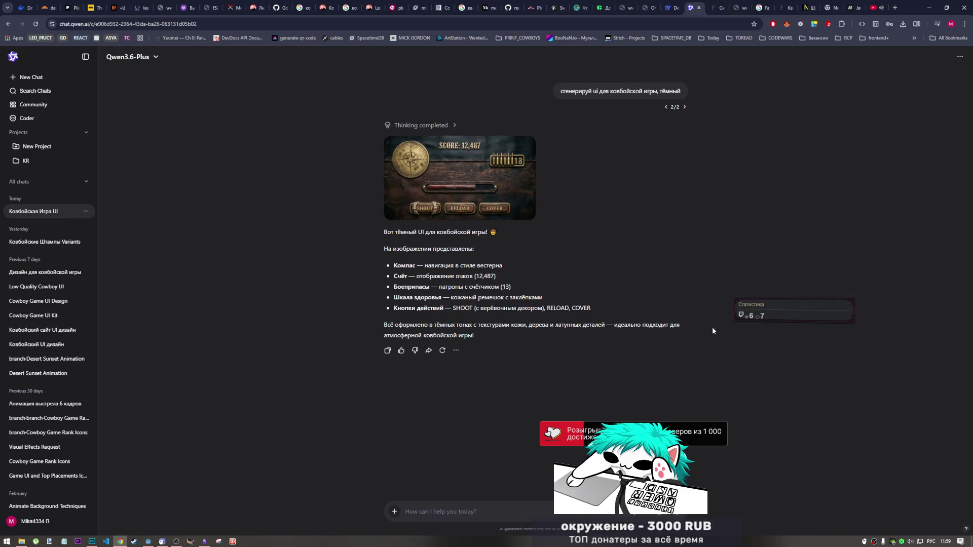
pyautogui.click(524, 507)
pyautogui.write('ещё вариацию')
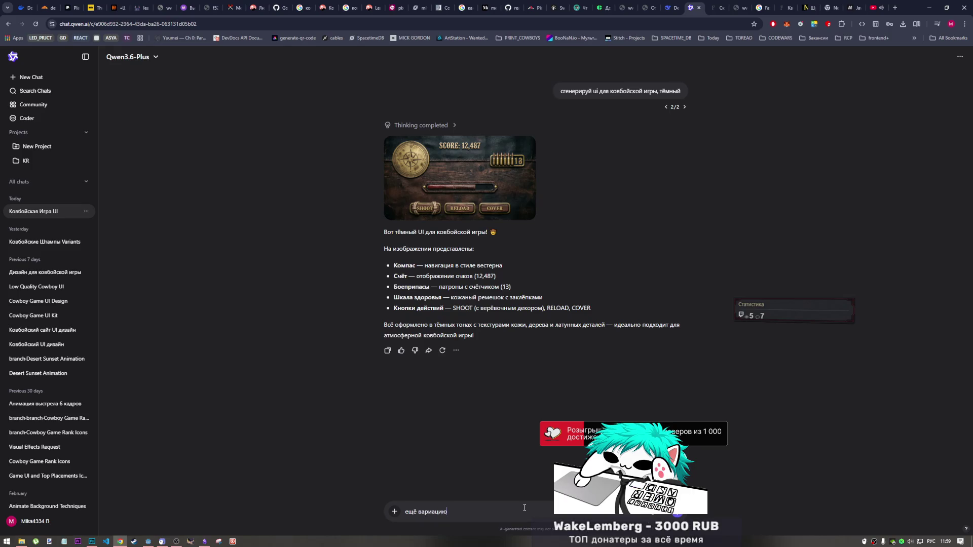
pyautogui.press('Return')
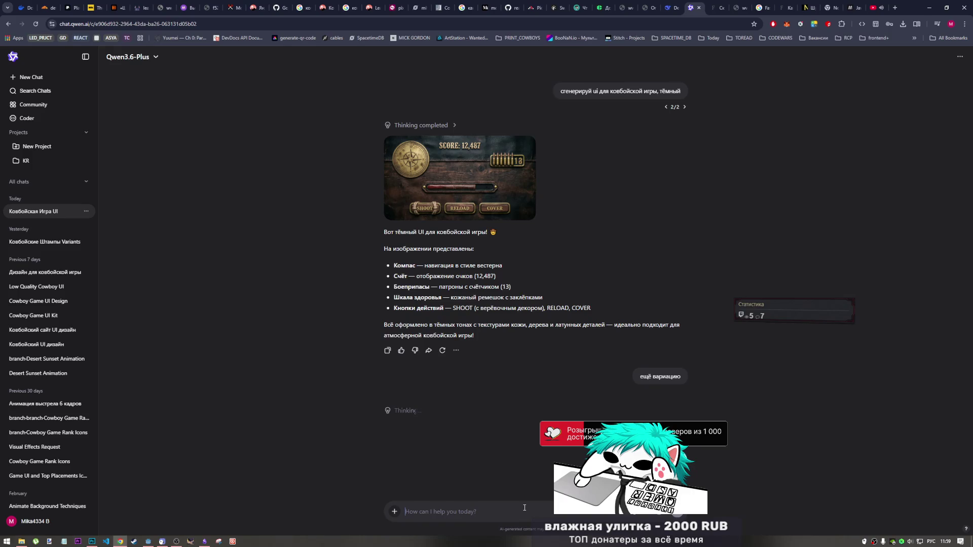
# Close the Godot editor, then open the new WANTED-poster UI image full size.
pyautogui.click(149, 541)
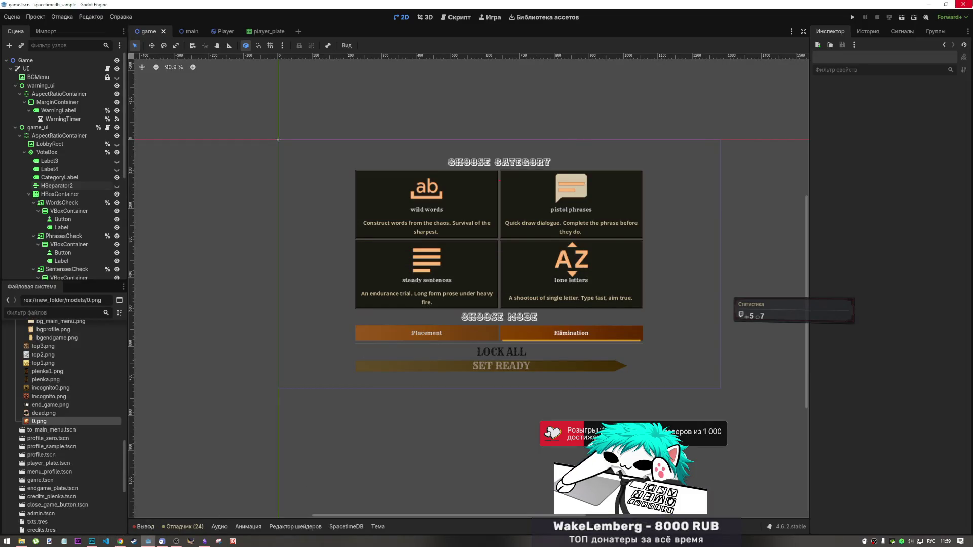
pyautogui.click(968, 3)
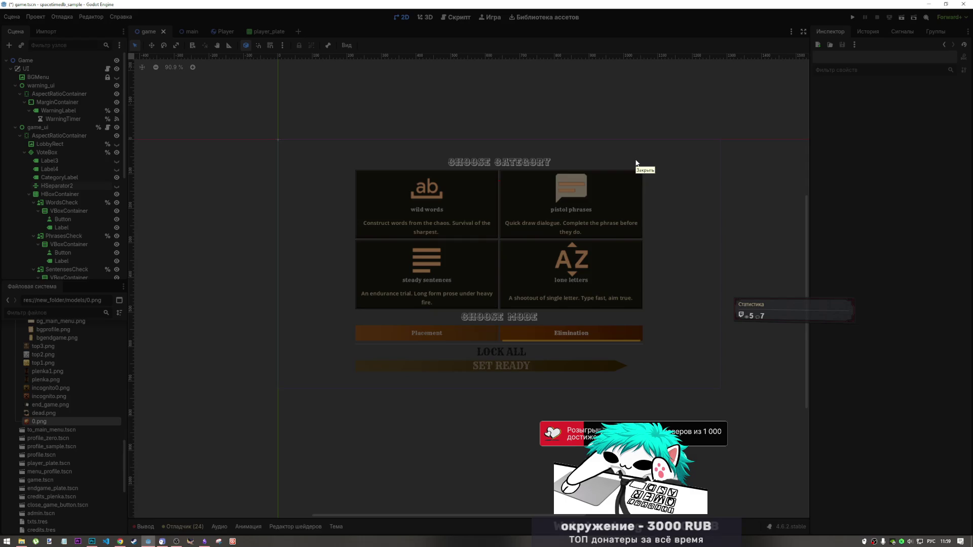
pyautogui.click(635, 163)
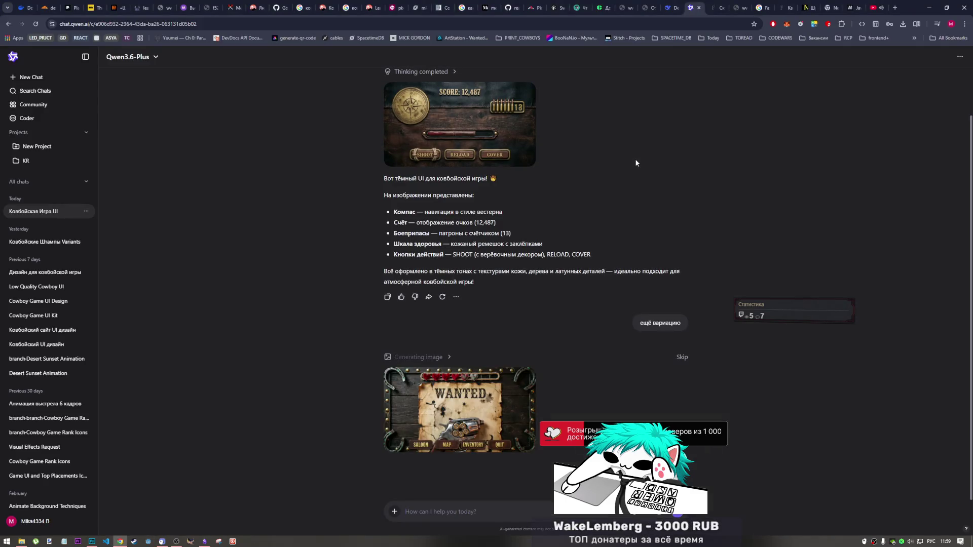
pyautogui.moveTo(483, 434)
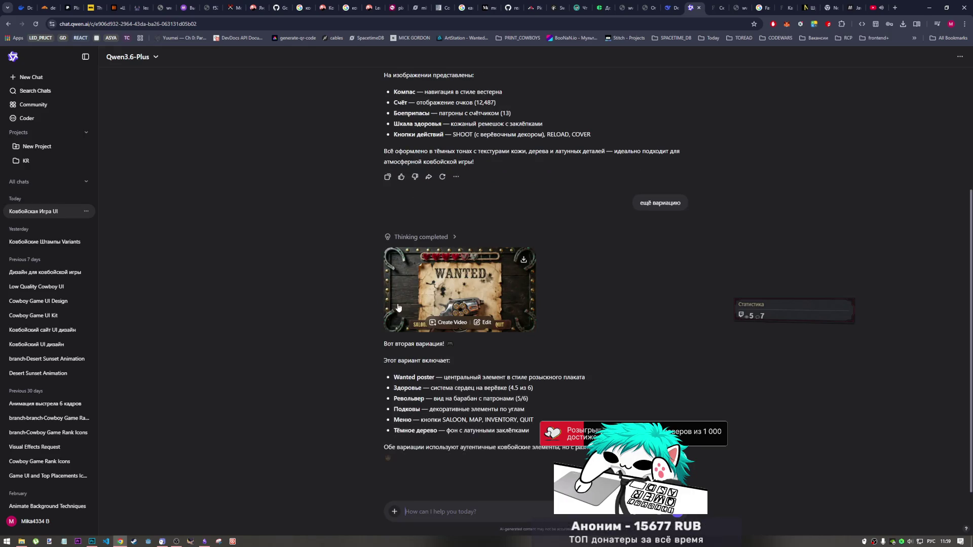
pyautogui.click(506, 270)
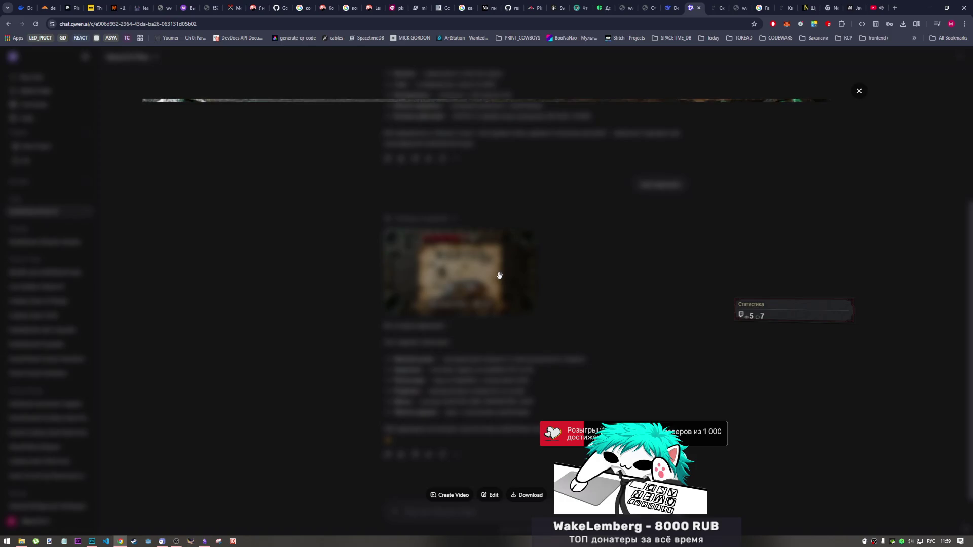